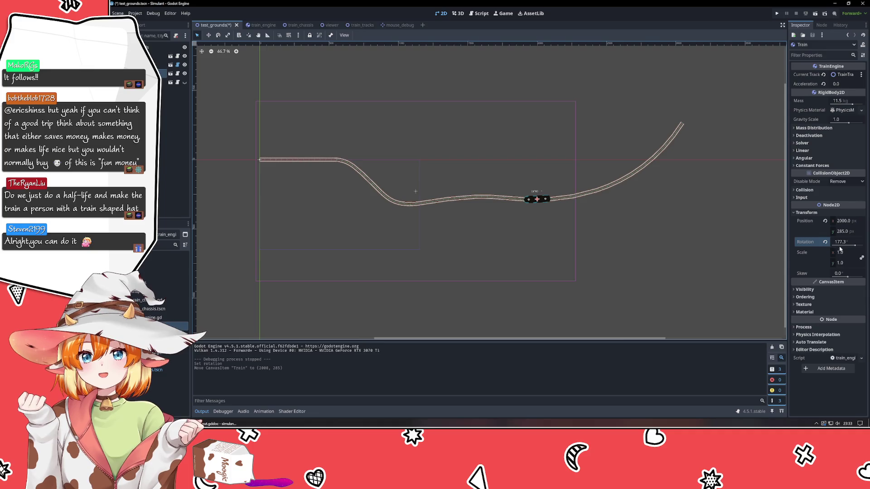
- Set the train's Rotation to 179.7, then save and run the test scene
{"action": "left_click_drag", "start_coordinate": [854, 247], "coordinate": [839, 242]}
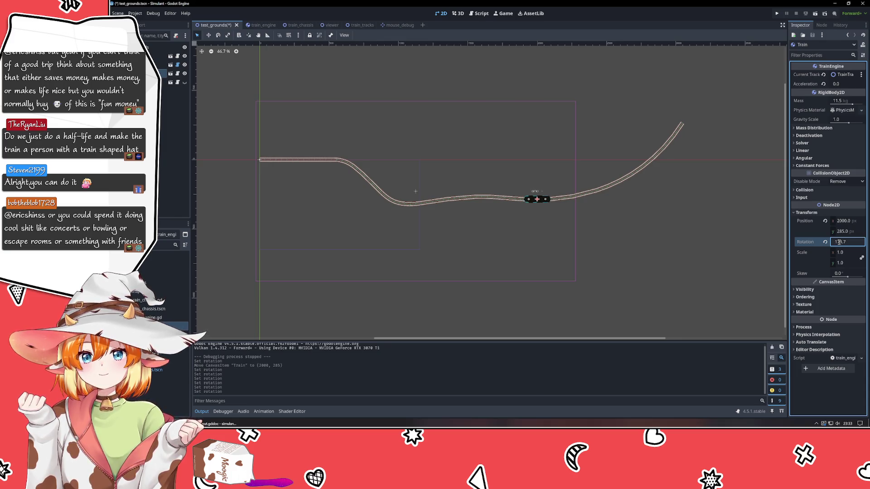
{"action": "left_click", "coordinate": [775, 13]}
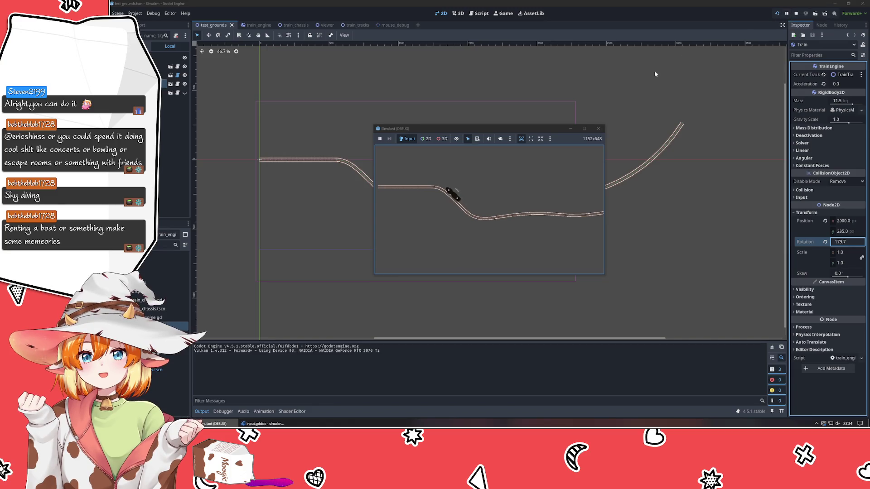
- Close the Simulant debug window and switch over to VSCodium
{"action": "left_click", "coordinate": [597, 129]}
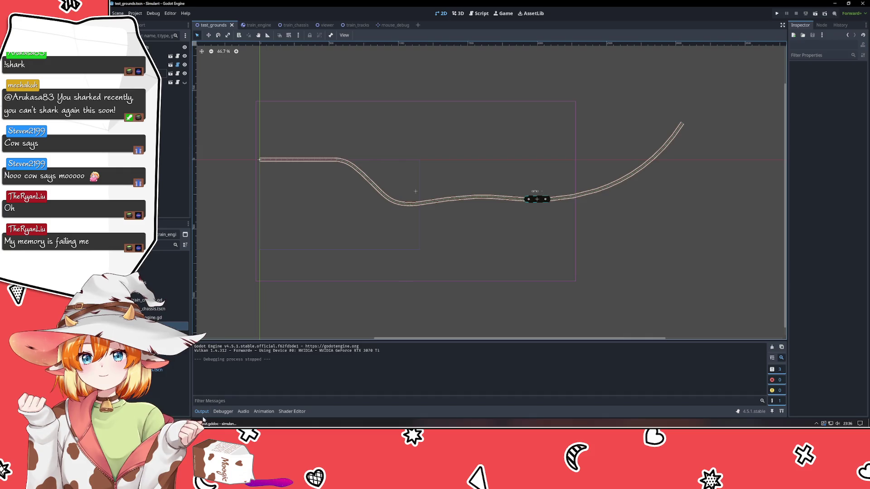
{"action": "key", "text": "alt+Tab"}
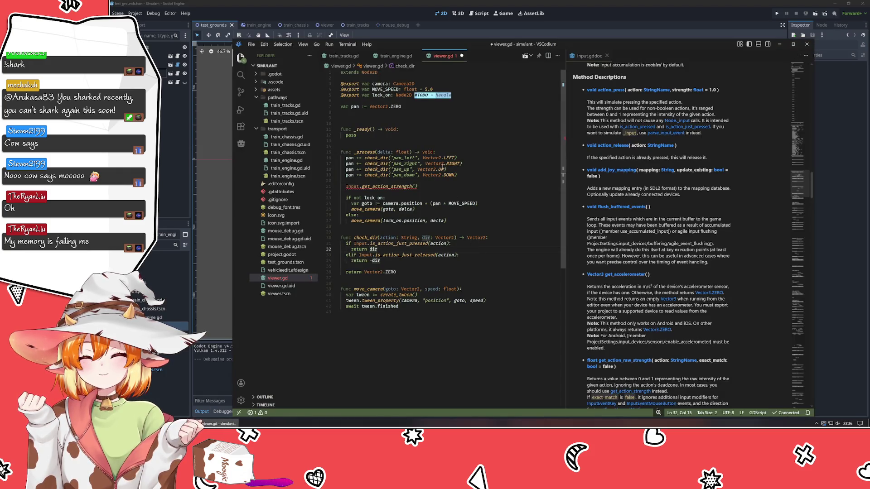
- Go to line 21's get_action_strength call and read the Input docs down to the joypad and mouse-velocity methods
{"action": "left_click", "coordinate": [430, 187]}
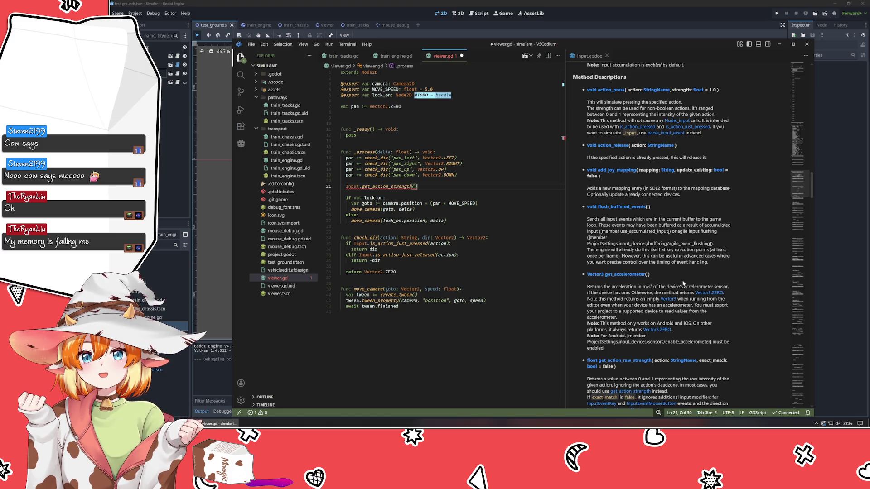
{"action": "scroll", "coordinate": [634, 281], "scroll_direction": "down", "scroll_amount": 3}
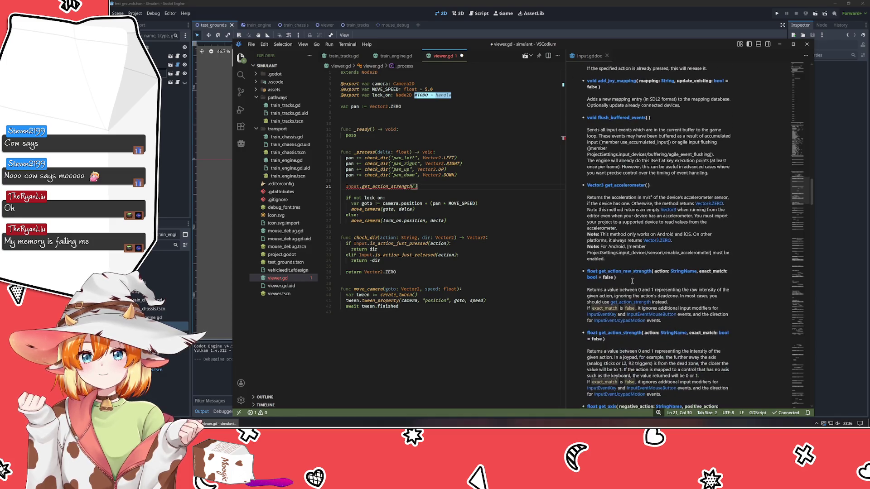
{"action": "scroll", "coordinate": [632, 281], "scroll_direction": "down", "scroll_amount": 4}
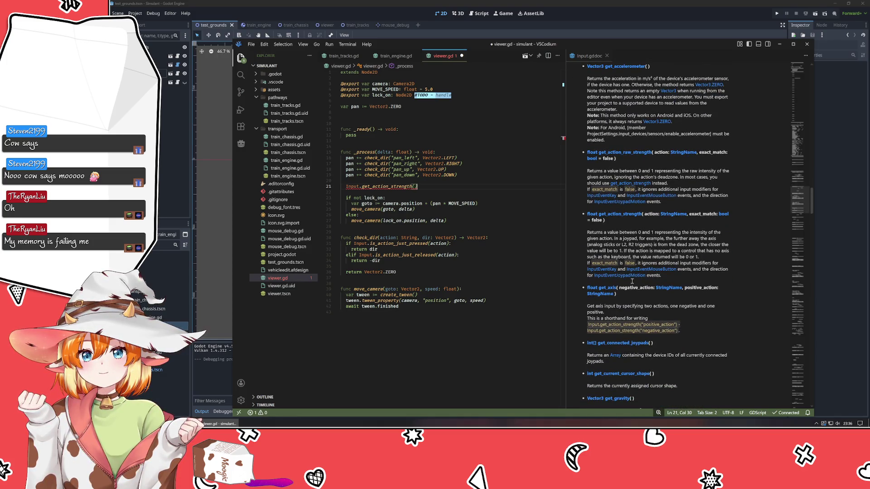
{"action": "scroll", "coordinate": [632, 282], "scroll_direction": "up", "scroll_amount": 5}
{"action": "scroll", "coordinate": [607, 183], "scroll_direction": "up", "scroll_amount": 3}
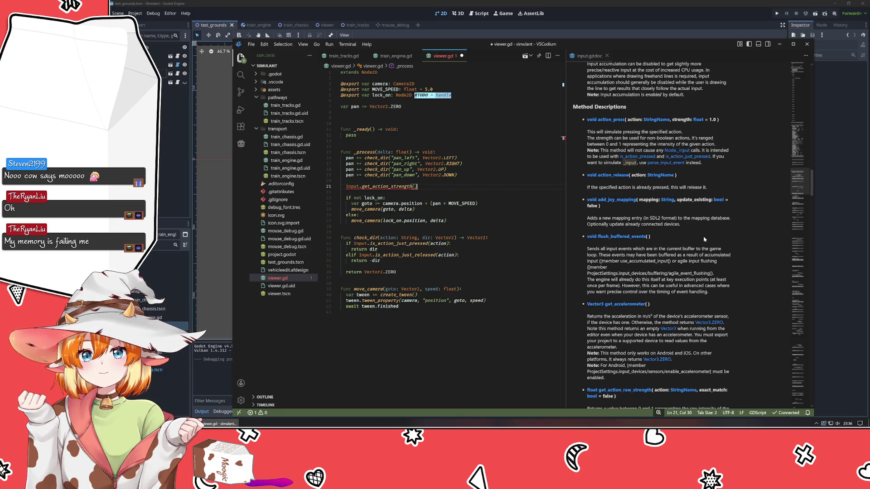
{"action": "scroll", "coordinate": [742, 252], "scroll_direction": "down", "scroll_amount": 5}
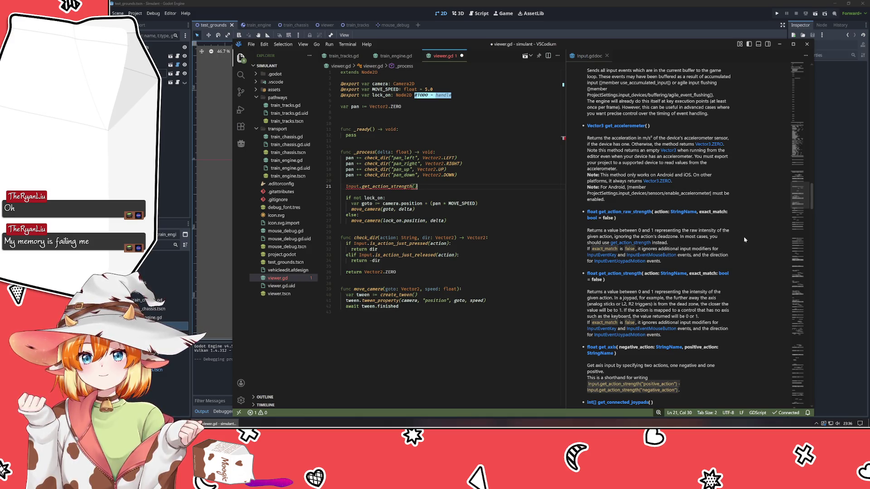
{"action": "scroll", "coordinate": [672, 237], "scroll_direction": "down", "scroll_amount": 5}
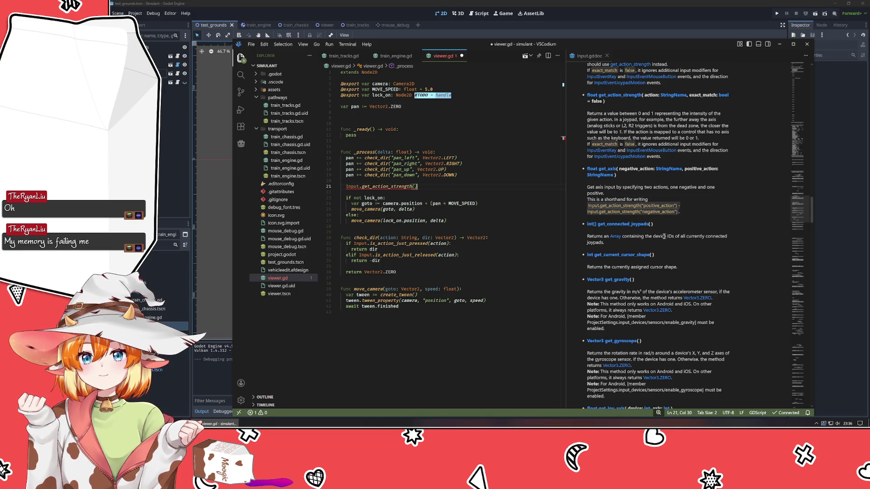
{"action": "scroll", "coordinate": [720, 275], "scroll_direction": "down", "scroll_amount": 4}
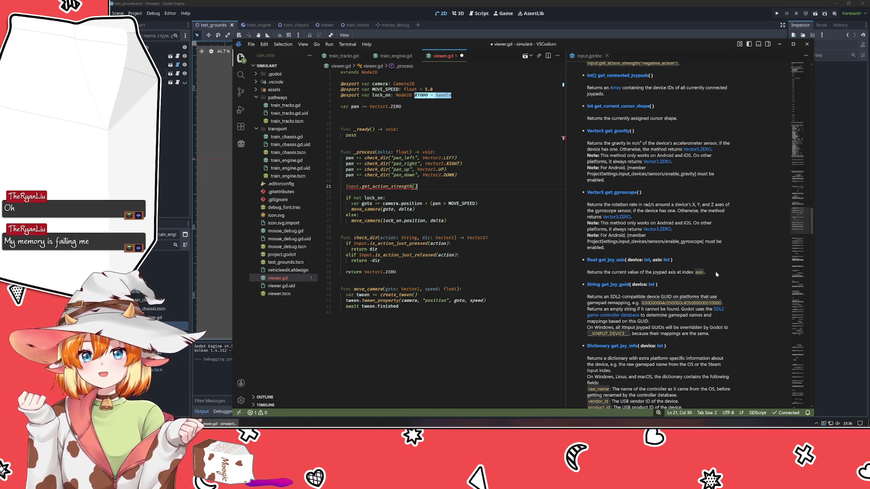
{"action": "scroll", "coordinate": [716, 274], "scroll_direction": "down", "scroll_amount": 3}
{"action": "scroll", "coordinate": [713, 274], "scroll_direction": "down", "scroll_amount": 6}
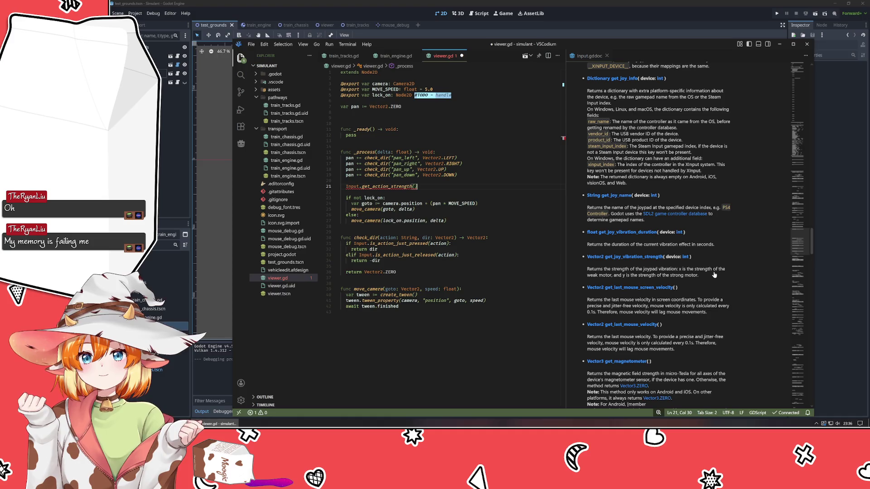
{"action": "scroll", "coordinate": [714, 275], "scroll_direction": "down", "scroll_amount": 3}
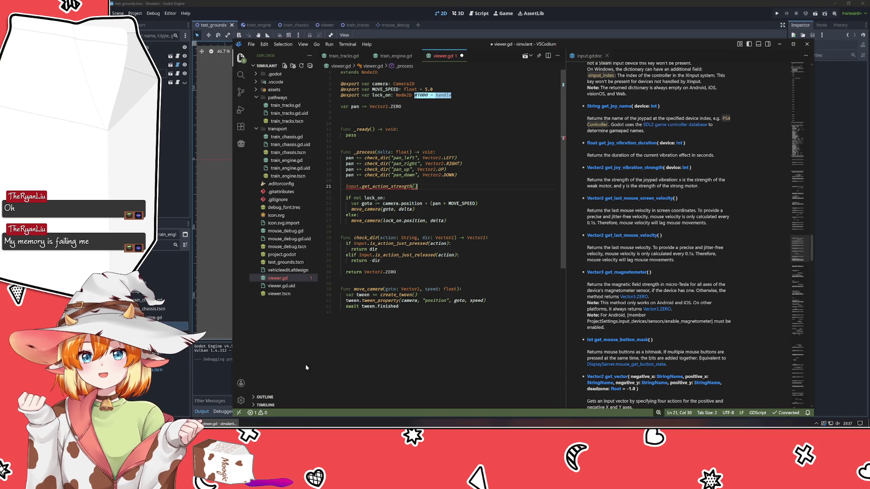
{"action": "mouse_move", "coordinate": [421, 293]}
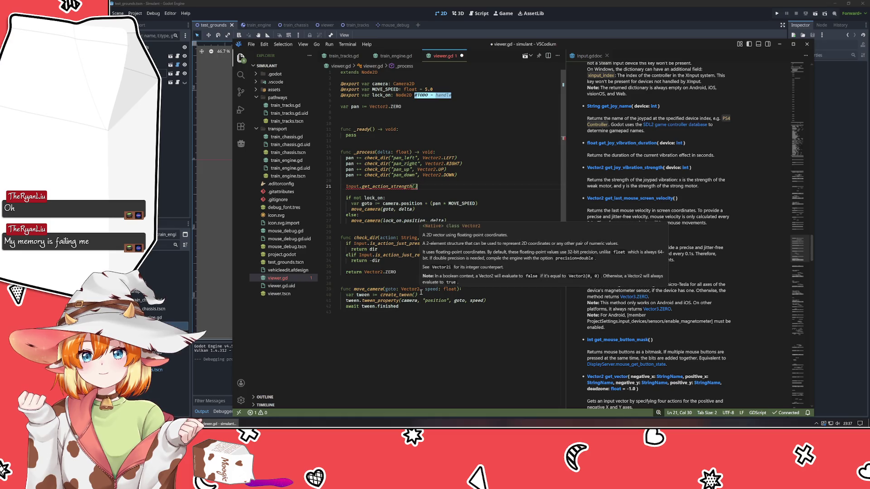
- Read the Input.gddoc reference from is_action_pressed down to the vibration and warp_mouse entries
{"action": "left_click", "coordinate": [731, 255]}
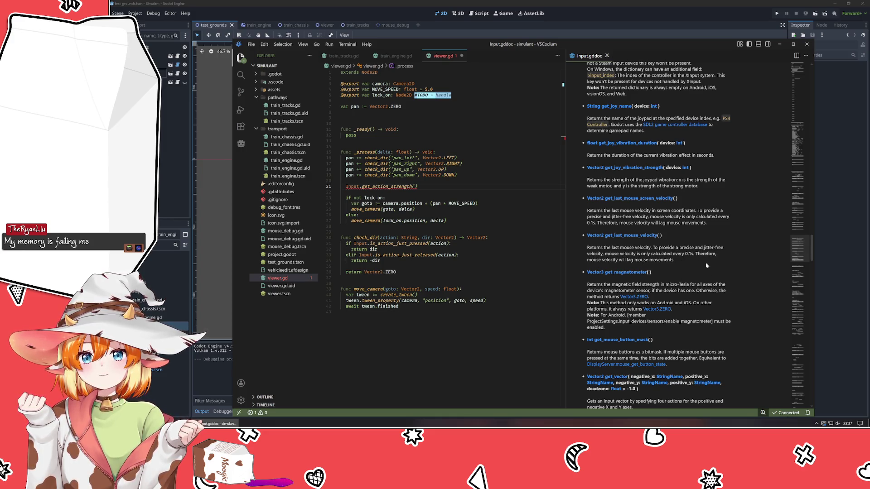
{"action": "scroll", "coordinate": [712, 269], "scroll_direction": "down", "scroll_amount": 3}
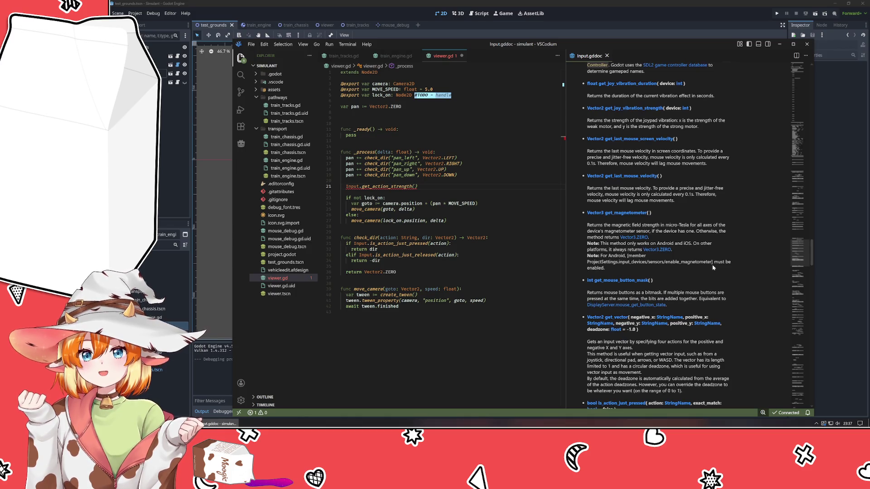
{"action": "scroll", "coordinate": [712, 268], "scroll_direction": "down", "scroll_amount": 3}
{"action": "scroll", "coordinate": [710, 267], "scroll_direction": "down", "scroll_amount": 3}
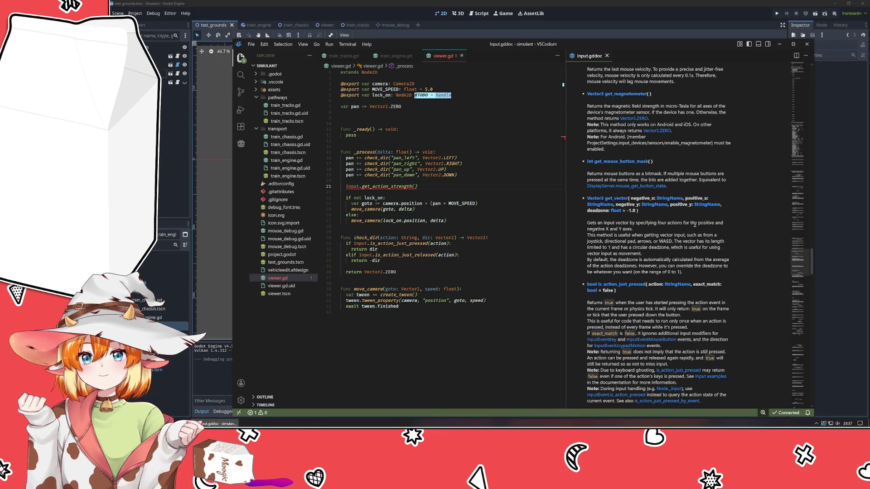
{"action": "scroll", "coordinate": [696, 223], "scroll_direction": "down", "scroll_amount": 4}
{"action": "scroll", "coordinate": [686, 227], "scroll_direction": "down", "scroll_amount": 9}
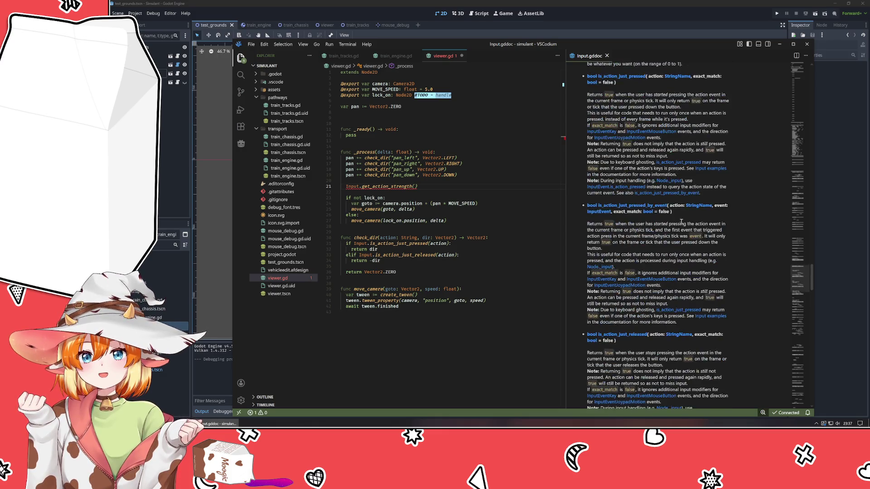
{"action": "scroll", "coordinate": [687, 239], "scroll_direction": "down", "scroll_amount": 3}
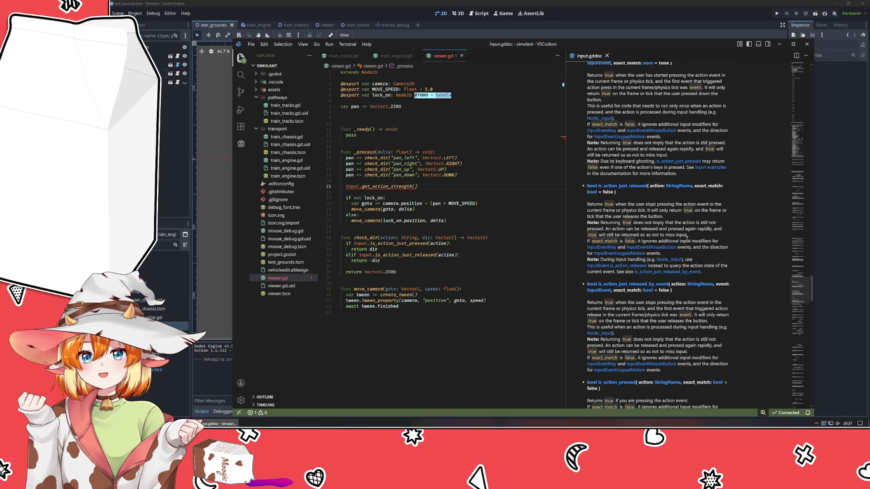
{"action": "scroll", "coordinate": [685, 239], "scroll_direction": "down", "scroll_amount": 6}
{"action": "scroll", "coordinate": [684, 240], "scroll_direction": "down", "scroll_amount": 4}
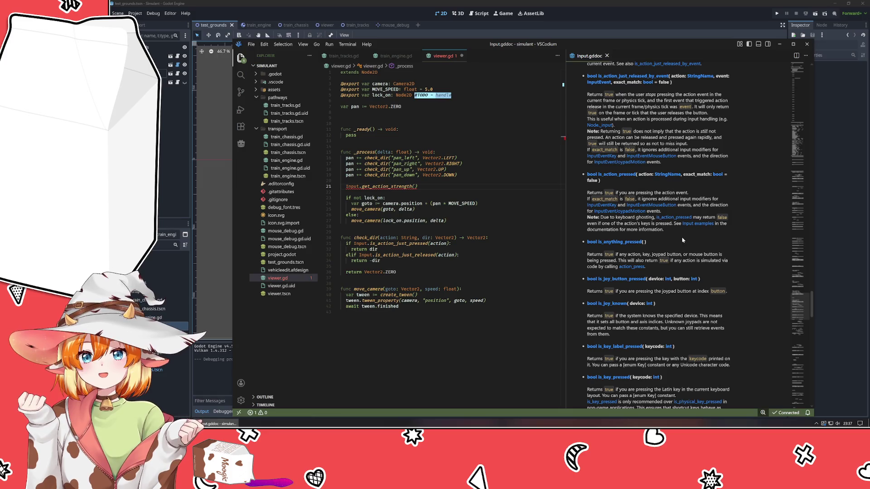
{"action": "scroll", "coordinate": [683, 244], "scroll_direction": "down", "scroll_amount": 4}
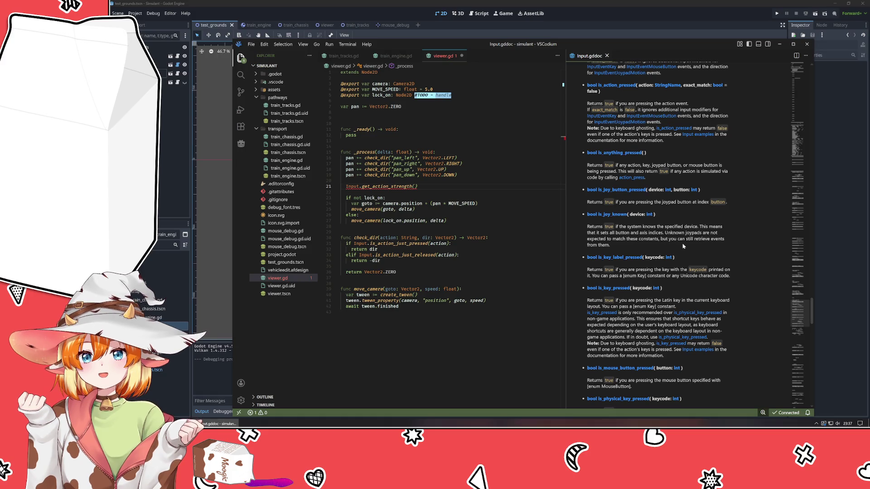
{"action": "scroll", "coordinate": [683, 246], "scroll_direction": "down", "scroll_amount": 5}
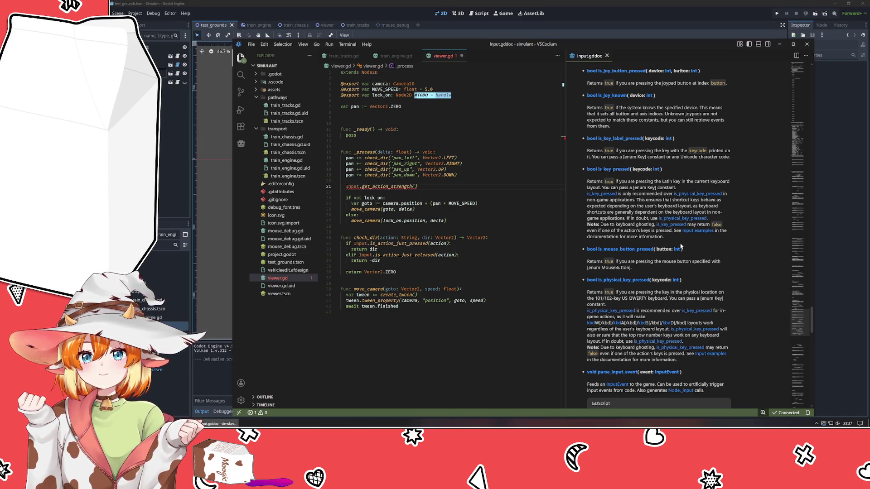
{"action": "scroll", "coordinate": [681, 246], "scroll_direction": "down", "scroll_amount": 4}
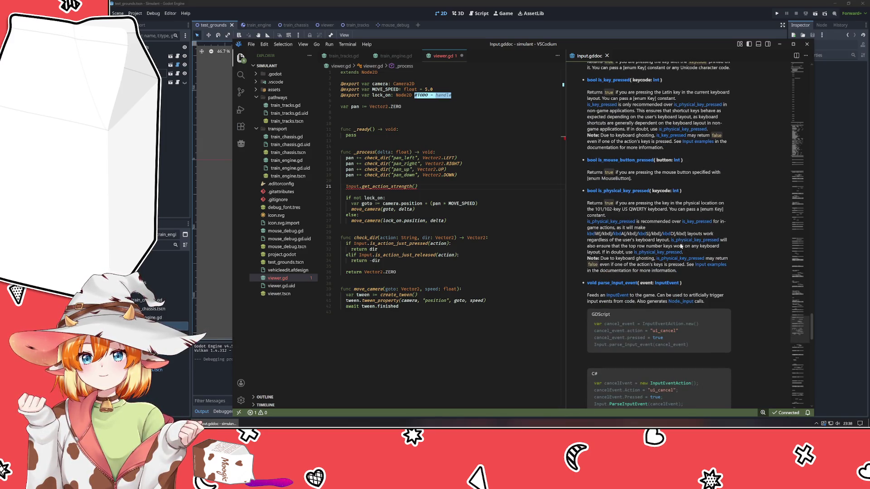
{"action": "scroll", "coordinate": [681, 246], "scroll_direction": "down", "scroll_amount": 1}
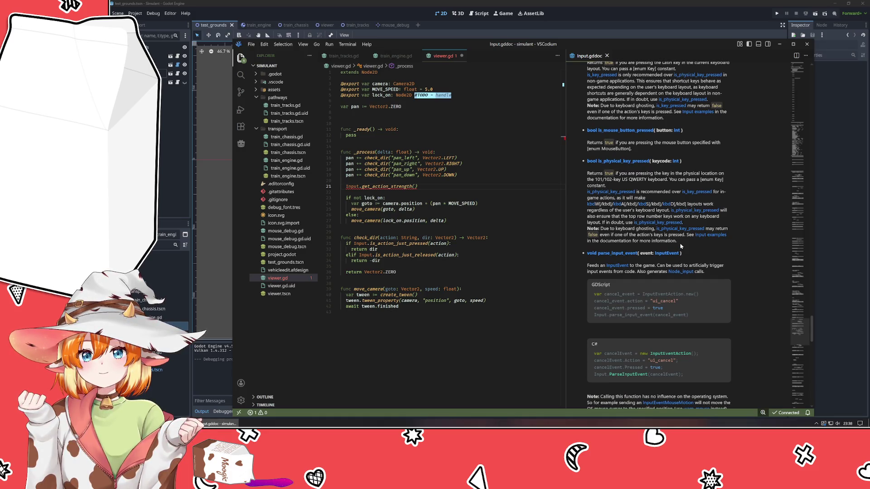
{"action": "scroll", "coordinate": [680, 246], "scroll_direction": "down", "scroll_amount": 5}
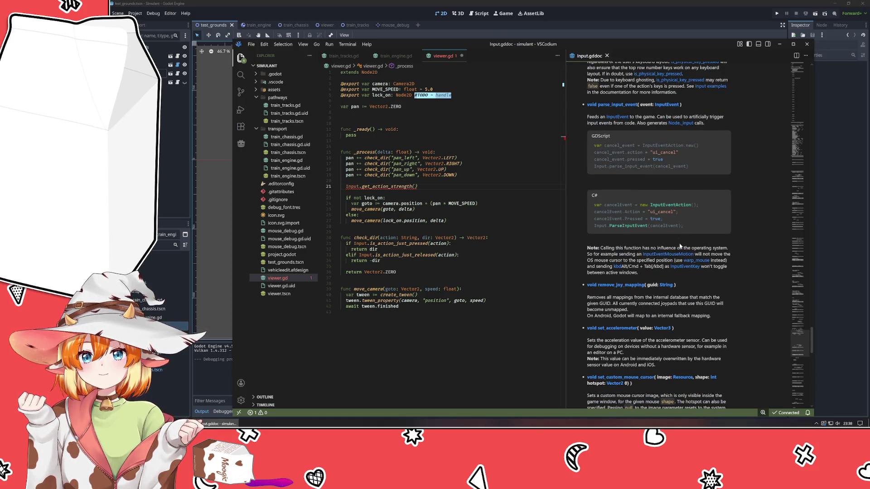
{"action": "scroll", "coordinate": [680, 246], "scroll_direction": "down", "scroll_amount": 3}
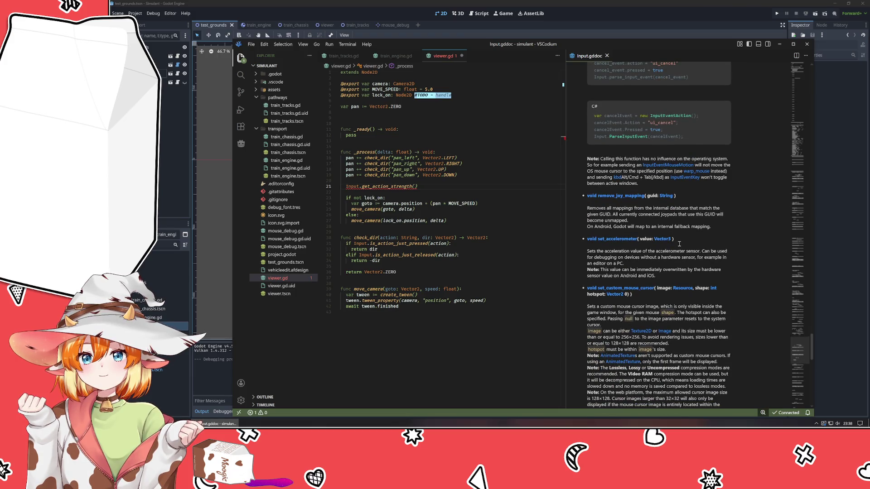
{"action": "scroll", "coordinate": [680, 244], "scroll_direction": "down", "scroll_amount": 5}
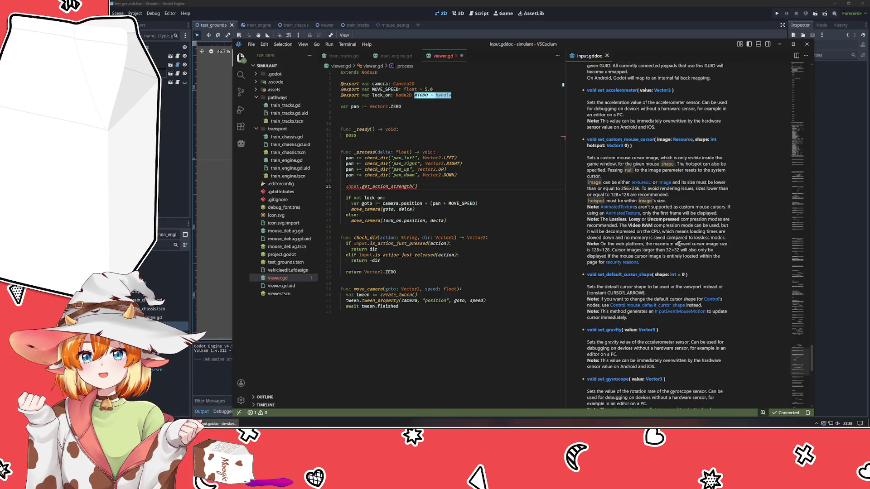
{"action": "scroll", "coordinate": [680, 243], "scroll_direction": "down", "scroll_amount": 3}
{"action": "scroll", "coordinate": [679, 244], "scroll_direction": "down", "scroll_amount": 5}
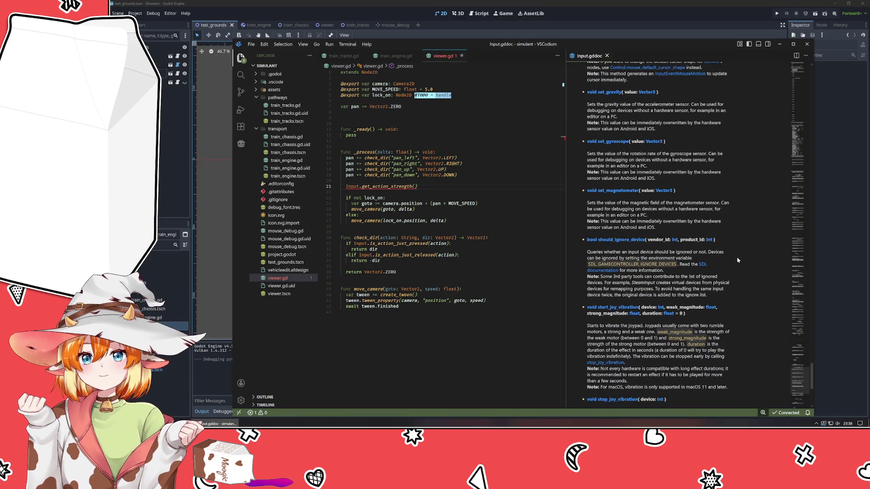
{"action": "scroll", "coordinate": [737, 260], "scroll_direction": "down", "scroll_amount": 4}
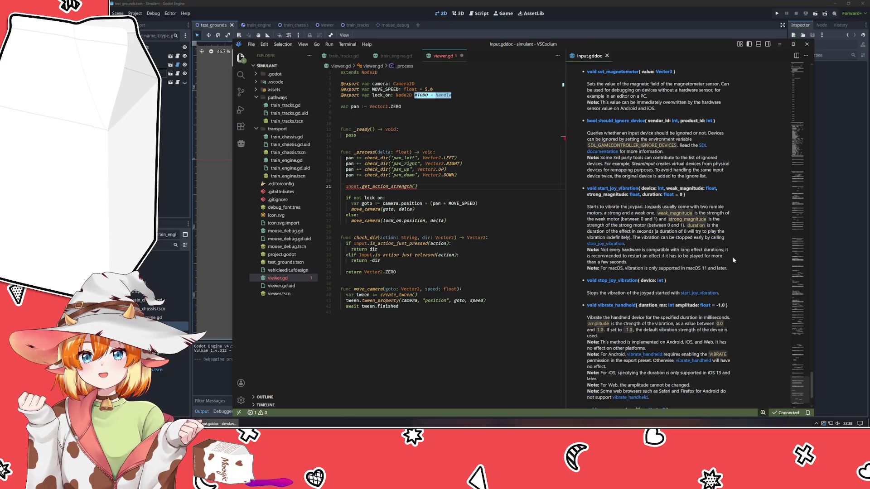
{"action": "scroll", "coordinate": [734, 260], "scroll_direction": "down", "scroll_amount": 2}
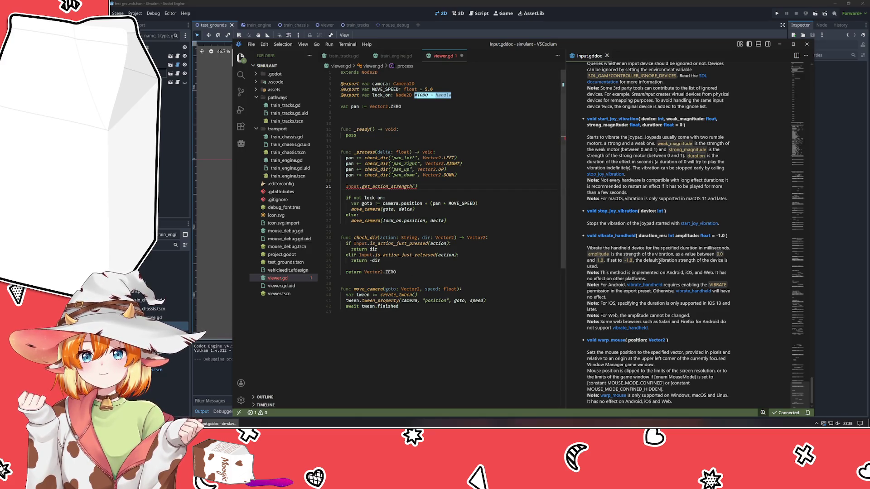
{"action": "scroll", "coordinate": [706, 297], "scroll_direction": "up", "scroll_amount": 5}
- Re-enter the method name on line 21 as get_action_strength using autocomplete
{"action": "left_click", "coordinate": [375, 190]}
{"action": "double_click", "coordinate": [385, 187]}
{"action": "type", "text": "get_ax"}
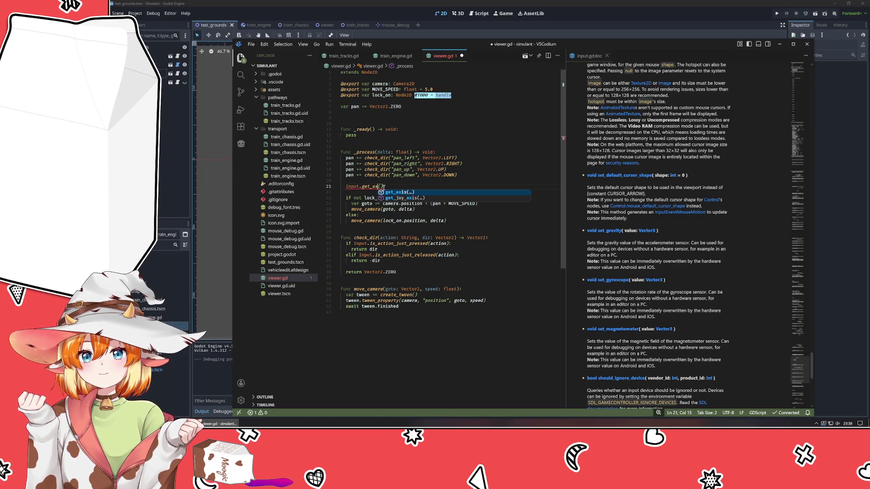
{"action": "key", "text": "BackSpace"}
{"action": "key", "text": "BackSpace"}
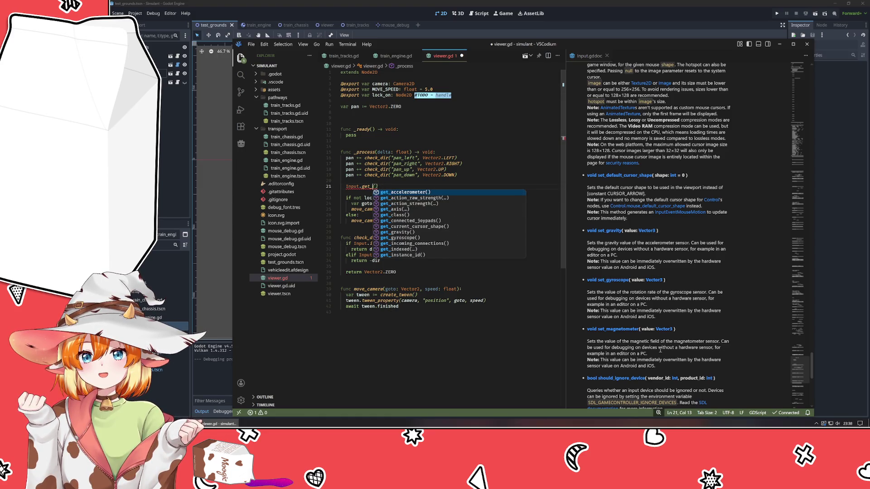
{"action": "scroll", "coordinate": [660, 350], "scroll_direction": "up", "scroll_amount": 15}
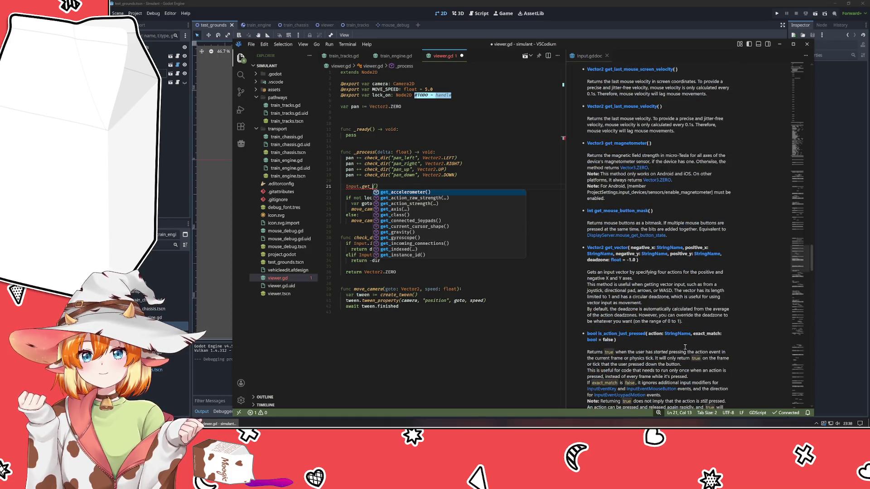
{"action": "scroll", "coordinate": [685, 347], "scroll_direction": "up", "scroll_amount": 5}
{"action": "type", "text": "acc"}
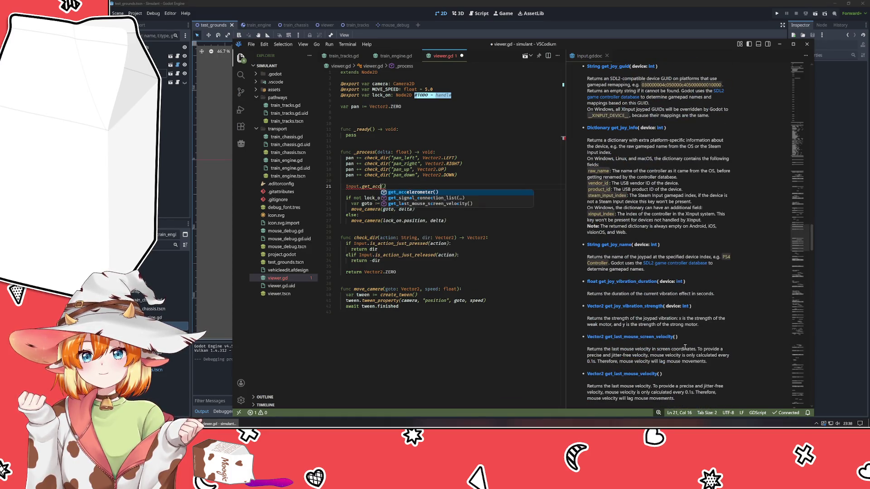
{"action": "scroll", "coordinate": [684, 346], "scroll_direction": "up", "scroll_amount": 10}
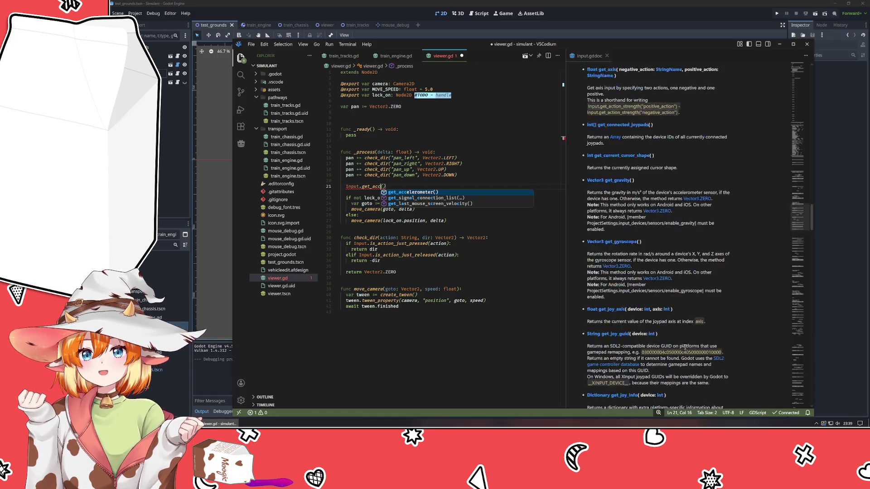
{"action": "scroll", "coordinate": [684, 347], "scroll_direction": "down", "scroll_amount": 5}
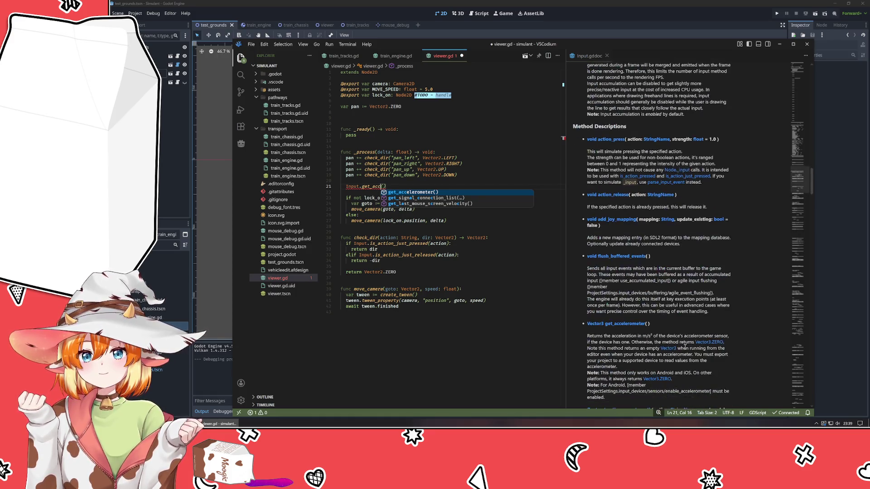
{"action": "scroll", "coordinate": [684, 347], "scroll_direction": "down", "scroll_amount": 5}
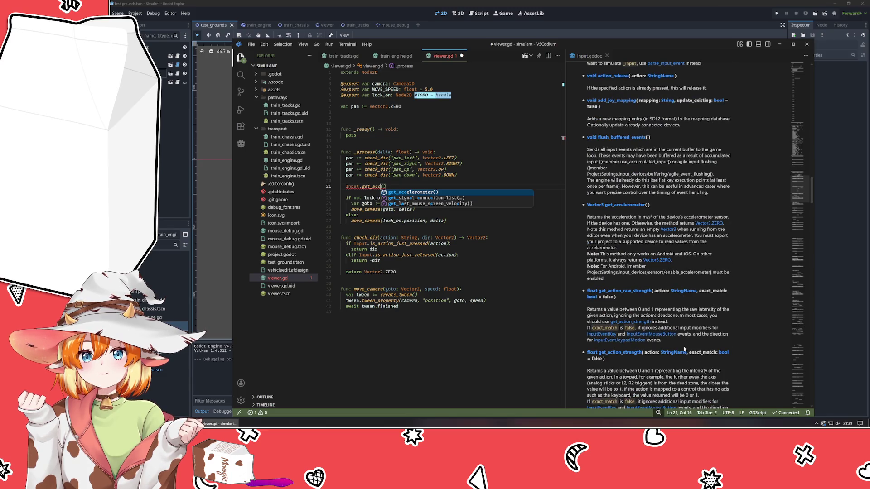
{"action": "scroll", "coordinate": [684, 349], "scroll_direction": "down", "scroll_amount": 4}
{"action": "key", "text": "BackSpace"}
{"action": "type", "text": "tion_s"}
{"action": "key", "text": "Return"}
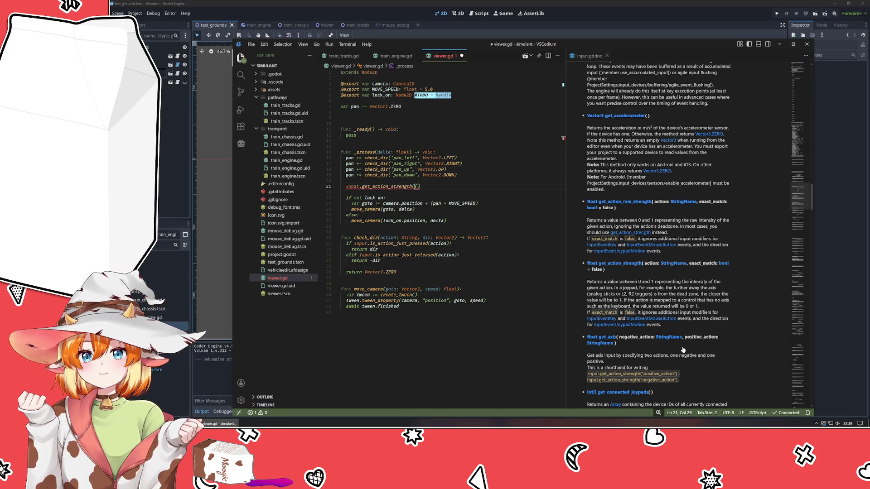
- Pass "zoom_in" to the call, wrap it in print(), and save viewer.gd
{"action": "type", "text": "\"zoo"}
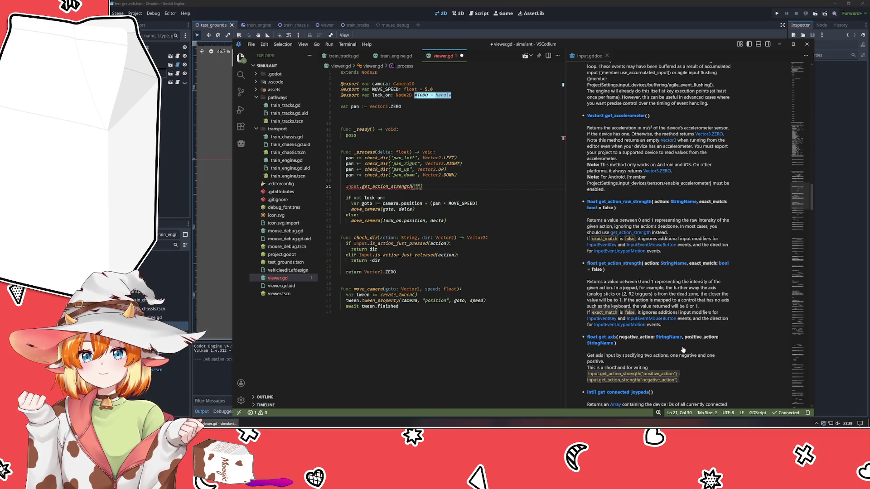
{"action": "type", "text": "m_in"}
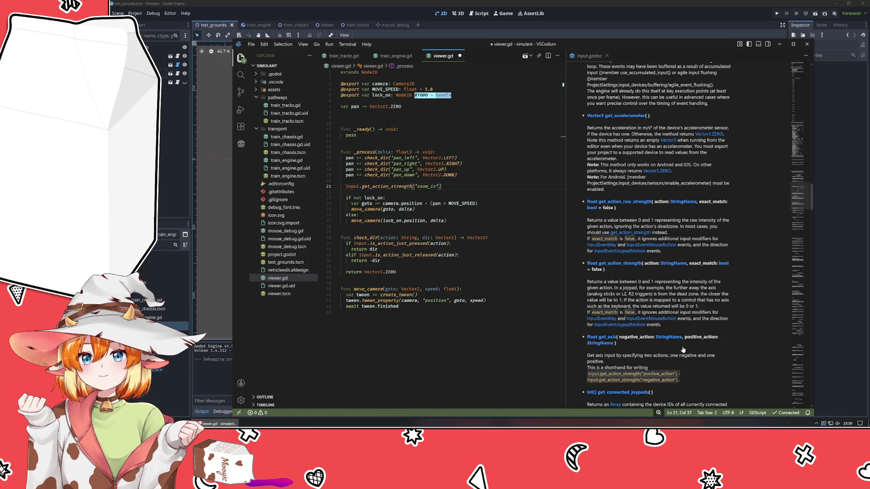
{"action": "key", "text": "Home"}
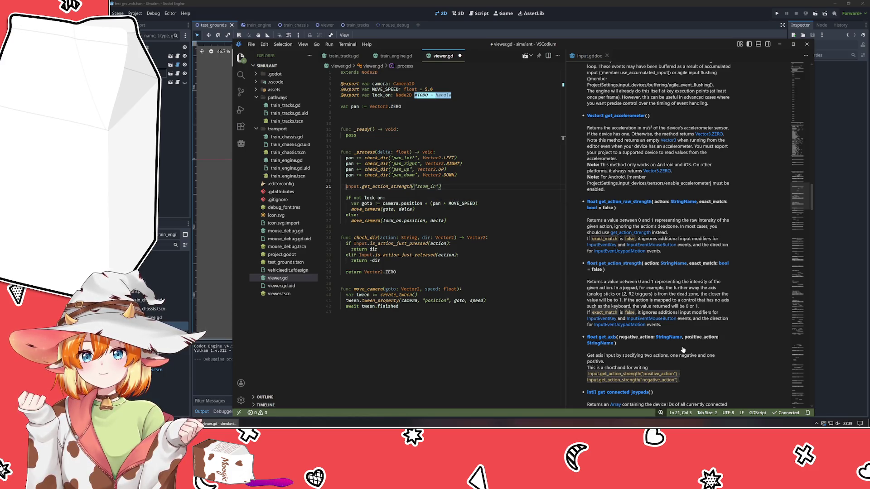
{"action": "type", "text": "print("}
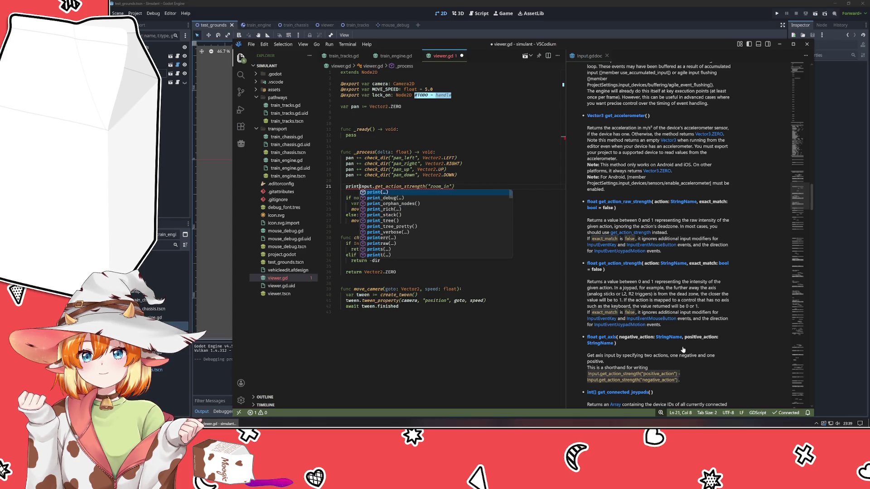
{"action": "key", "text": "End"}
{"action": "type", "text": ")"}
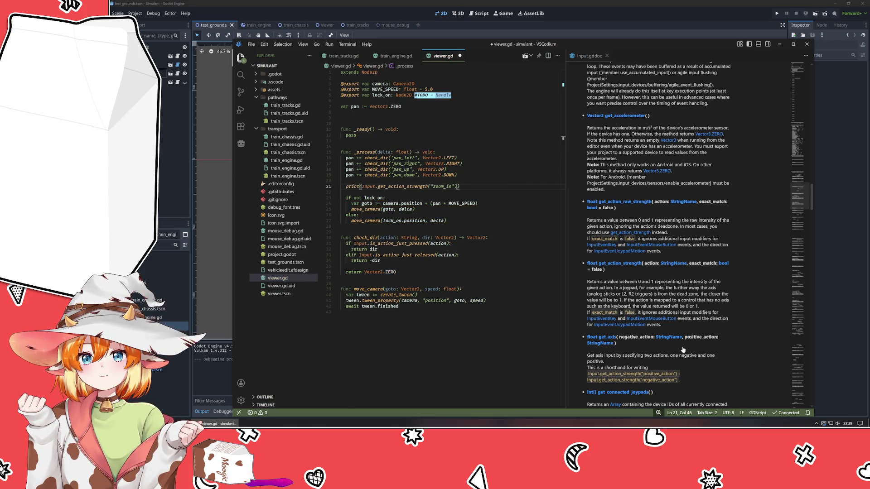
{"action": "key", "text": "ctrl+s"}
{"action": "key", "text": "alt+Tab"}
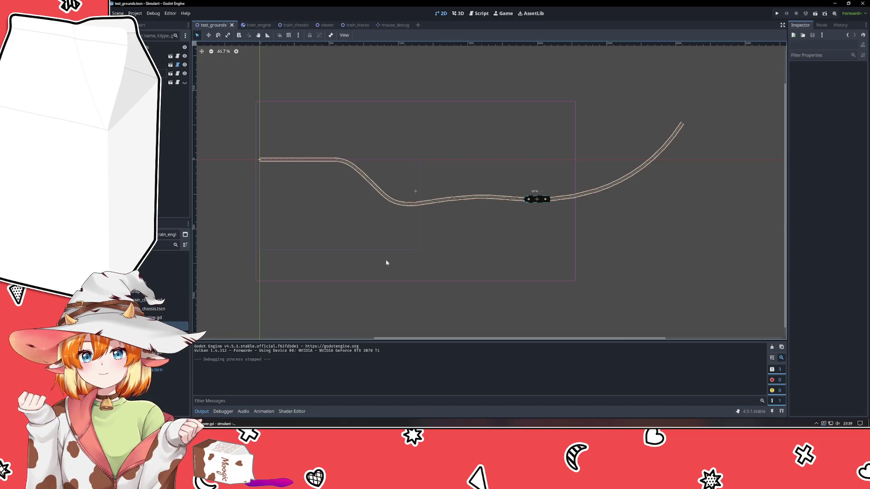
- Run the project with F5, see zoom_in strength printing 0.0, then close the game
{"action": "key", "text": "F5"}
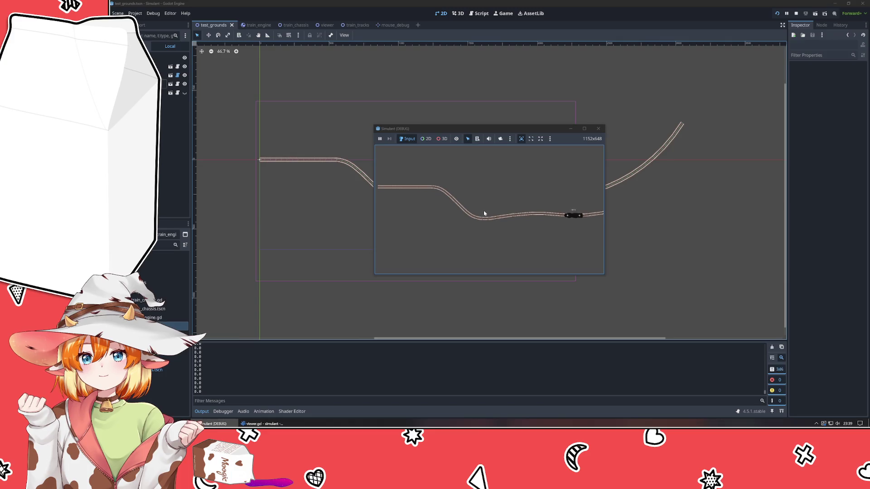
{"action": "left_click", "coordinate": [598, 128]}
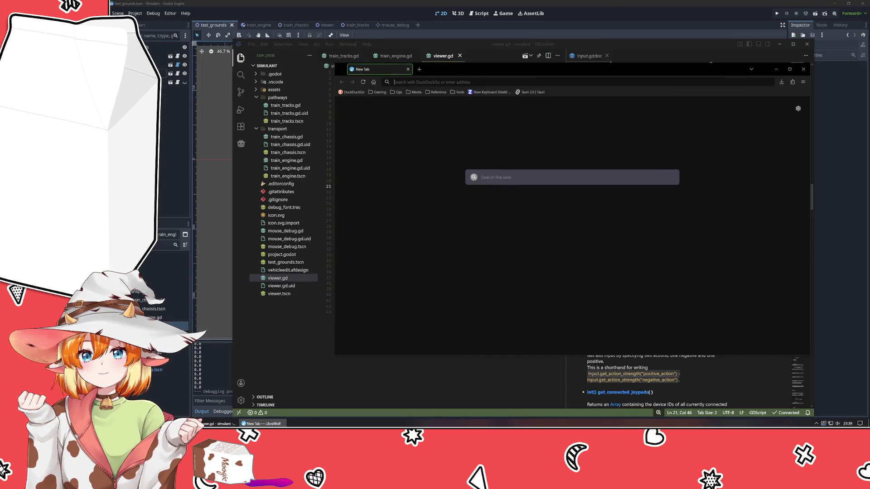
- Search 'godot respond to mouse scroll' and read the Godot Forum thread on mouse wheel input
{"action": "type", "text": "godot"}
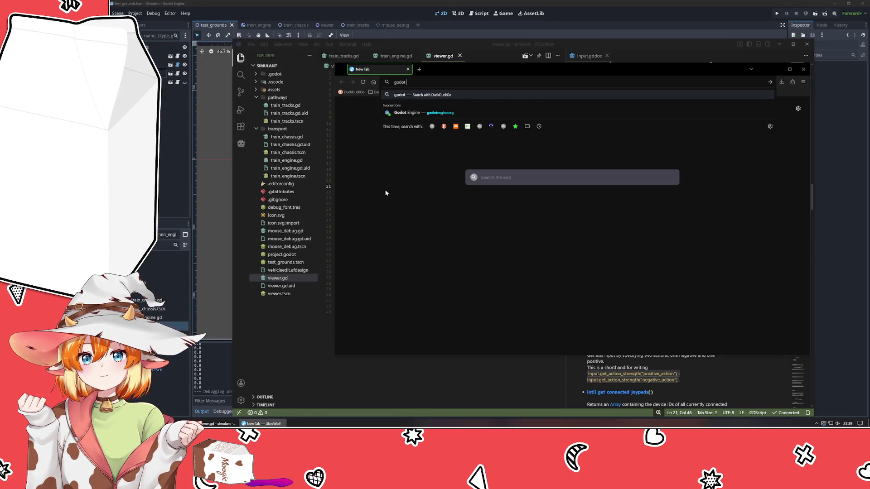
{"action": "type", "text": " respond"}
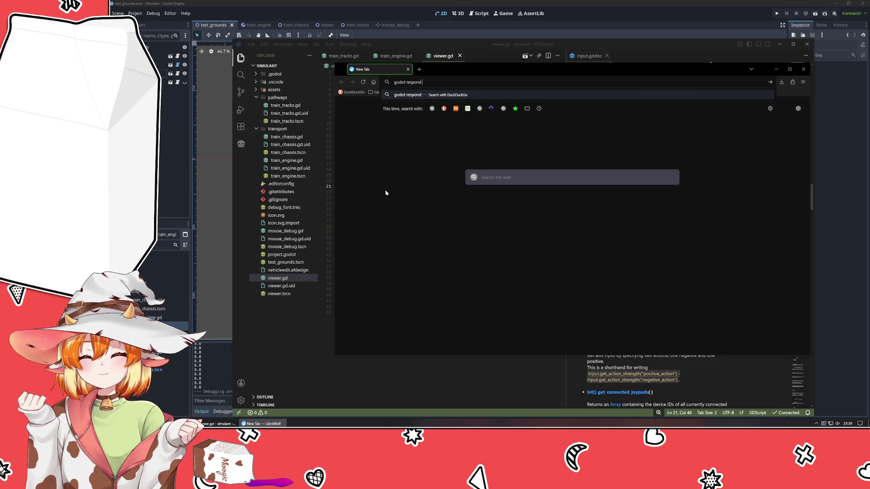
{"action": "type", "text": " to mouse scroll"}
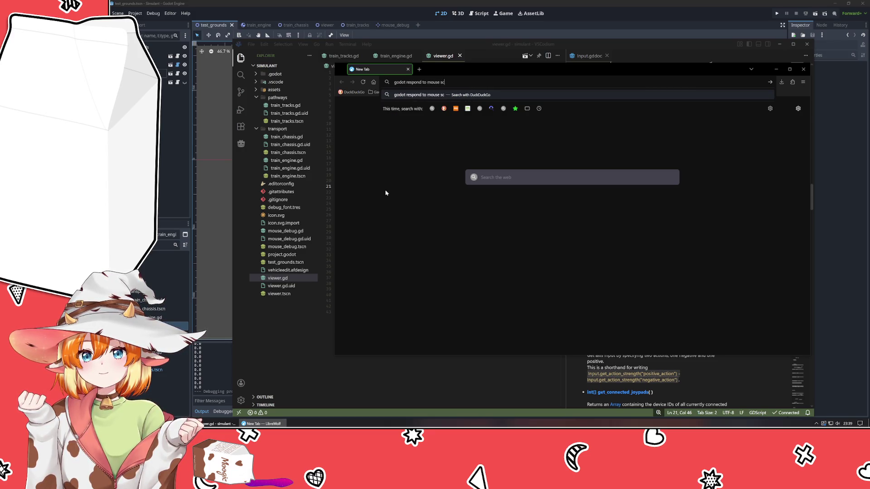
{"action": "key", "text": "Return"}
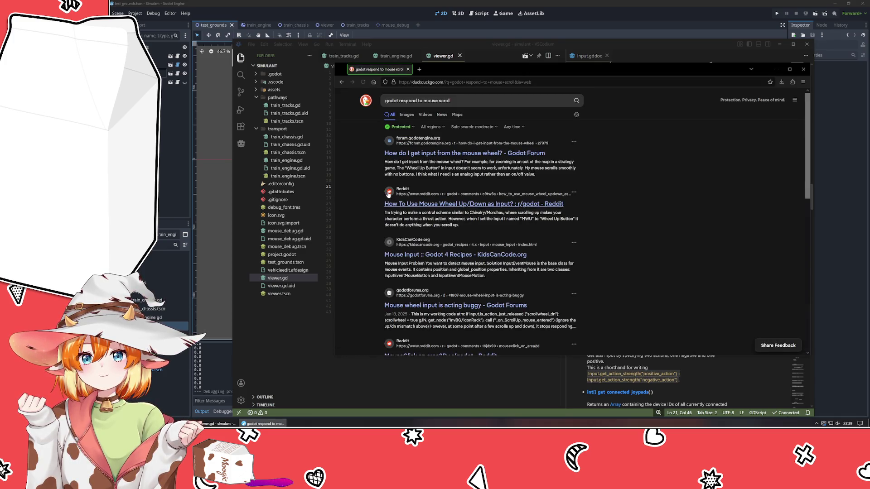
{"action": "left_click", "coordinate": [468, 156]}
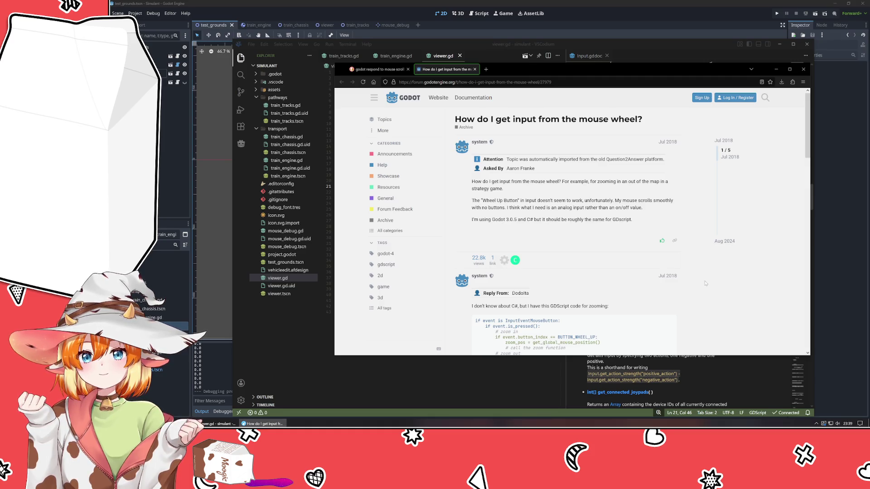
{"action": "scroll", "coordinate": [705, 283], "scroll_direction": "down", "scroll_amount": 3}
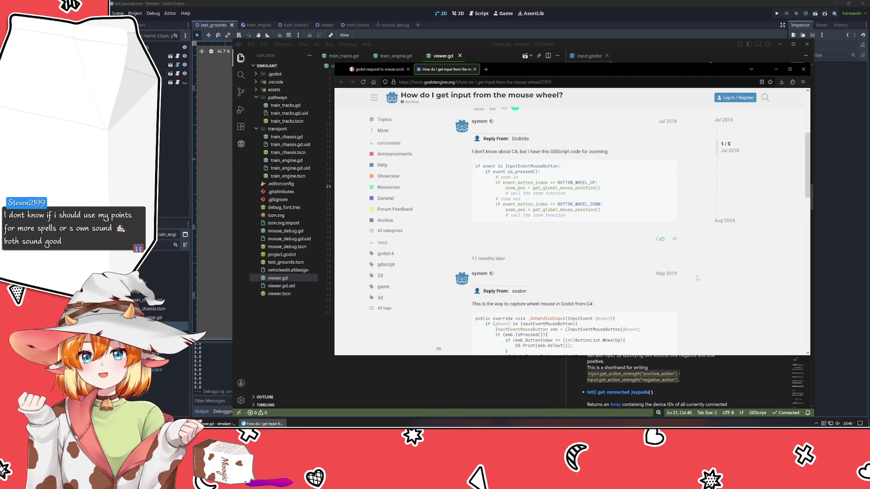
{"action": "scroll", "coordinate": [696, 277], "scroll_direction": "down", "scroll_amount": 3}
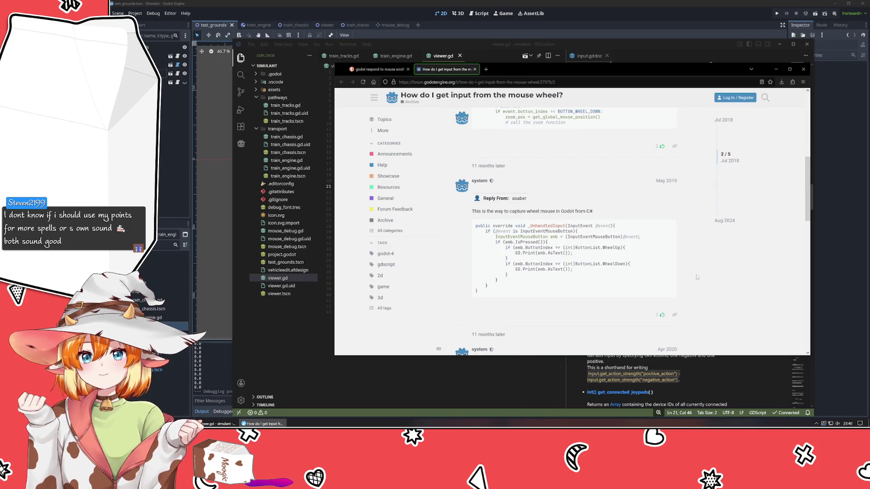
{"action": "scroll", "coordinate": [697, 277], "scroll_direction": "up", "scroll_amount": 4}
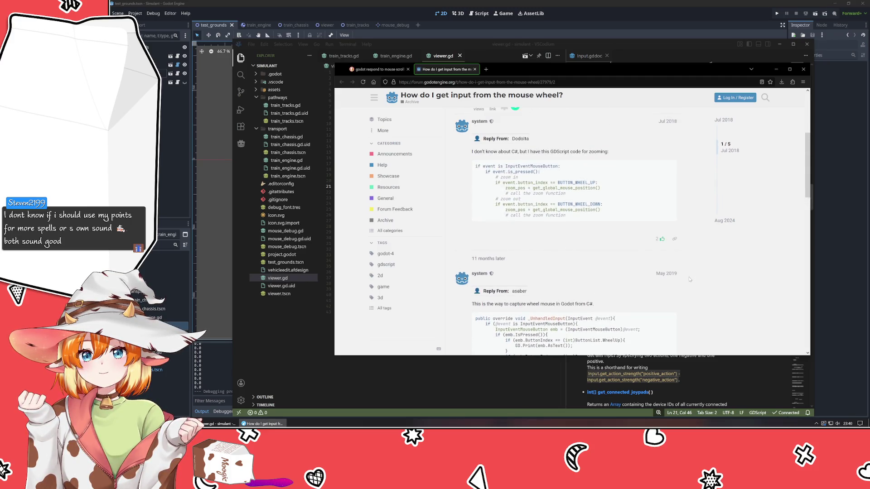
- Change line 21 to print(Input.is_action_pressed("zoom_in")) using autocomplete
{"action": "left_click", "coordinate": [450, 397]}
{"action": "left_click", "coordinate": [471, 188]}
{"action": "key", "text": "shift+Home"}
{"action": "key", "text": "ctrl+Right"}
{"action": "key", "text": "ctrl+Right"}
{"action": "key", "text": "ctrl+Right"}
{"action": "key", "text": "ctrl+BackSpace"}
{"action": "type", "text": "is_action"}
{"action": "key", "text": "Up"}
{"action": "key", "text": "Return"}
{"action": "key", "text": "Delete"}
{"action": "key", "text": "End"}
{"action": "key", "text": "Left"}
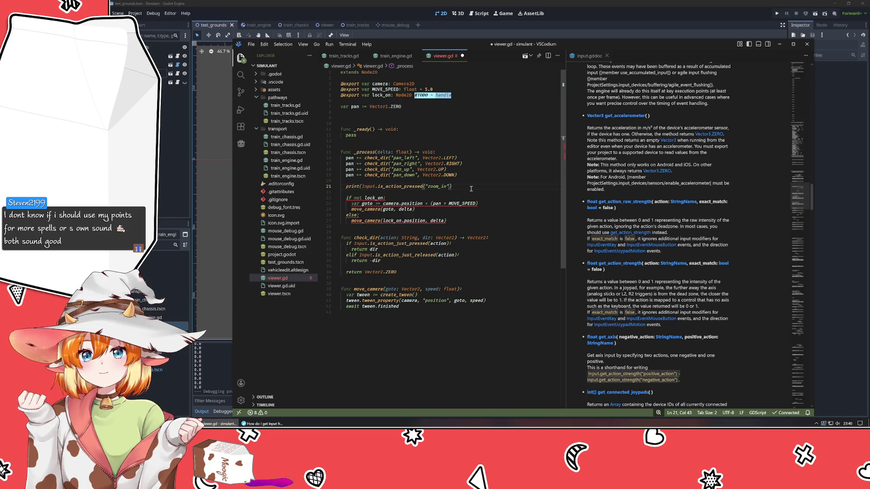
- Save viewer.gd and run the game in Godot with F5
{"action": "key", "text": "ctrl+s"}
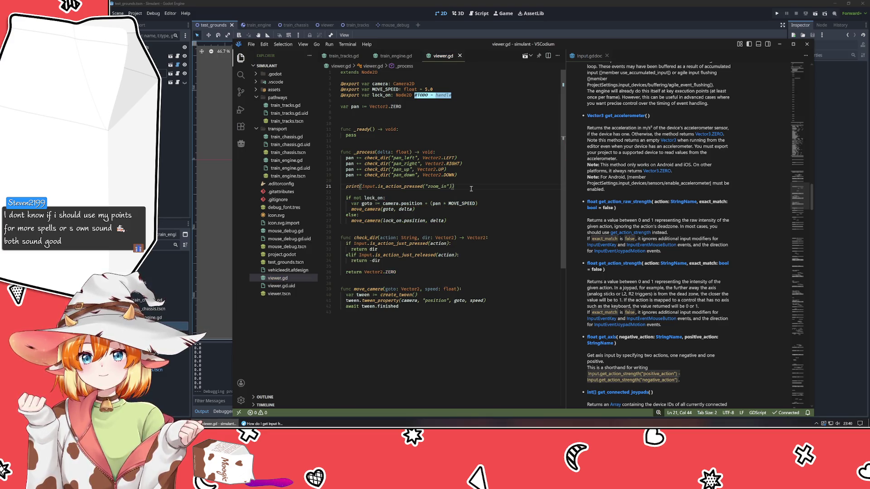
{"action": "left_click", "coordinate": [177, 141]}
{"action": "key", "text": "F5"}
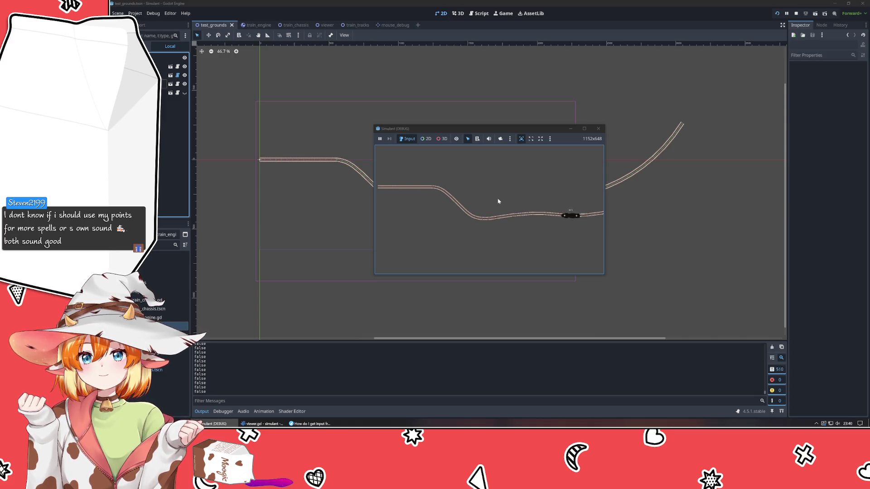
- Close the Simulant debug window after it prints false, and return to the LibreWolf forum thread
{"action": "left_click", "coordinate": [598, 128]}
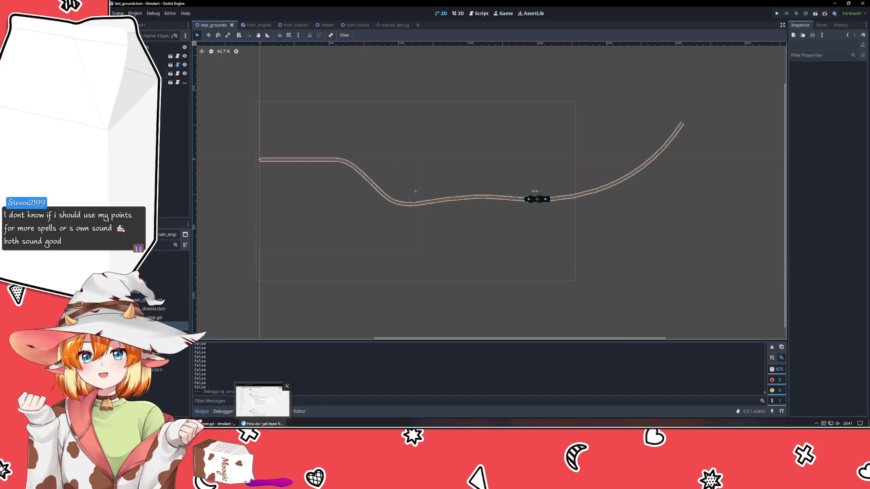
{"action": "left_click", "coordinate": [264, 423]}
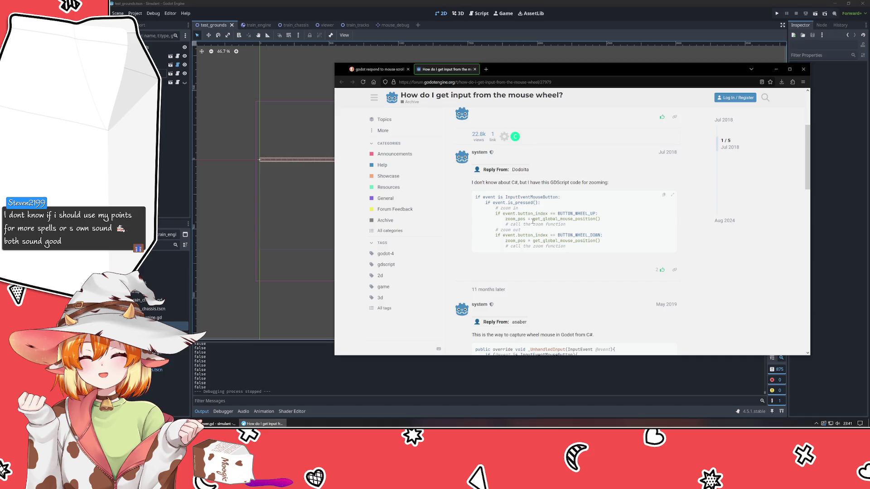
- Scroll to the Apr 2020 reply suggesting is_action_just_released, then switch back to viewer.gd
{"action": "scroll", "coordinate": [533, 221], "scroll_direction": "down", "scroll_amount": 10}
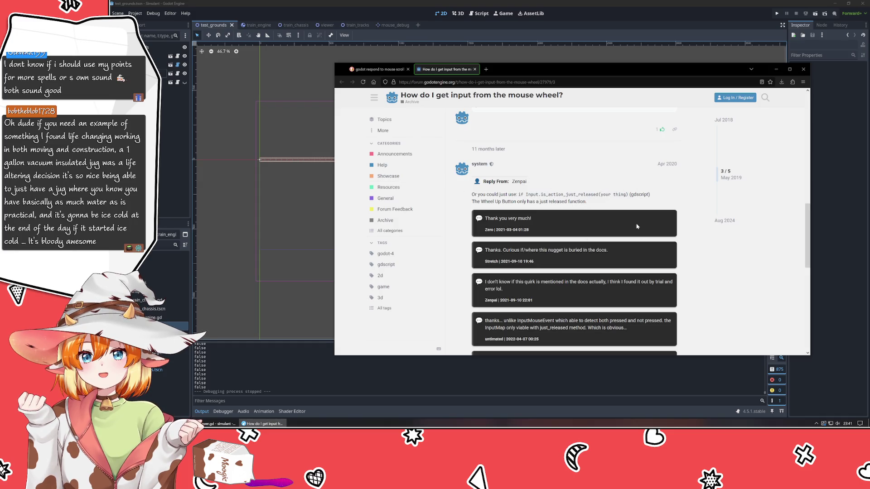
{"action": "key", "text": "alt+Tab"}
{"action": "key", "text": "alt+Tab"}
{"action": "key", "text": "alt+Tab"}
{"action": "key", "text": "alt+Tab"}
{"action": "key", "text": "alt+Tab"}
{"action": "key", "text": "Tab"}
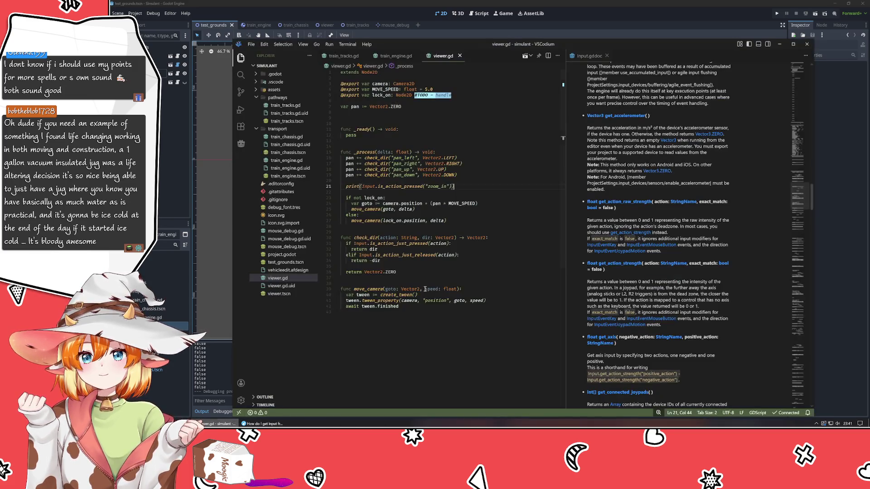
- Change line 21's print to use is_action_just_released for zoom_in
{"action": "double_click", "coordinate": [393, 186]}
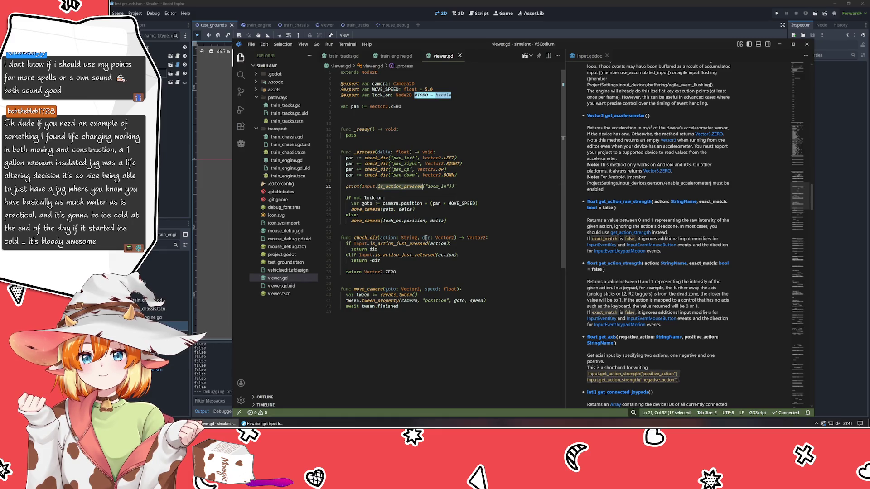
{"action": "type", "text": "is_action"}
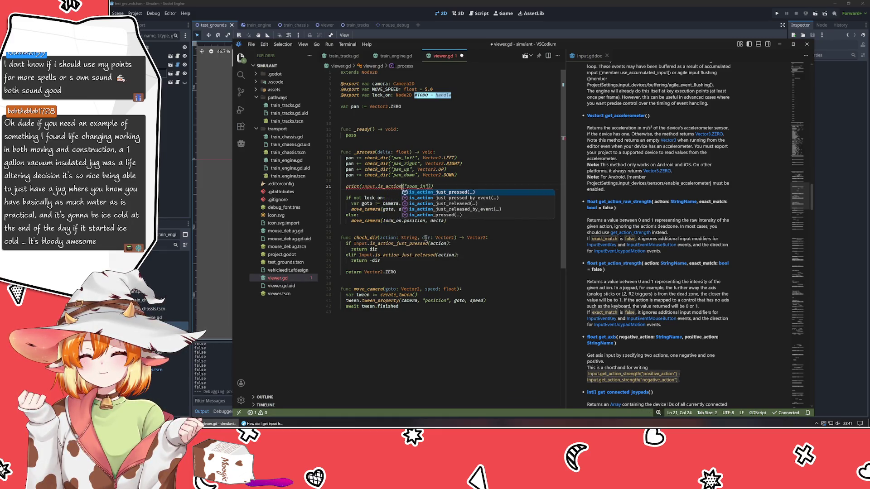
{"action": "key", "text": "Down"}
{"action": "key", "text": "Down"}
{"action": "key", "text": "Return"}
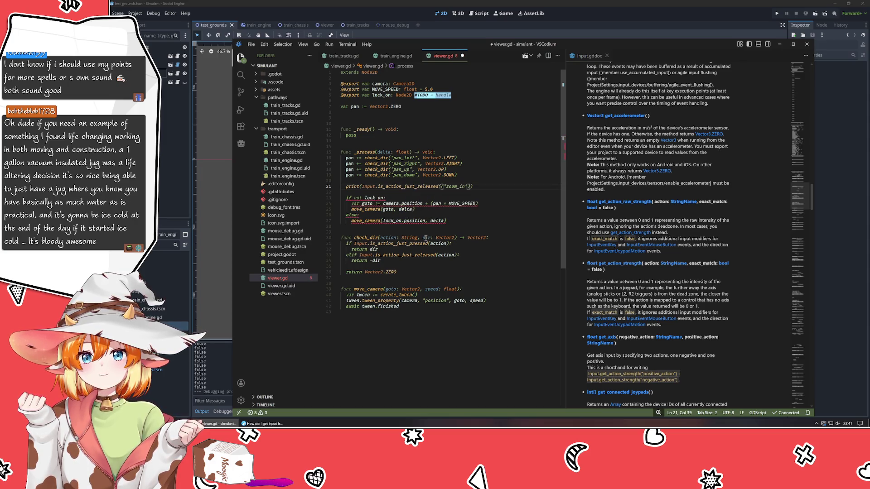
- Save viewer.gd and test-run the scene in Godot with F5, then stop it
{"action": "key", "text": "ctrl+s"}
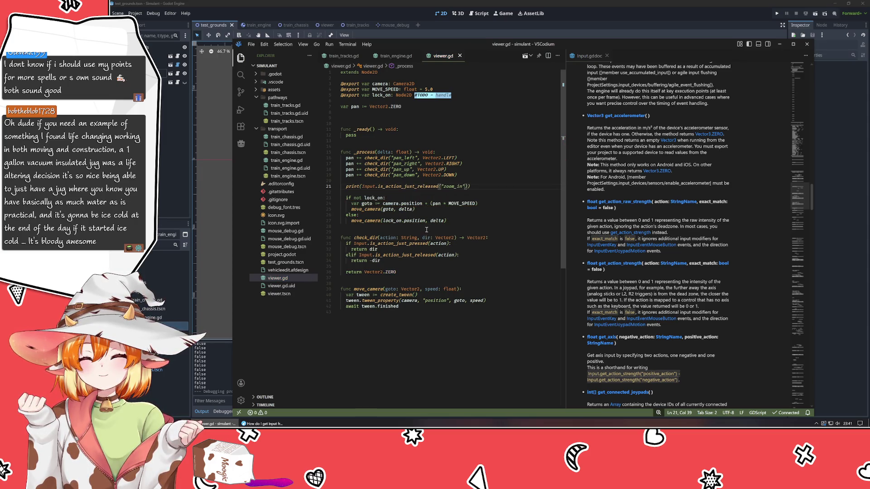
{"action": "key", "text": "alt+Tab"}
{"action": "key", "text": "F5"}
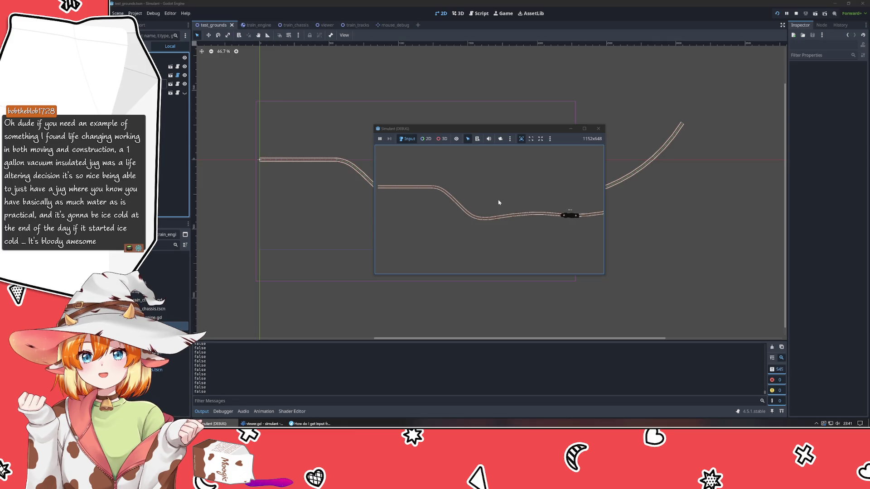
{"action": "left_click", "coordinate": [598, 128]}
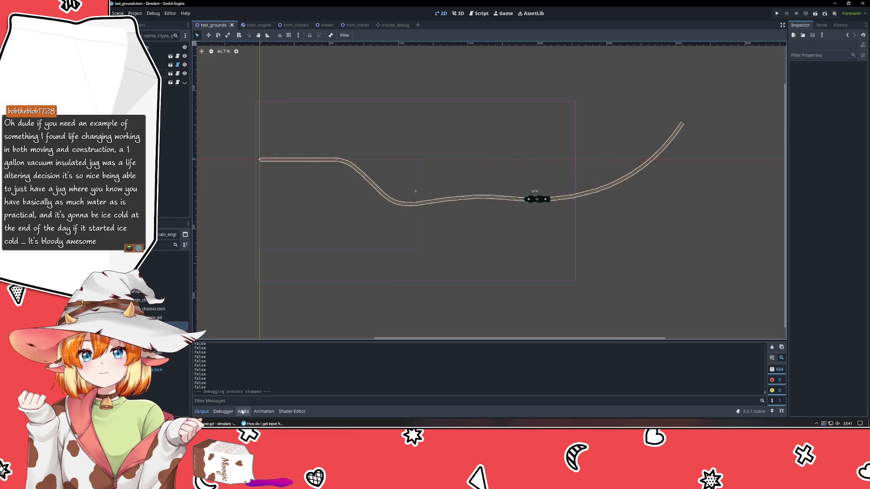
- Glance at the mouse-wheel forum thread, then return to the code editor and widen it
{"action": "left_click", "coordinate": [263, 424]}
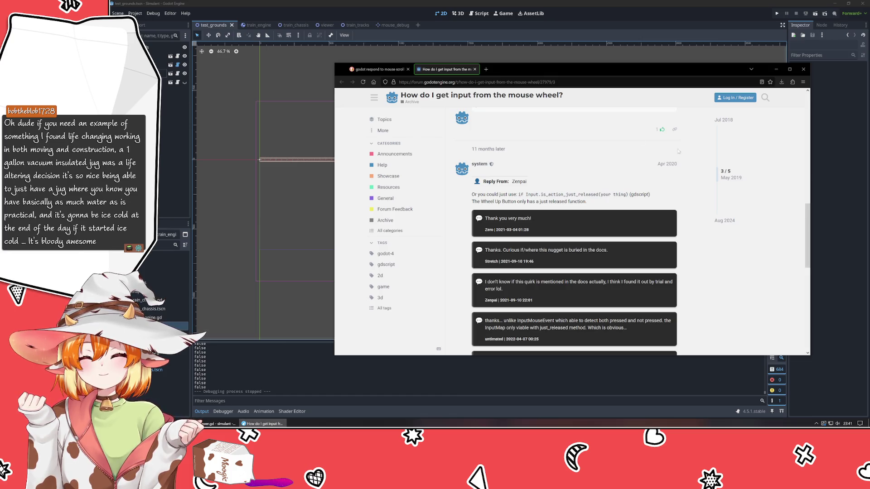
{"action": "left_click", "coordinate": [776, 69]}
{"action": "left_click", "coordinate": [218, 424]}
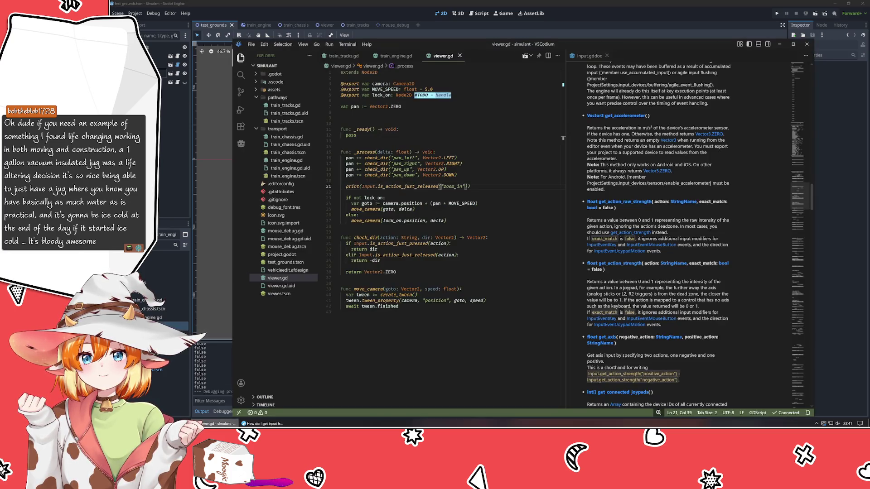
{"action": "left_click", "coordinate": [460, 332]}
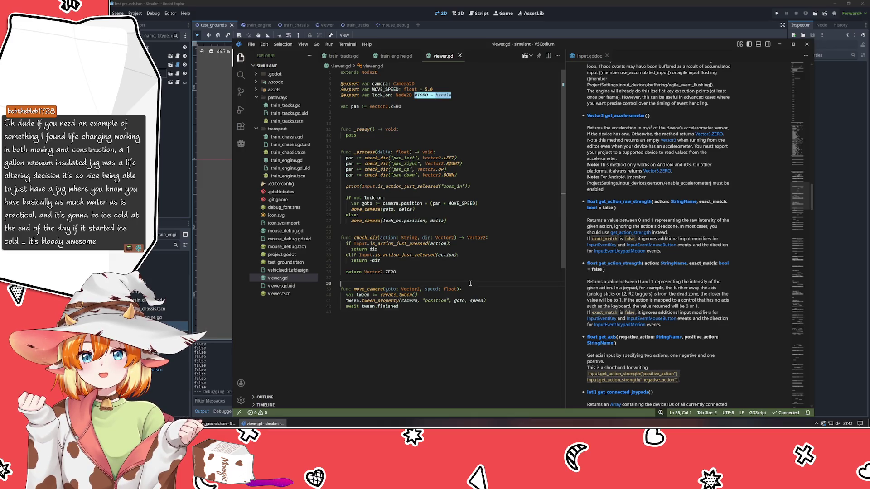
{"action": "mouse_move", "coordinate": [565, 238]}
{"action": "left_mouse_down"}
{"action": "mouse_move", "coordinate": [632, 244]}
{"action": "mouse_move", "coordinate": [613, 244]}
{"action": "left_mouse_up"}
- Strip the print wrapper from line 21 to prepare an if check
{"action": "left_click", "coordinate": [470, 262]}
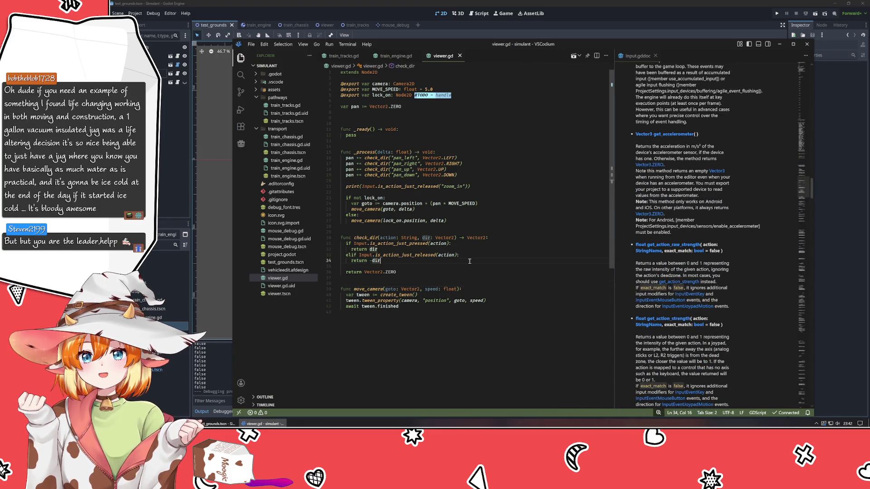
{"action": "left_click", "coordinate": [377, 228]}
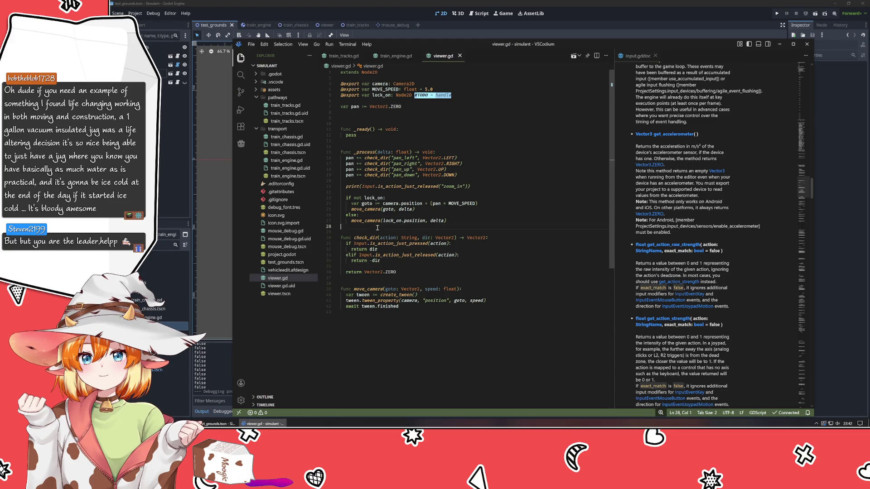
{"action": "left_click", "coordinate": [480, 189]}
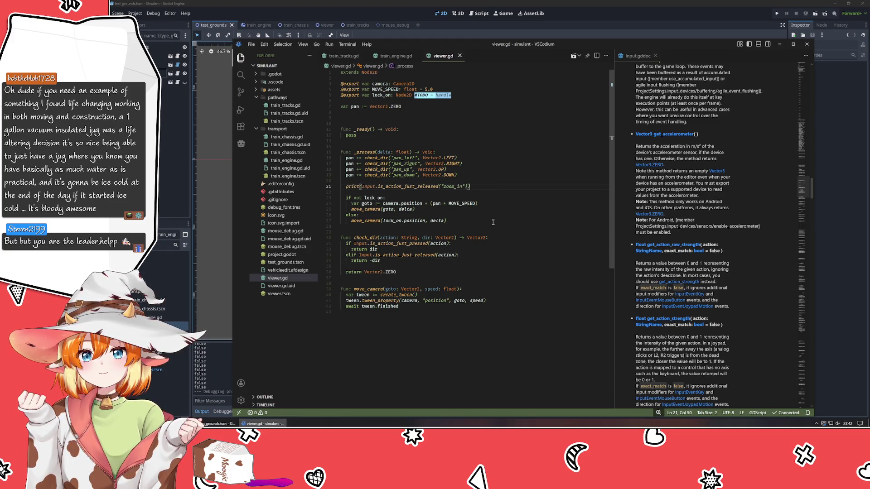
{"action": "key", "text": "Return"}
{"action": "type", "text": "if"}
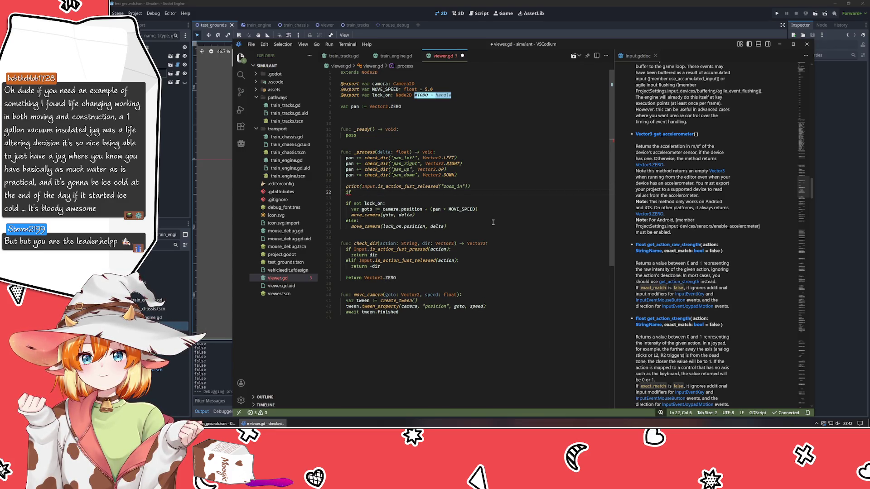
{"action": "key", "text": "BackSpace"}
{"action": "key", "text": "BackSpace"}
{"action": "key", "text": "BackSpace"}
{"action": "key", "text": "BackSpace"}
{"action": "key", "text": "BackSpace"}
{"action": "key", "text": "Home"}
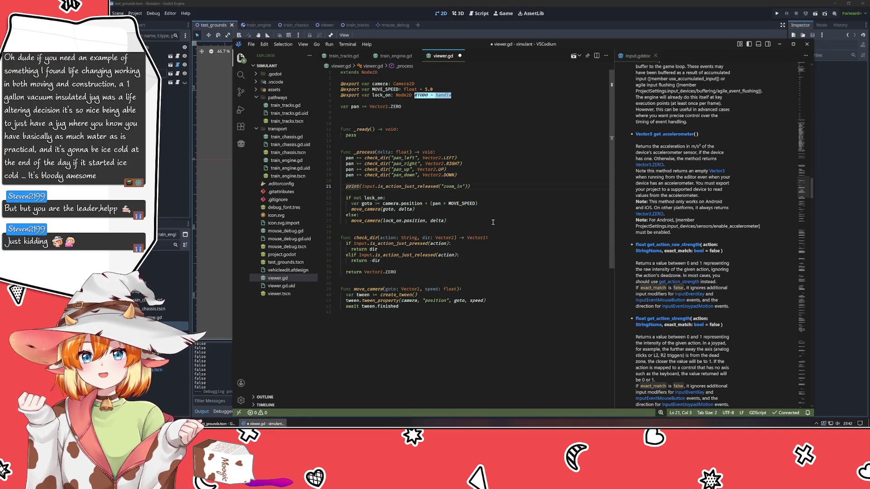
{"action": "key", "text": "ctrl+Delete"}
{"action": "key", "text": "Delete"}
- Turn line 21 into an if statement on the zoom_in release check
{"action": "type", "text": "if"}
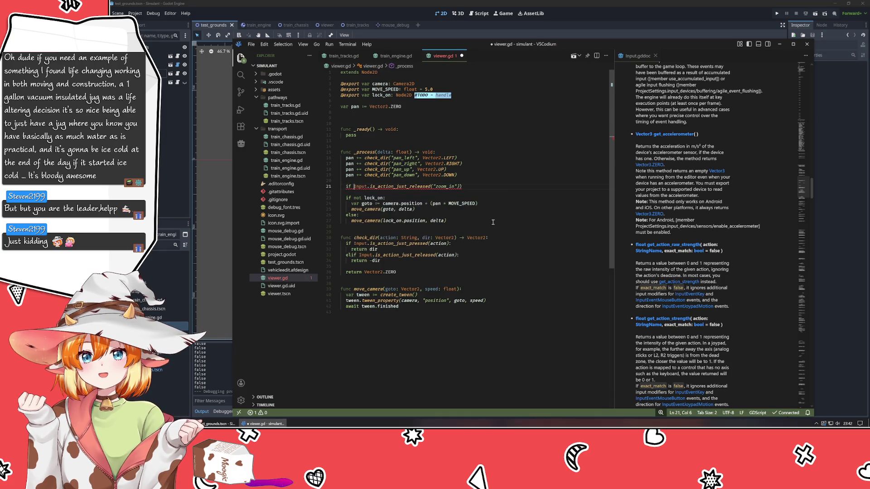
{"action": "key", "text": "End"}
{"action": "key", "text": "BackSpace"}
{"action": "type", "text": ":"}
{"action": "key", "text": "Return"}
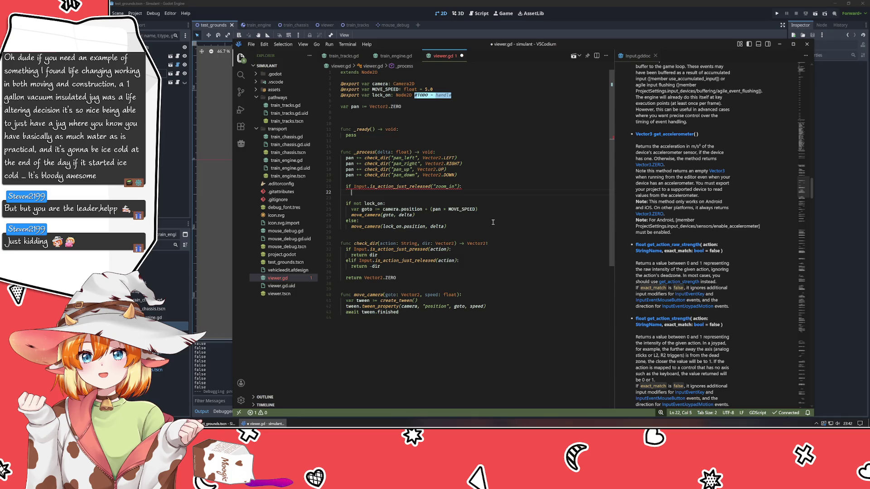
- Add camera.zoom += 0.1 under it and begin an 'if Input.is_ac' line below
{"action": "type", "text": "camera.zoom += "}
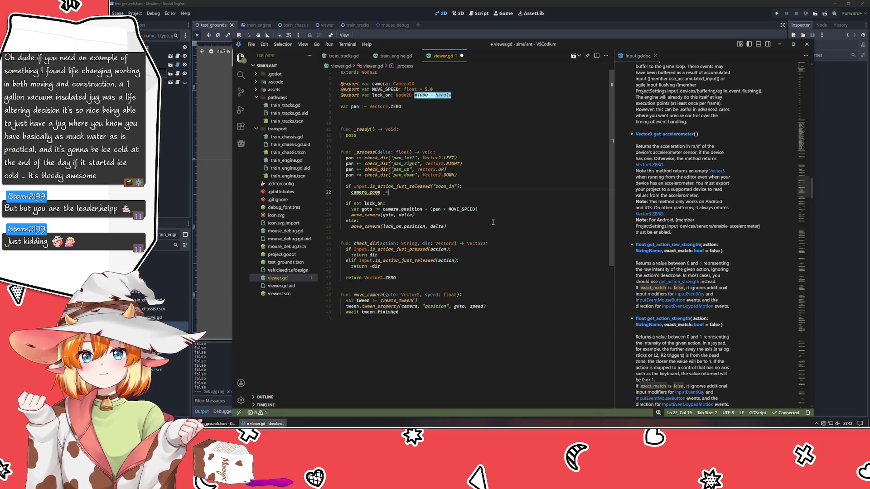
{"action": "type", "text": ".1"}
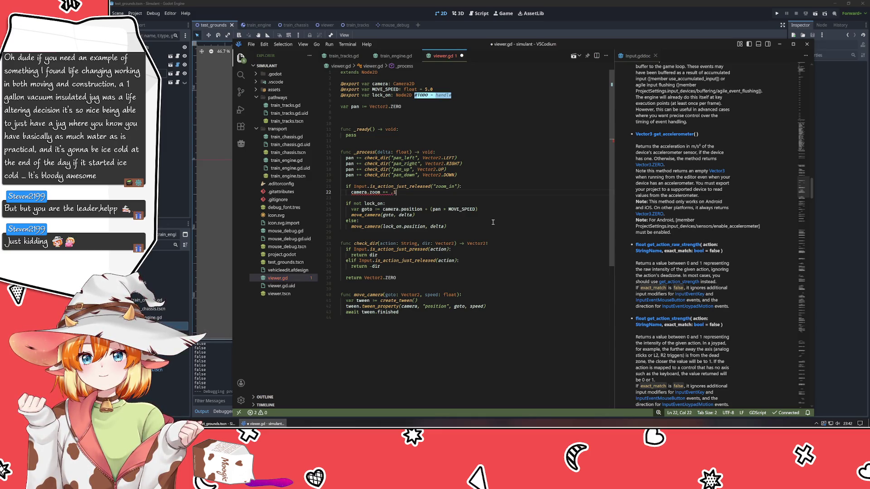
{"action": "key", "text": "Left"}
{"action": "type", "text": "0"}
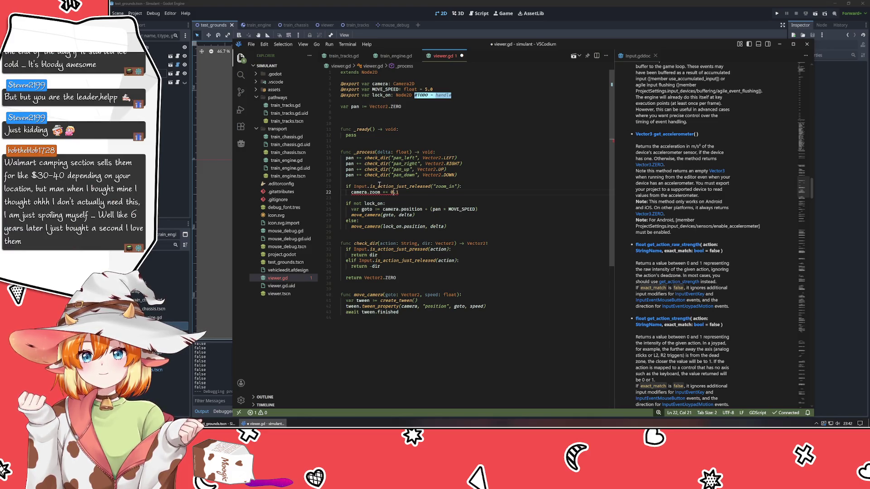
{"action": "mouse_move", "coordinate": [374, 194]}
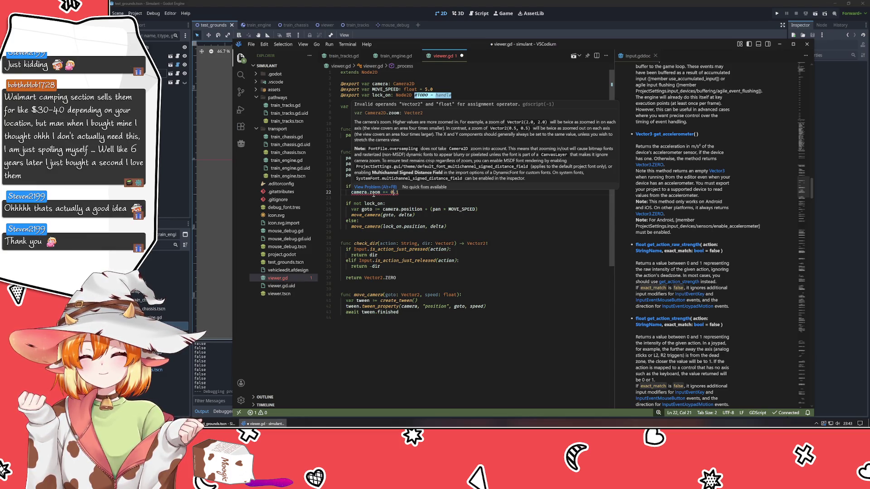
{"action": "key", "text": "Left"}
{"action": "key", "text": "Left"}
{"action": "key", "text": "Left"}
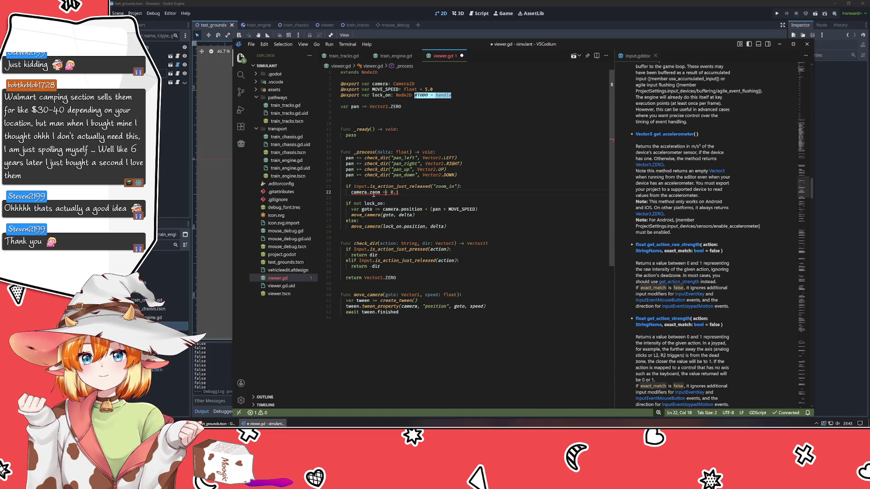
{"action": "type", "text": "="}
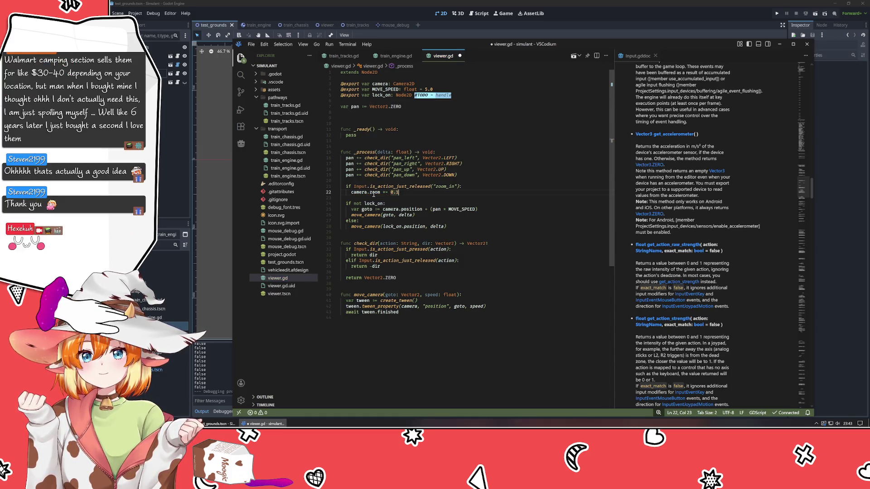
{"action": "key", "text": "Return"}
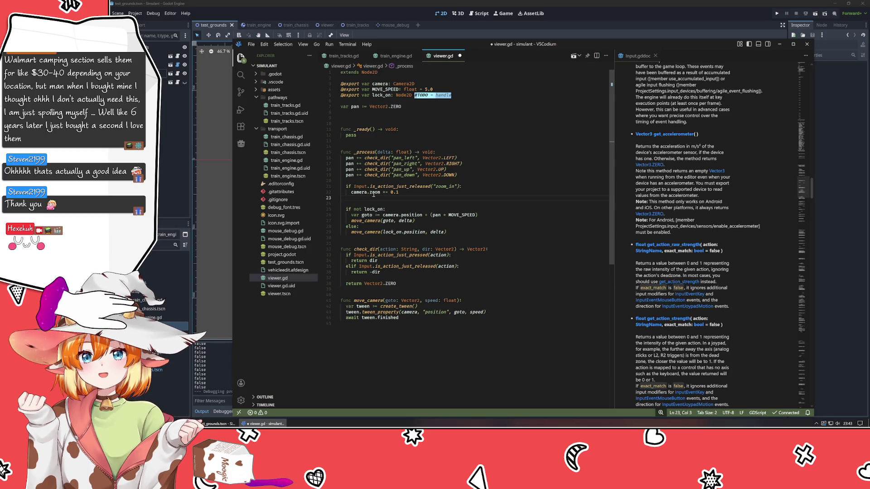
{"action": "type", "text": "if I"}
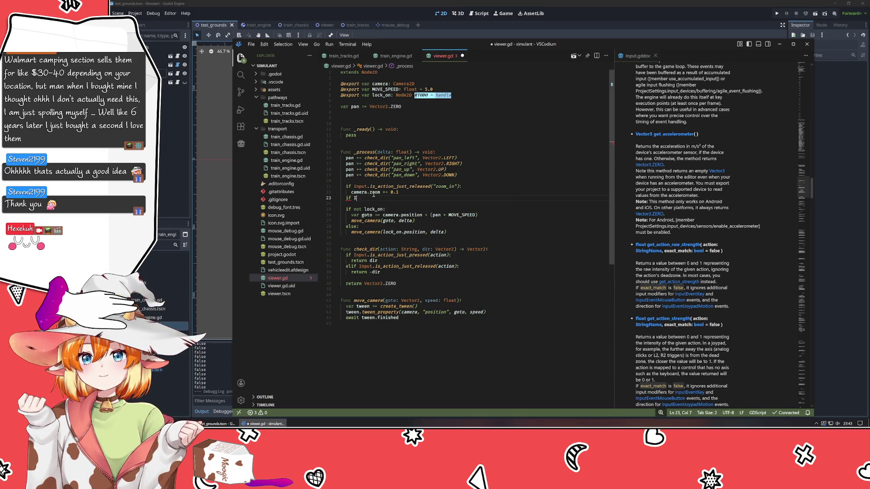
{"action": "type", "text": "nput.is_ac"}
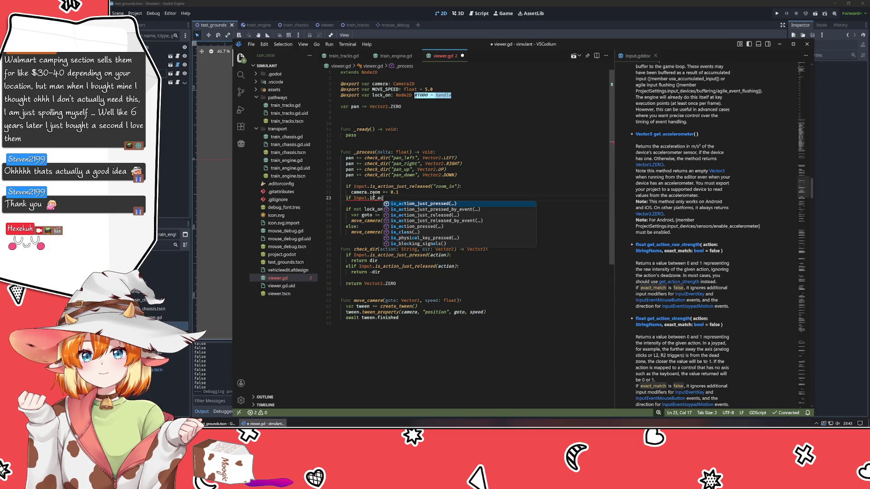
- Add a zoom_out release check that runs camera.zoom /= 0.1
{"action": "key", "text": "Down"}
{"action": "key", "text": "Down"}
{"action": "key", "text": "Return"}
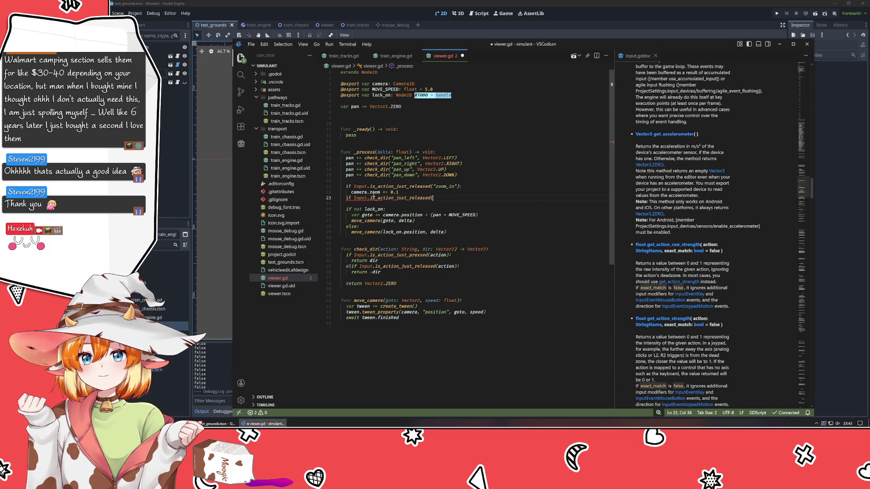
{"action": "type", "text": "(\""}
{"action": "type", "text": "zoom_"}
{"action": "type", "text": "out\""}
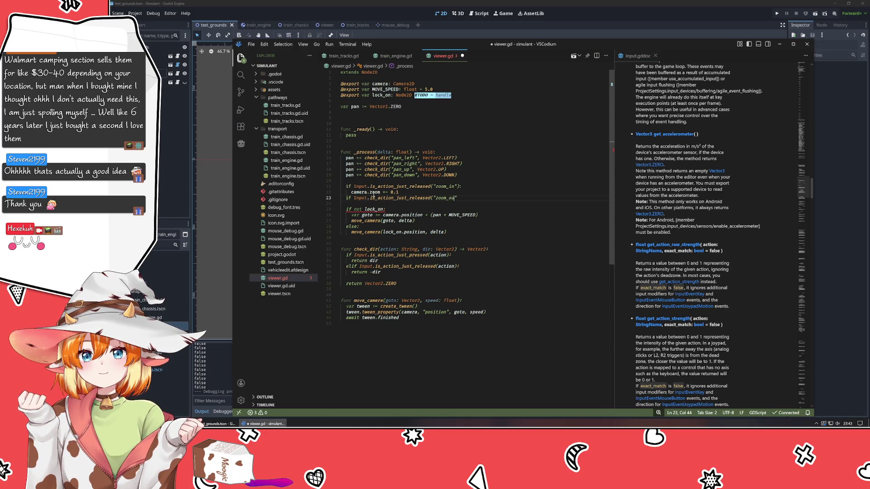
{"action": "type", "text": "):"}
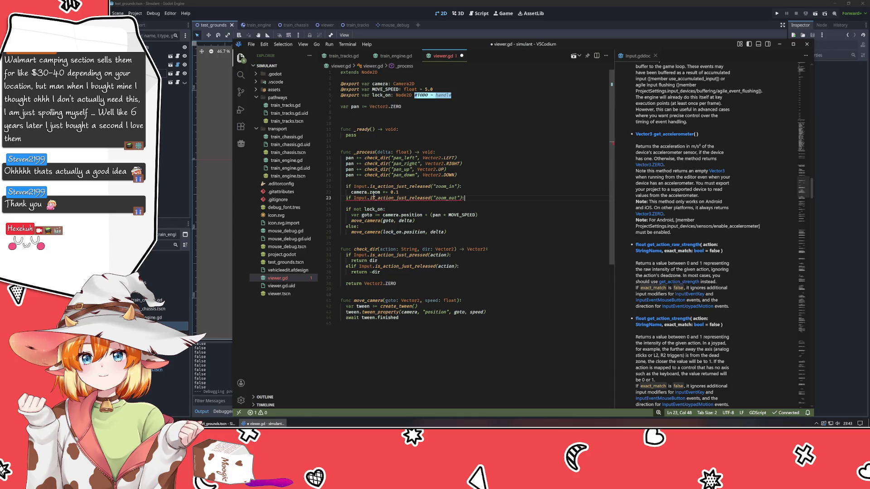
{"action": "key", "text": "Return"}
{"action": "type", "text": "camera.zoom"}
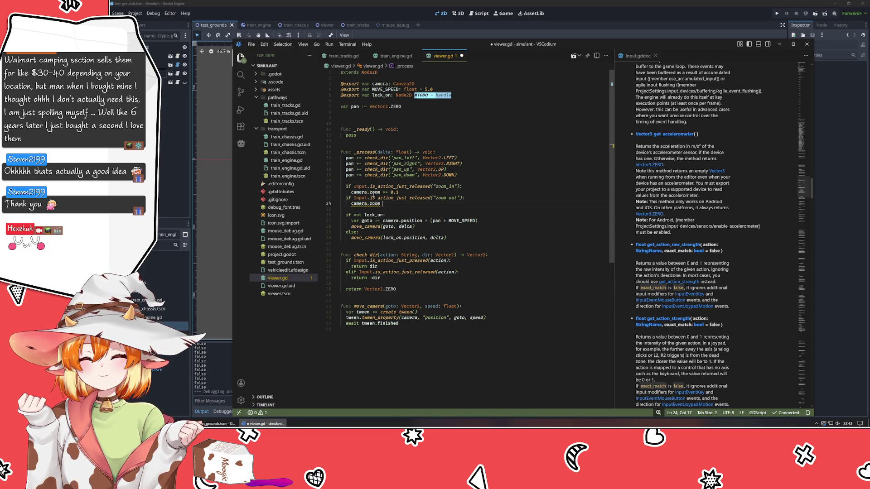
{"action": "type", "text": "/= 0.1"}
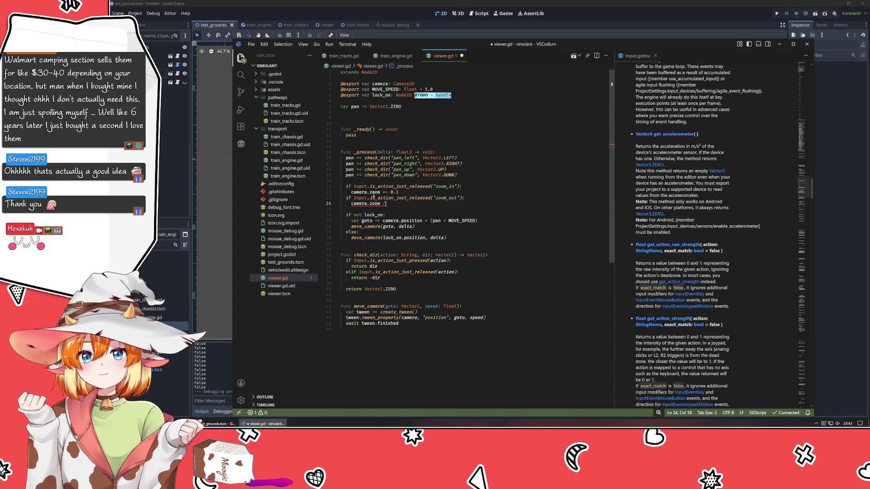
{"action": "key", "text": "Down"}
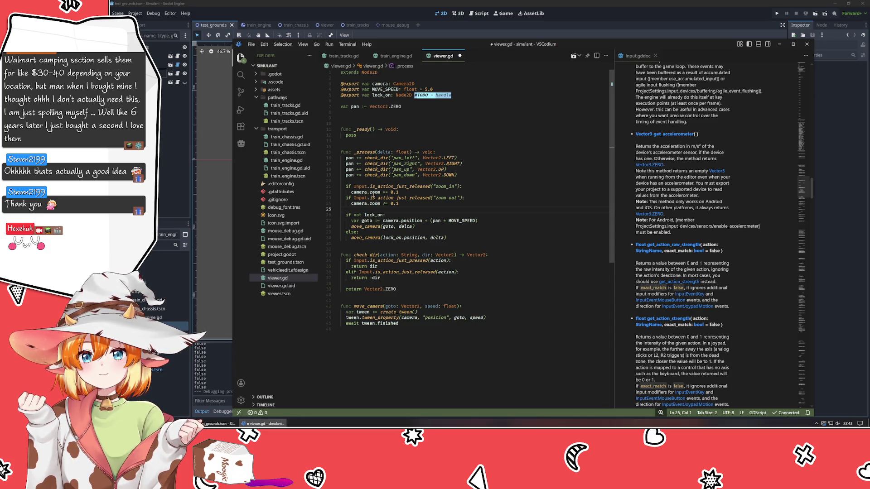
- In Calculator, multiply by 1.1 repeatedly up to 1.4641
{"action": "key", "text": "XF86Calculator"}
{"action": "type", "text": "1"}
{"action": "type", "text": ".21 × "}
{"action": "type", "text": "1.1"}
{"action": "key", "text": "Return"}
{"action": "type", "text": "*1.1"}
{"action": "key", "text": "Return"}
{"action": "type", "text": "*1.1"}
{"action": "key", "text": "Return"}
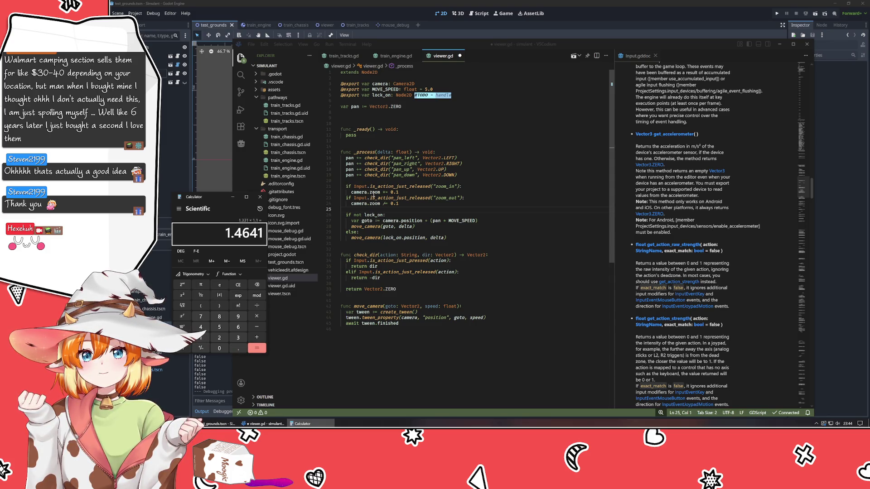
- Compute 1 ÷ 1.1 (about 0.909) in Calculator, then close it
{"action": "type", "text": "1.331*1.1"}
{"action": "key", "text": "Escape"}
{"action": "type", "text": "1.21*1.1"}
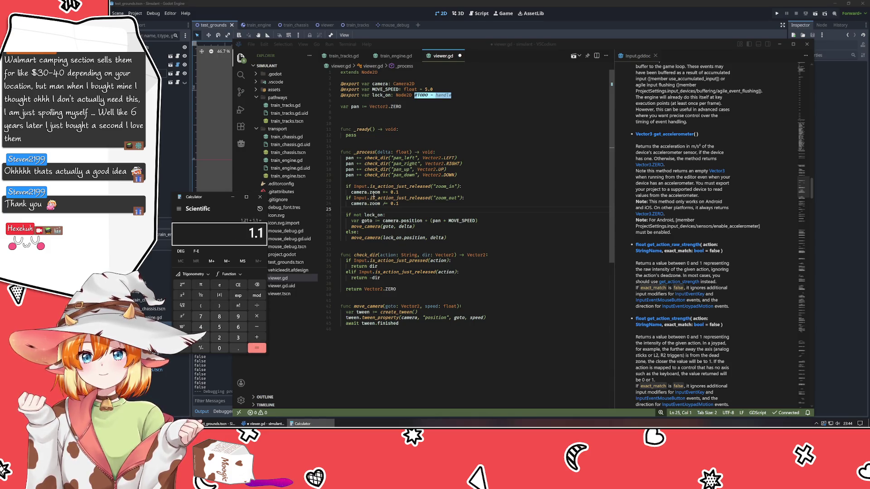
{"action": "type", "text": "1"}
{"action": "key", "text": "Return"}
{"action": "type", "text": "1.1"}
{"action": "key", "text": "Return"}
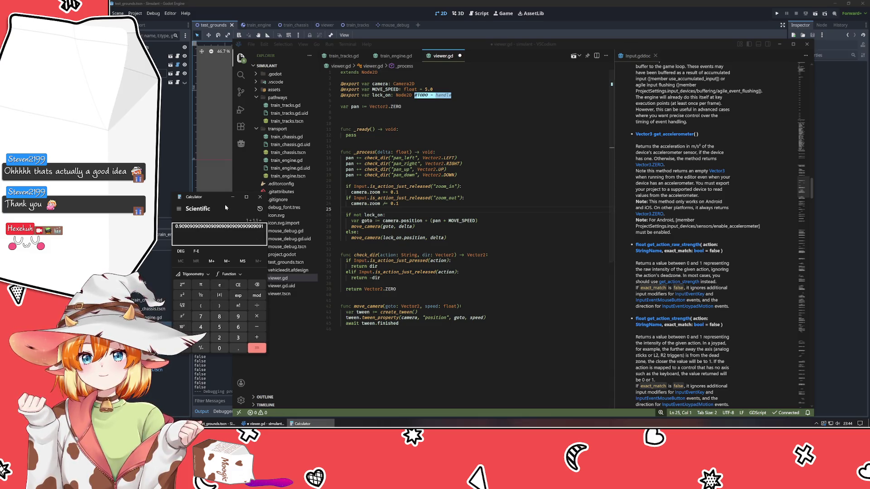
{"action": "left_click", "coordinate": [260, 197]}
- Save viewer.gd, run the game in Godot, close it, and return to VSCodium
{"action": "left_click", "coordinate": [459, 204]}
{"action": "key", "text": "ctrl+s"}
{"action": "key", "text": "alt+Tab"}
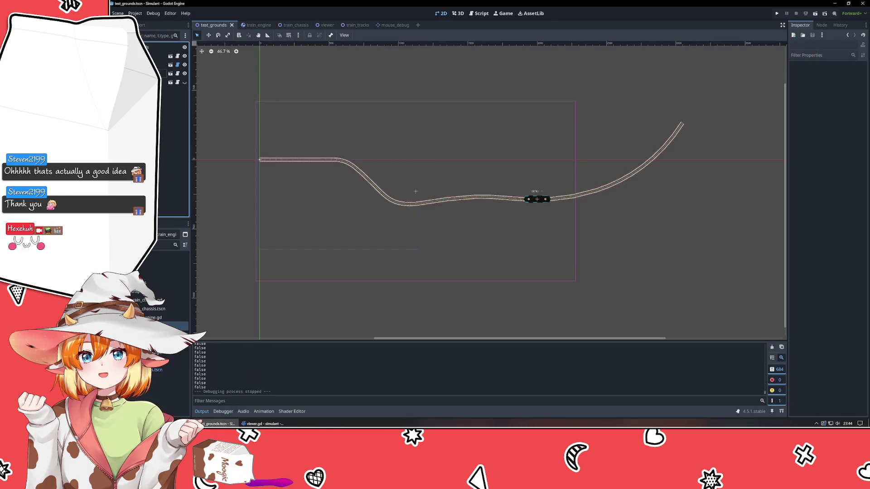
{"action": "key", "text": "F5"}
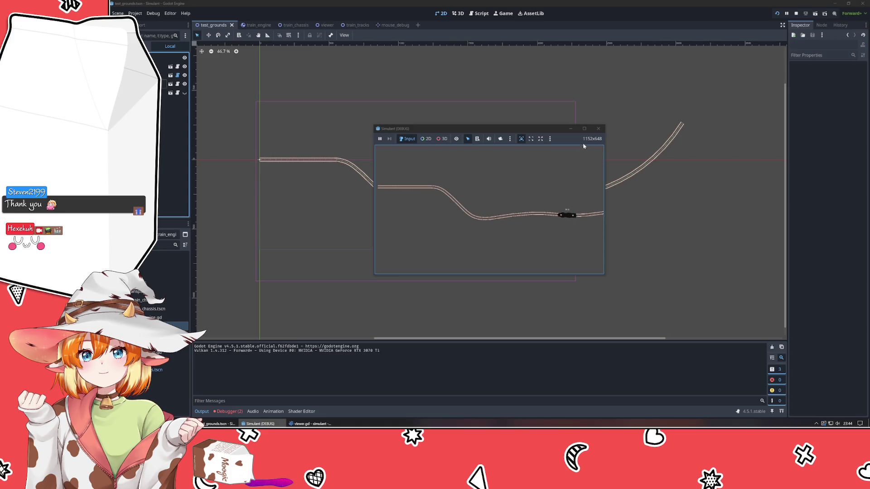
{"action": "left_click", "coordinate": [598, 128]}
{"action": "key", "text": "alt+Tab"}
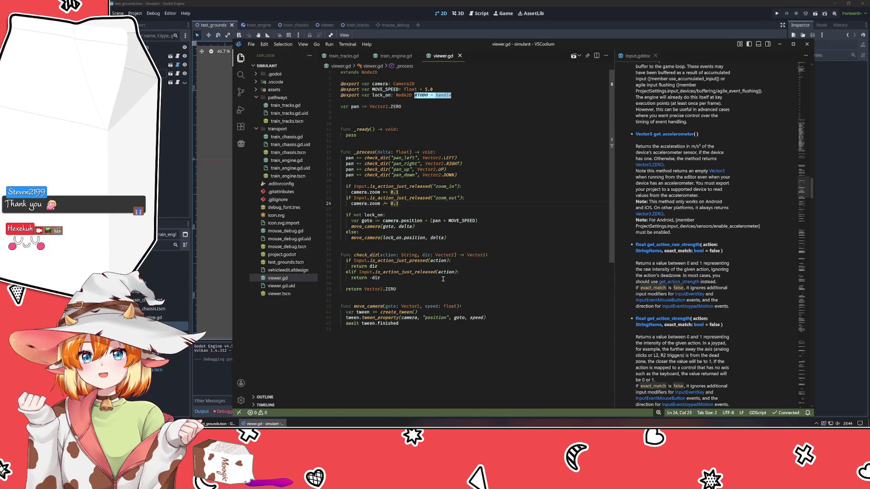
- Rewrite the zoom-in line as camera.zoom = Vector2(camera.zoom.x + .1, camera.zoom.y + .1)
{"action": "left_click", "coordinate": [408, 192]}
{"action": "key", "text": "BackSpace"}
{"action": "key", "text": "BackSpace"}
{"action": "key", "text": "BackSpace"}
{"action": "type", "text": "om "}
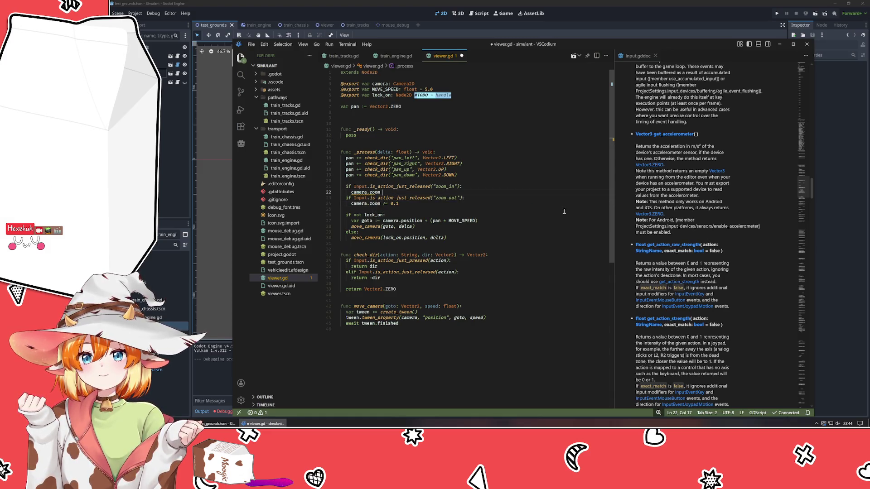
{"action": "type", "text": "= cam"}
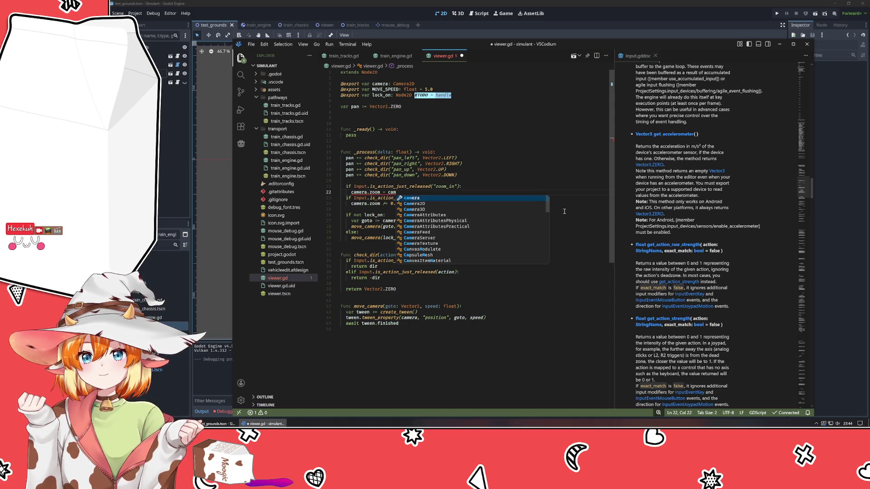
{"action": "key", "text": "Return"}
{"action": "type", "text": ".zoom"}
{"action": "type", "text": " + 2"}
{"action": "key", "text": "BackSpace"}
{"action": "key", "text": "BackSpace"}
{"action": "key", "text": "BackSpace"}
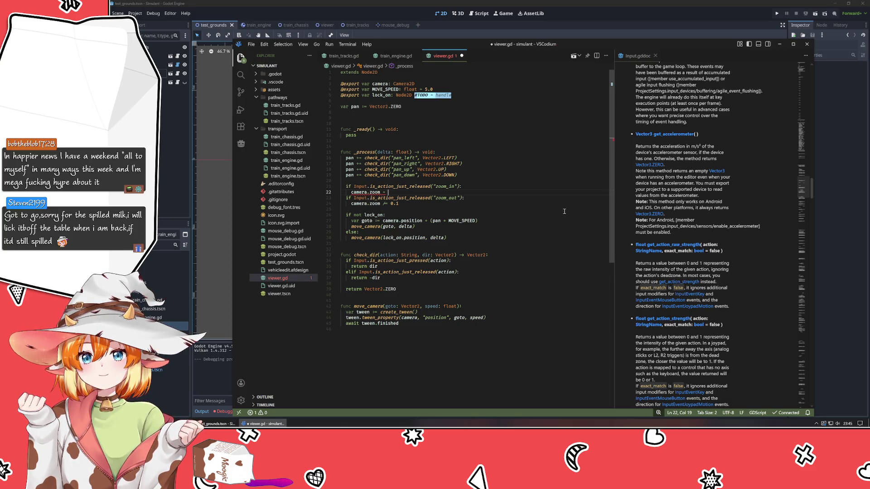
{"action": "type", "text": "ector2("}
{"action": "type", "text": "camera.zoom."}
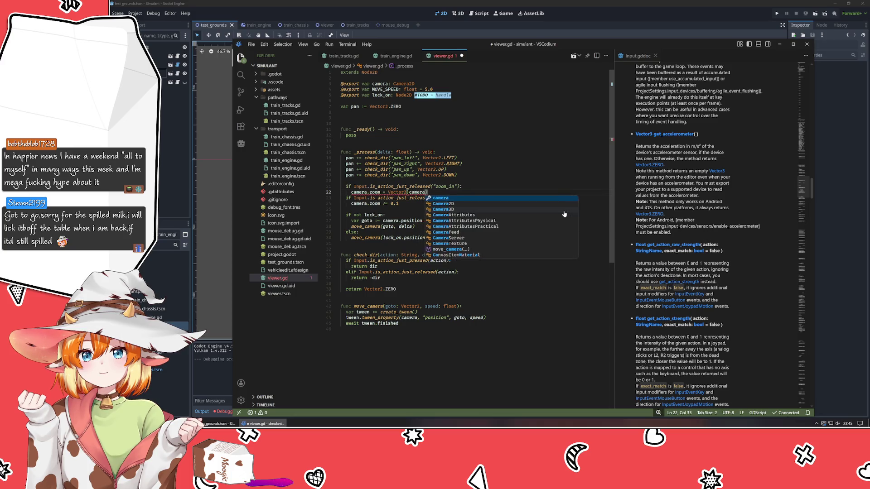
{"action": "type", "text": "x + .1"}
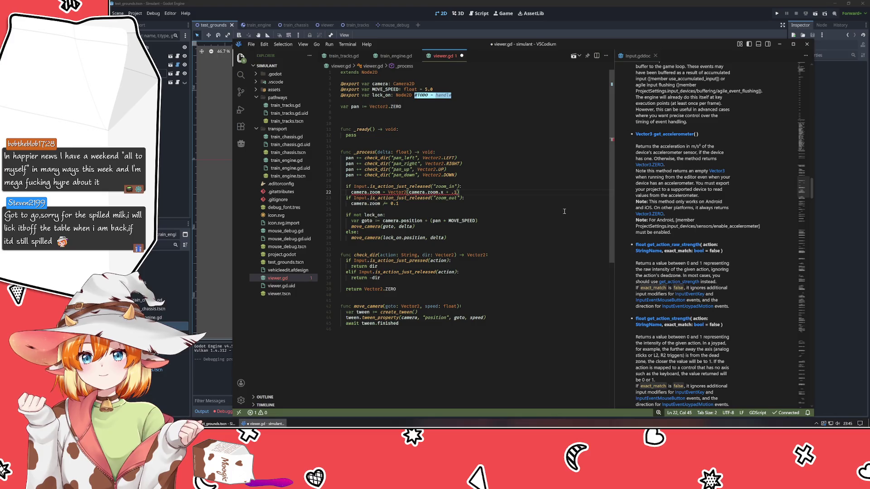
{"action": "type", "text": ", camera."}
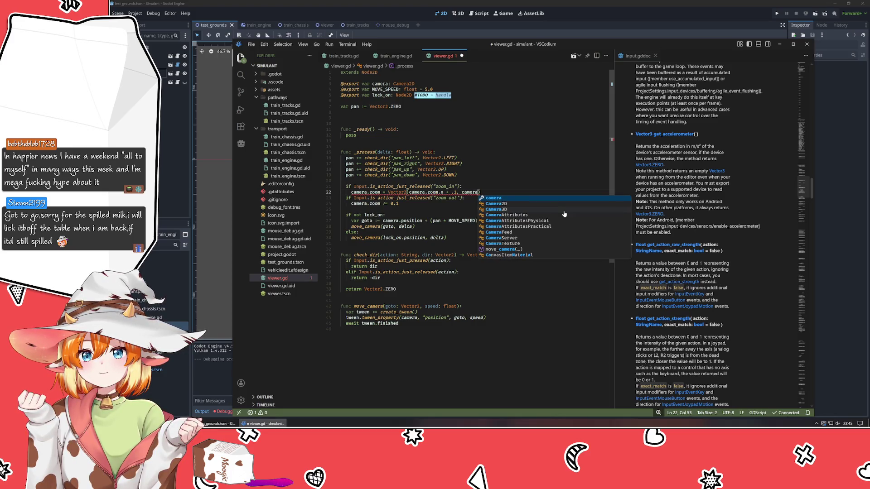
{"action": "type", "text": "zo"}
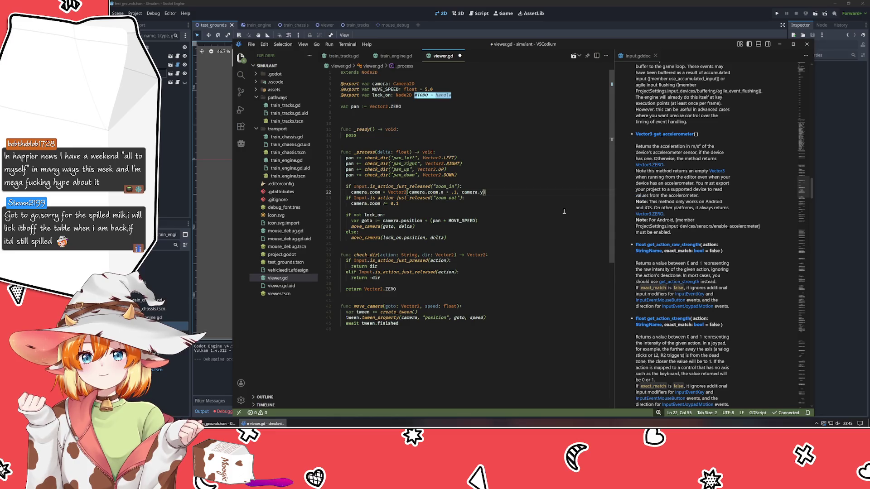
{"action": "type", "text": "om.y + 1"}
{"action": "key", "text": "Left"}
{"action": "type", "text": "."}
{"action": "key", "text": "Right"}
- Duplicate that line under the zoom-out check with both terms changed to minus .1
{"action": "key", "text": "shift+alt+Down"}
{"action": "key", "text": "alt+Down"}
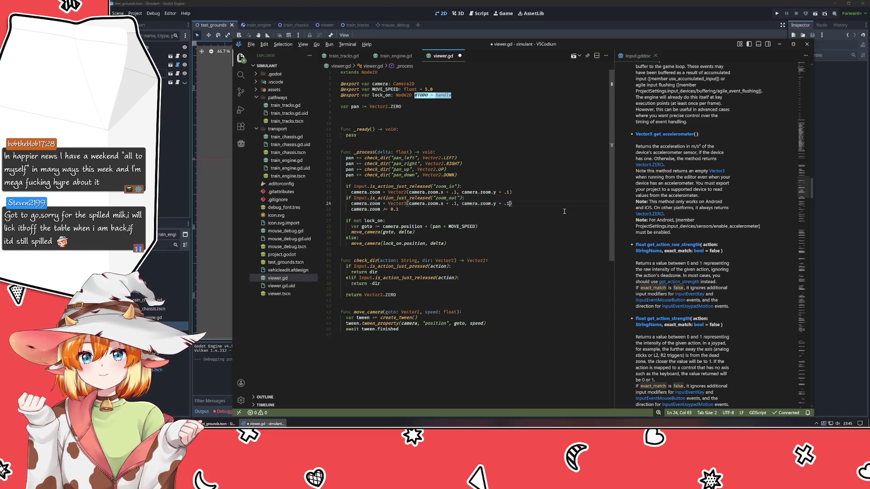
{"action": "key", "text": "Left"}
{"action": "key", "text": "Left"}
{"action": "key", "text": "Left"}
{"action": "key", "text": "BackSpace"}
{"action": "type", "text": "-"}
{"action": "key", "text": "Left"}
{"action": "key", "text": "Left"}
{"action": "key", "text": "Left"}
{"action": "key", "text": "BackSpace"}
{"action": "type", "text": "-"}
- Remove the old camera.zoom /= 0.1 line under the zoom-out check
{"action": "key", "text": "Down"}
{"action": "key", "text": "shift+Home"}
{"action": "type", "text": "camre"}
{"action": "key", "text": "Return"}
{"action": "type", "text": "."}
{"action": "key", "text": "Down"}
{"action": "key", "text": "BackSpace"}
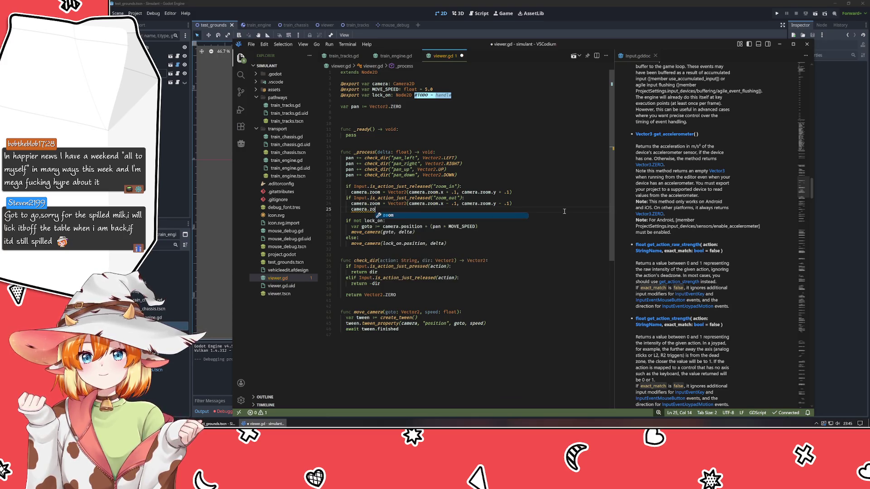
{"action": "type", "text": "."}
{"action": "key", "text": "BackSpace"}
{"action": "key", "text": "BackSpace"}
{"action": "key", "text": "BackSpace"}
{"action": "left_click", "coordinate": [375, 204]}
{"action": "left_click", "coordinate": [373, 203]}
{"action": "left_click", "coordinate": [402, 84], "text": "ctrl"}
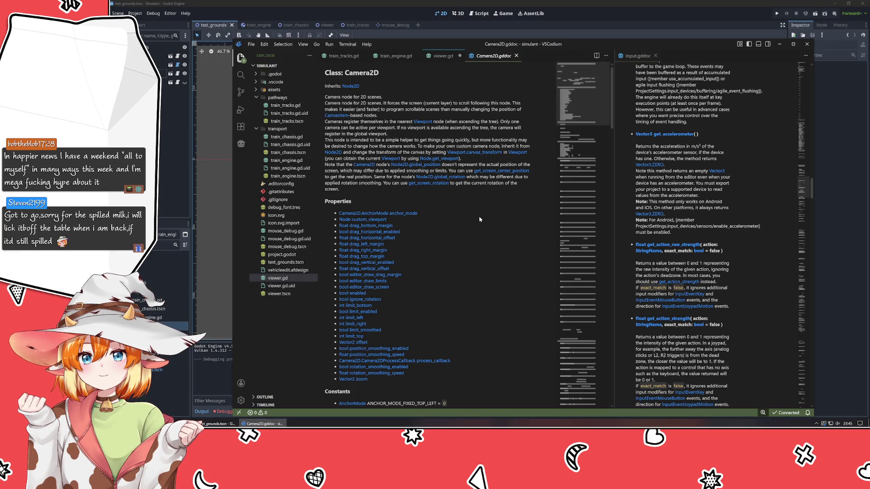
{"action": "scroll", "coordinate": [416, 227], "scroll_direction": "down", "scroll_amount": 1}
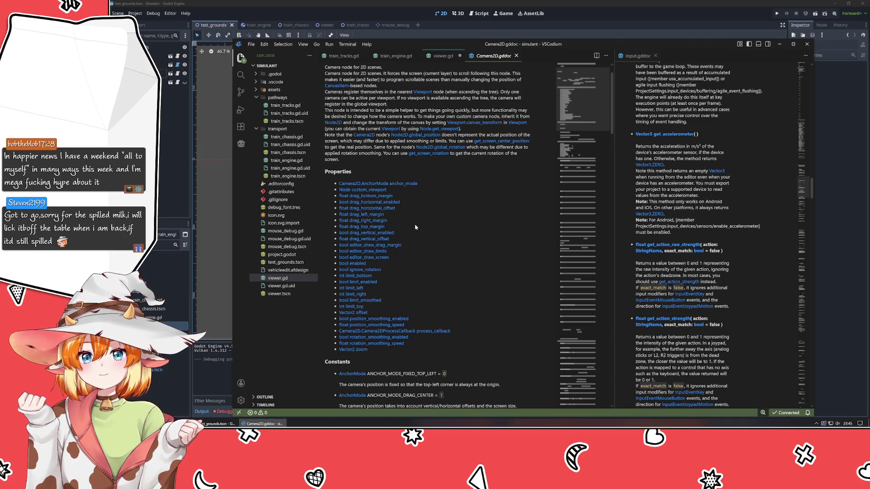
{"action": "scroll", "coordinate": [416, 227], "scroll_direction": "down", "scroll_amount": 2}
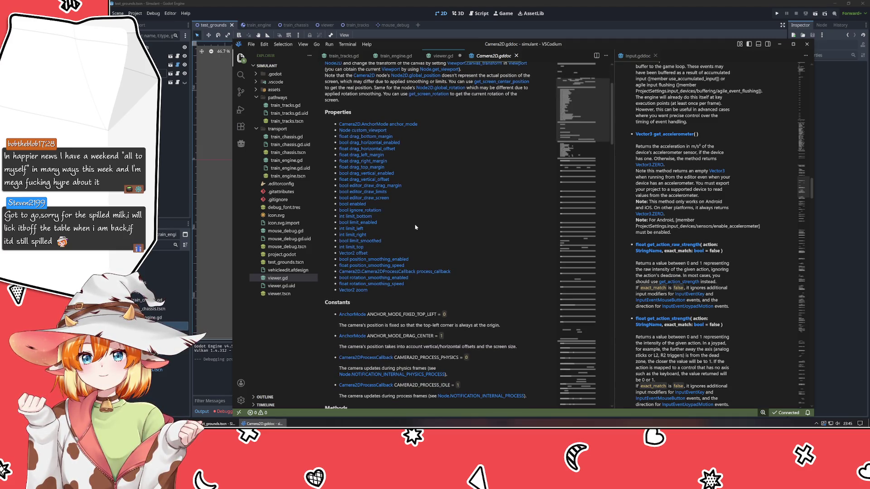
{"action": "scroll", "coordinate": [415, 227], "scroll_direction": "down", "scroll_amount": 4}
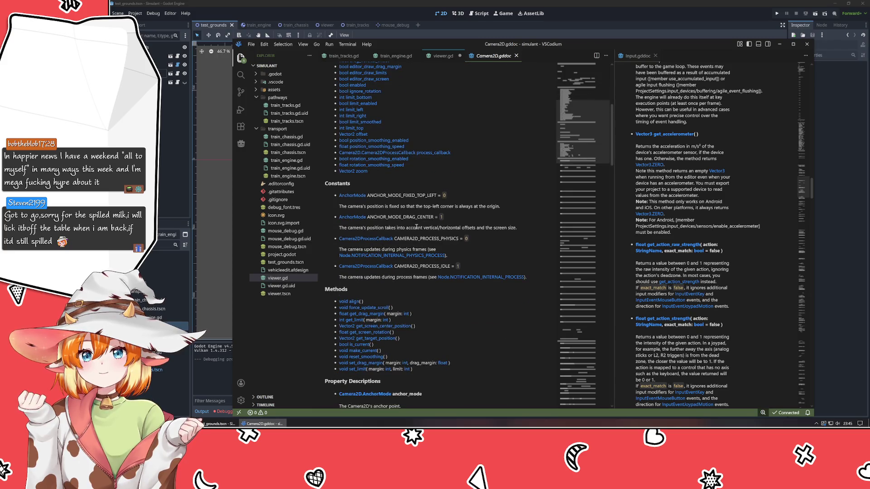
{"action": "scroll", "coordinate": [415, 227], "scroll_direction": "down", "scroll_amount": 3}
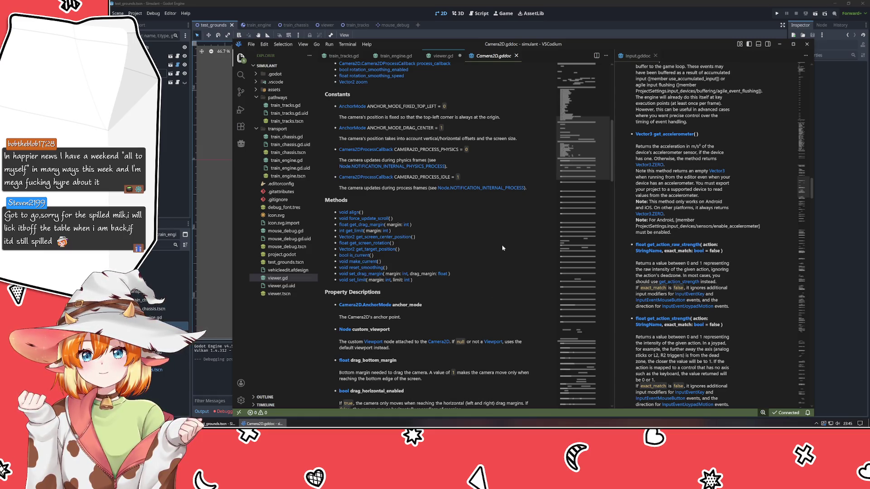
{"action": "scroll", "coordinate": [501, 248], "scroll_direction": "down", "scroll_amount": 4}
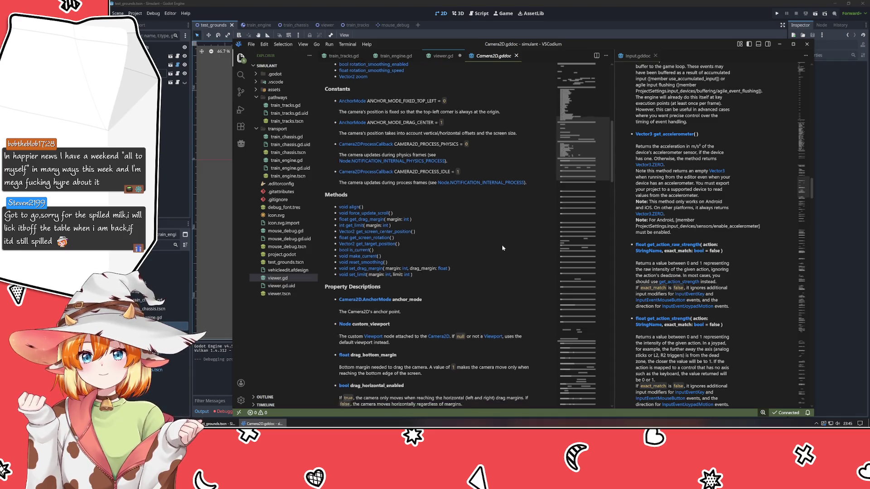
{"action": "middle_click", "coordinate": [502, 60]}
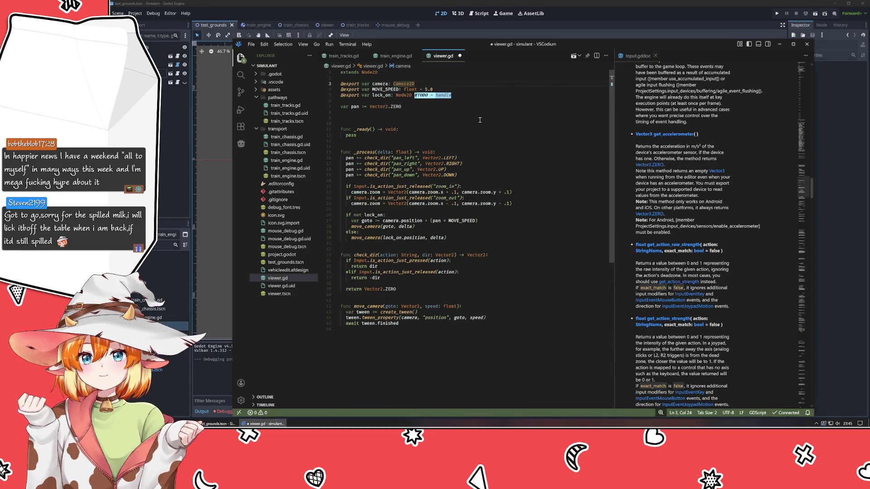
{"action": "left_click", "coordinate": [469, 186]}
- Save the script, run Simulant with F5, and scroll to zoom in and out before closing it
{"action": "key", "text": "ctrl+s"}
{"action": "left_click", "coordinate": [191, 182]}
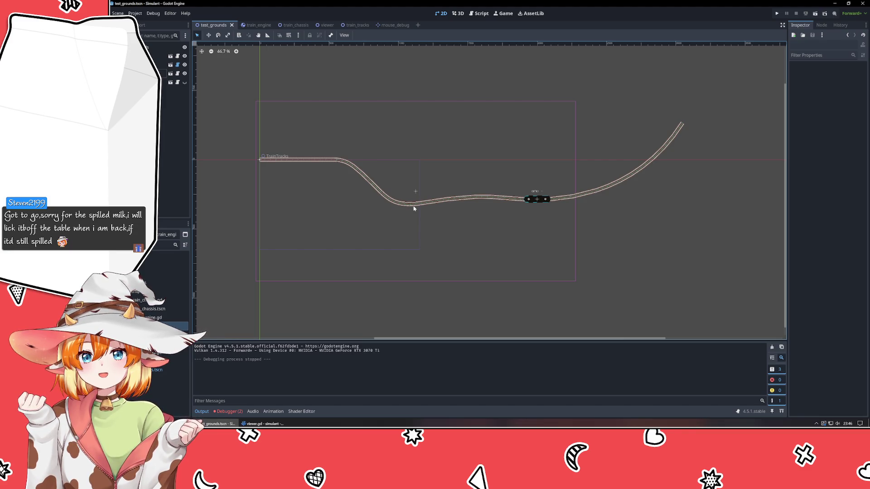
{"action": "key", "text": "F5"}
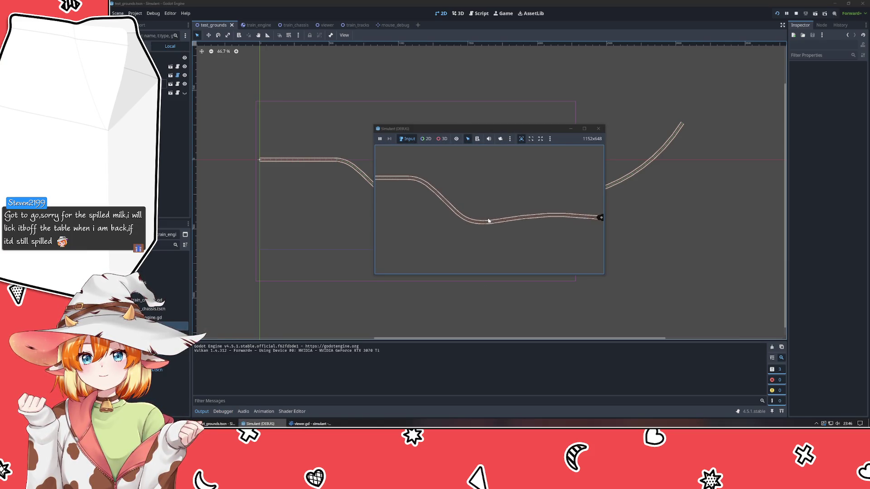
{"action": "scroll", "coordinate": [488, 221], "scroll_direction": "down", "scroll_amount": 5}
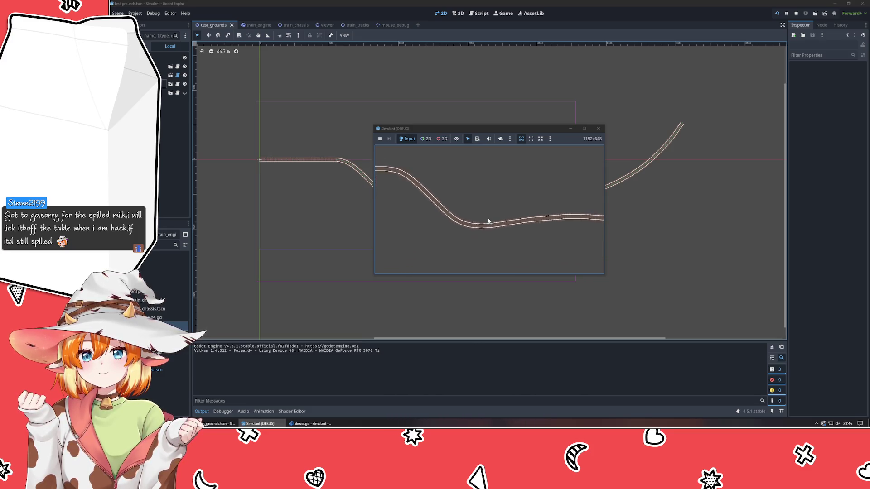
{"action": "scroll", "coordinate": [488, 220], "scroll_direction": "up", "scroll_amount": 5}
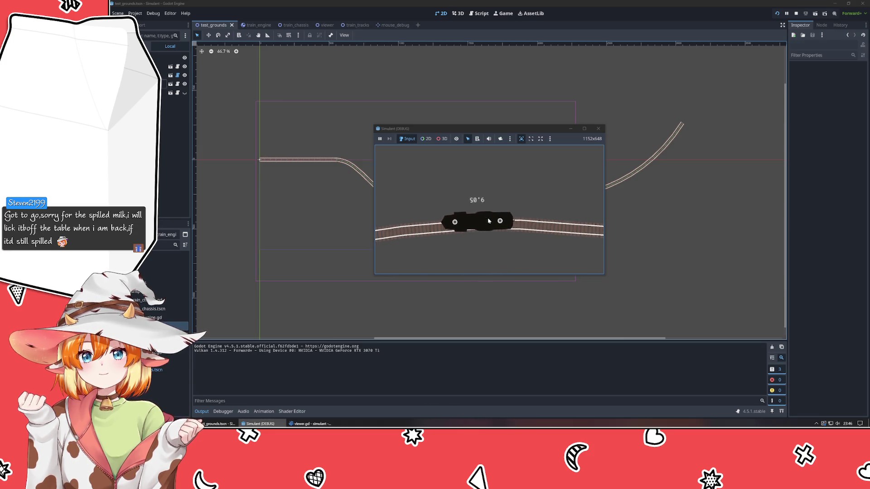
{"action": "scroll", "coordinate": [488, 220], "scroll_direction": "down", "scroll_amount": 3}
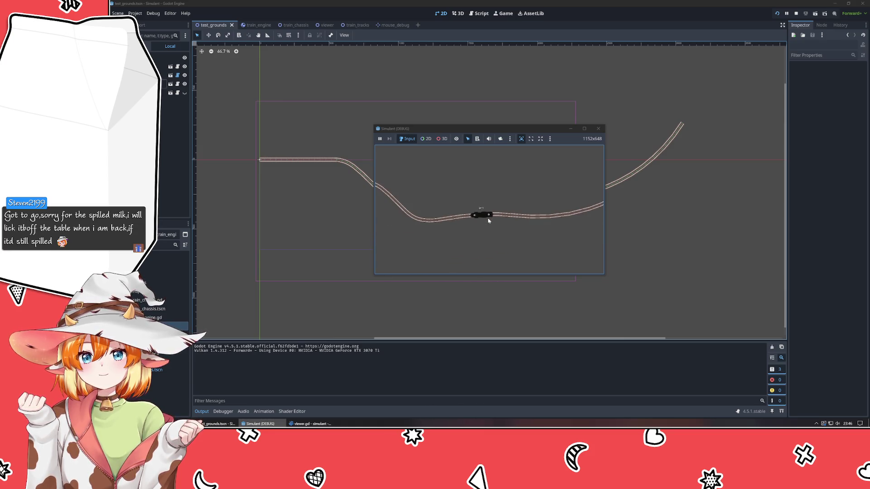
{"action": "left_click", "coordinate": [597, 128]}
- Set the Train's rotation to 0 and position to (0, 0), then save test_grounds
{"action": "left_click", "coordinate": [539, 203]}
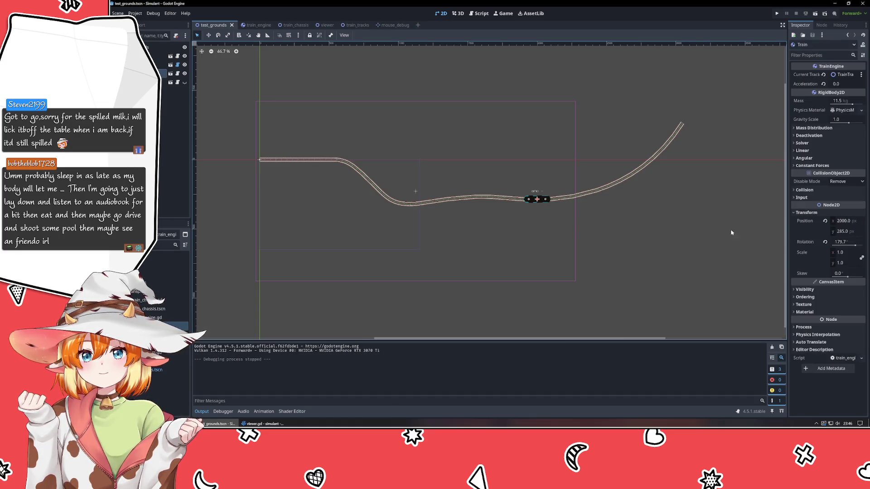
{"action": "left_click", "coordinate": [846, 241]}
{"action": "type", "text": "0"}
{"action": "key", "text": "Return"}
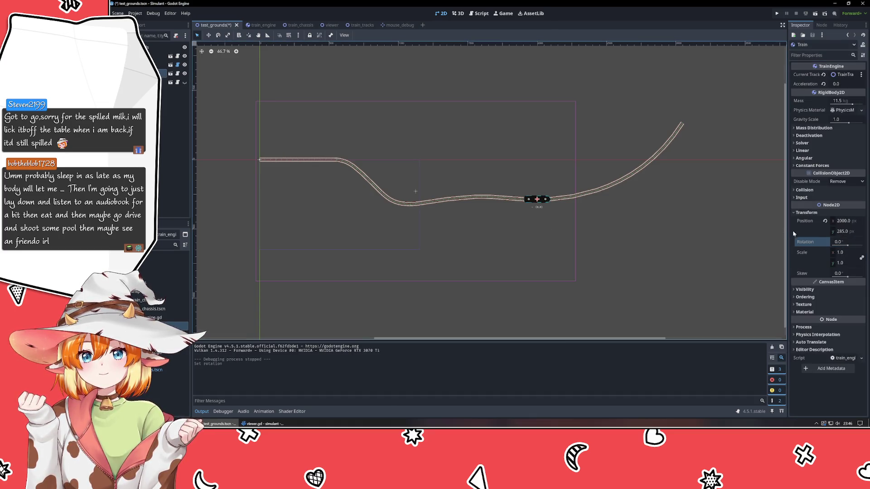
{"action": "left_click", "coordinate": [838, 231]}
{"action": "type", "text": "0"}
{"action": "key", "text": "Return"}
{"action": "left_click", "coordinate": [842, 221]}
{"action": "type", "text": "0"}
{"action": "key", "text": "Return"}
{"action": "left_click", "coordinate": [466, 297]}
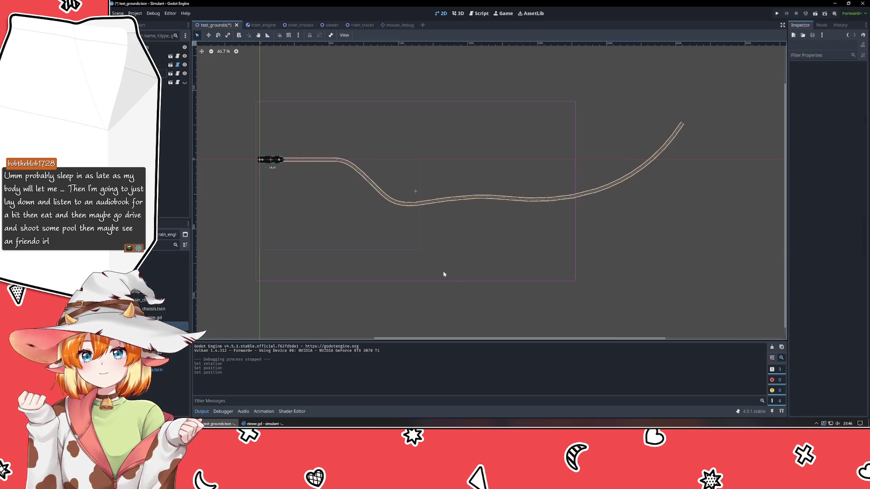
{"action": "key", "text": "ctrl+s"}
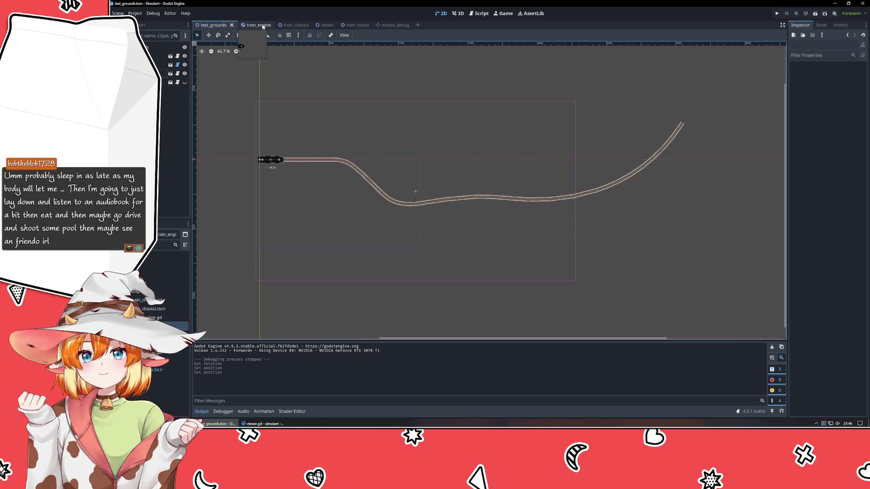
- Set the viewer scene's Camera2D zoom to 1 and save it
{"action": "left_click", "coordinate": [327, 26]}
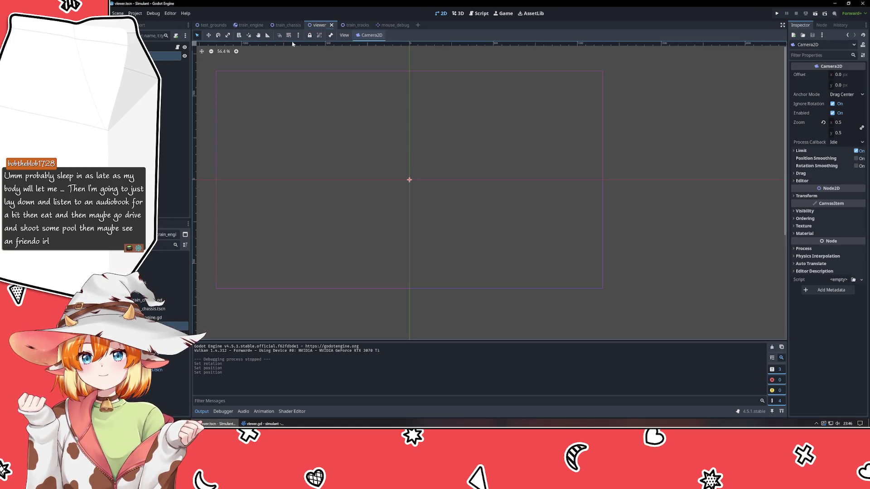
{"action": "left_click", "coordinate": [839, 122]}
{"action": "type", "text": "1"}
{"action": "key", "text": "Return"}
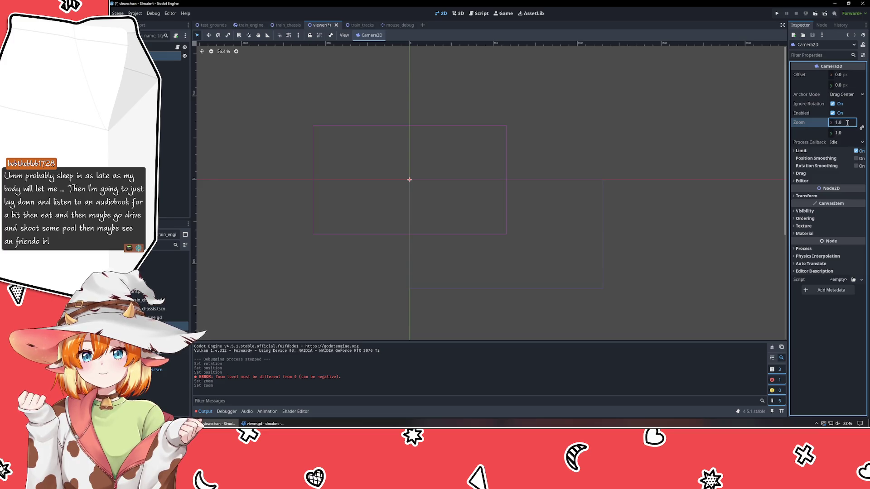
{"action": "left_click", "coordinate": [470, 249]}
{"action": "key", "text": "ctrl+s"}
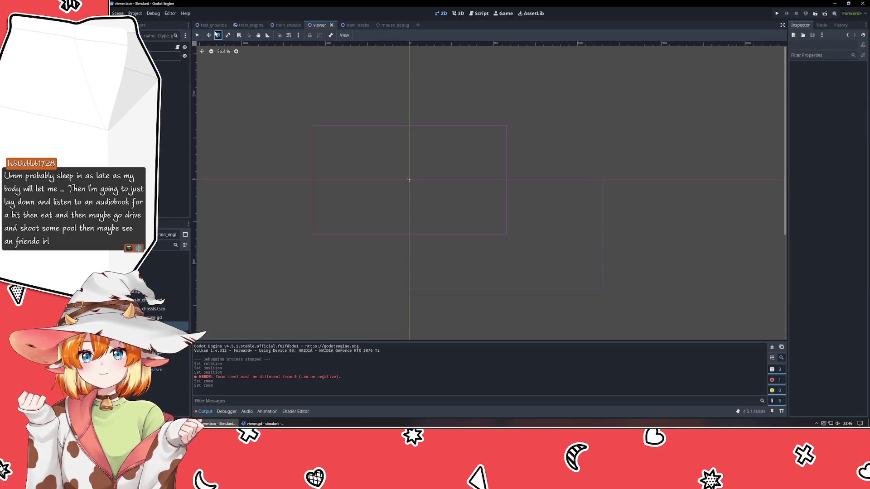
- Return to test_grounds and run it with F6
{"action": "left_click", "coordinate": [197, 36]}
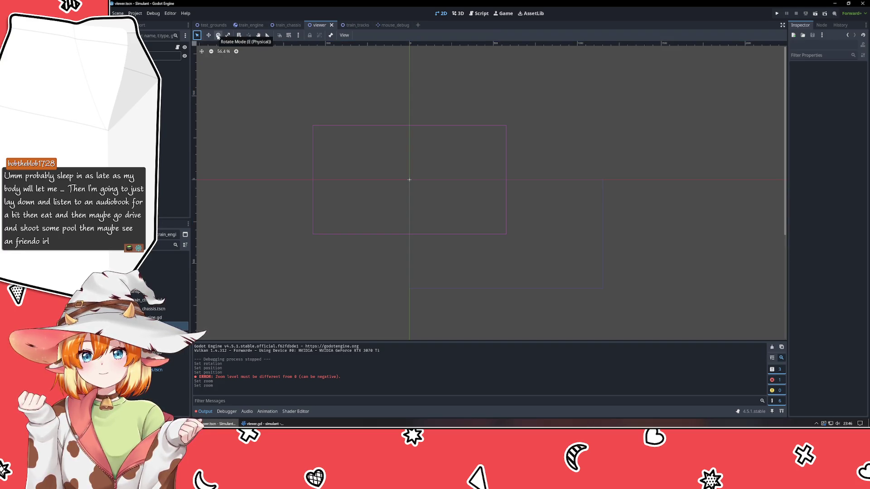
{"action": "left_click", "coordinate": [211, 25]}
{"action": "key", "text": "F6"}
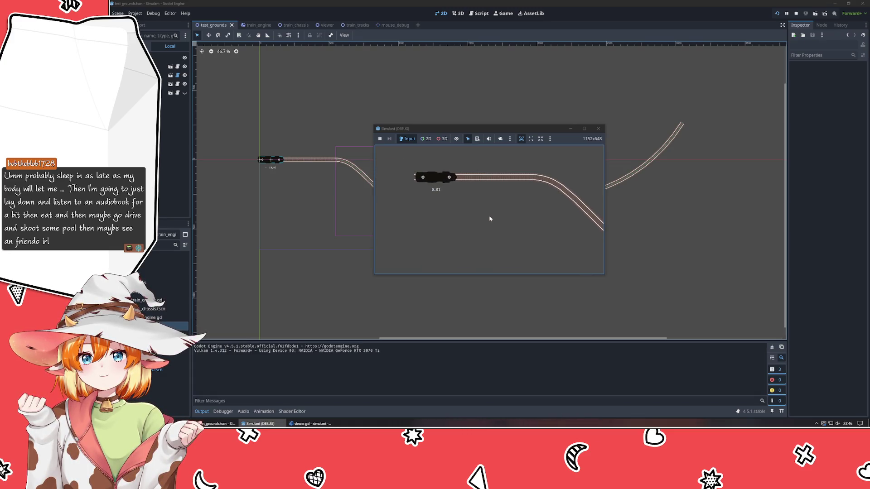
- Zoom in and out with the wheel while the train follows the curved track, then close the game
{"action": "scroll", "coordinate": [489, 218], "scroll_direction": "down", "scroll_amount": 3}
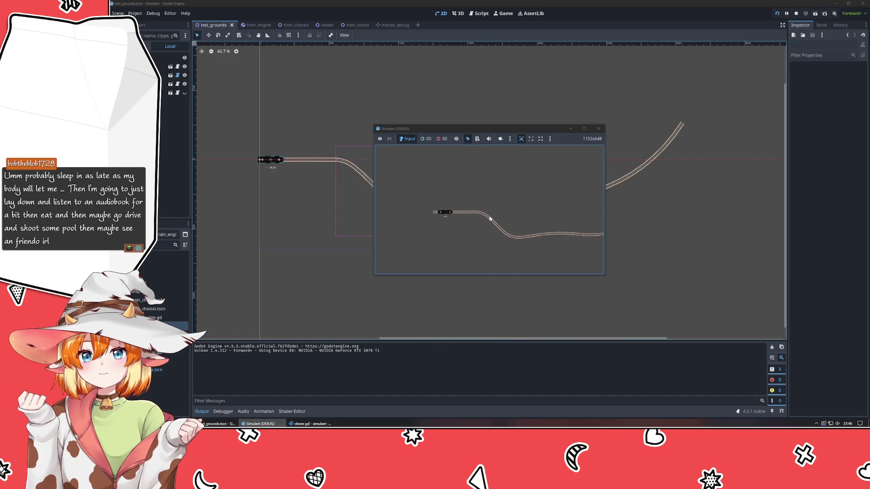
{"action": "scroll", "coordinate": [394, 213], "scroll_direction": "up", "scroll_amount": 3}
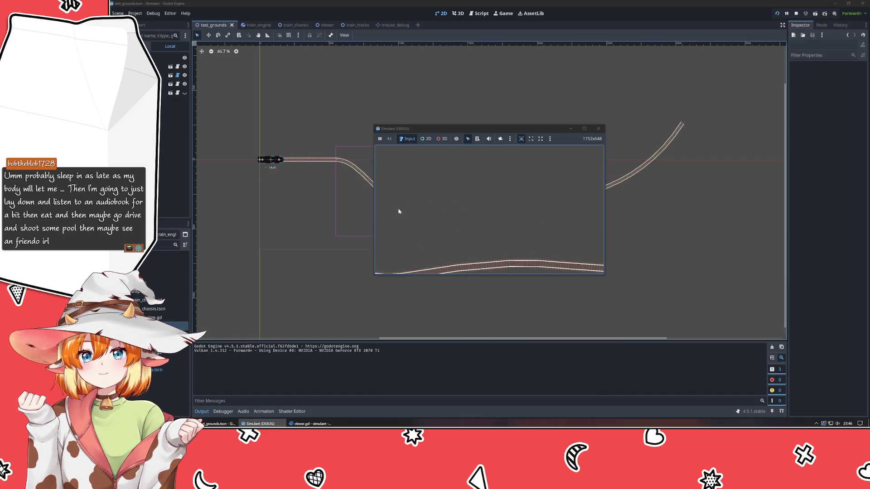
{"action": "scroll", "coordinate": [399, 212], "scroll_direction": "down", "scroll_amount": 3}
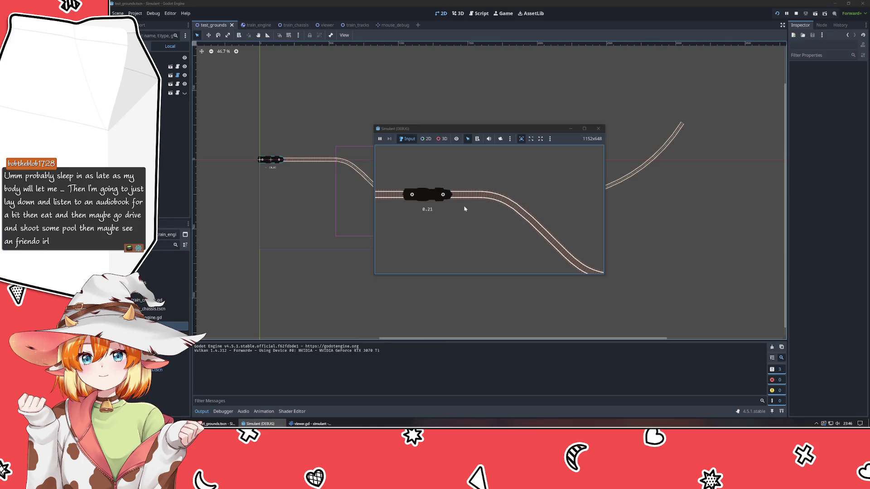
{"action": "scroll", "coordinate": [465, 208], "scroll_direction": "up", "scroll_amount": 2}
{"action": "scroll", "coordinate": [404, 185], "scroll_direction": "down", "scroll_amount": 3}
{"action": "scroll", "coordinate": [404, 185], "scroll_direction": "up", "scroll_amount": 3}
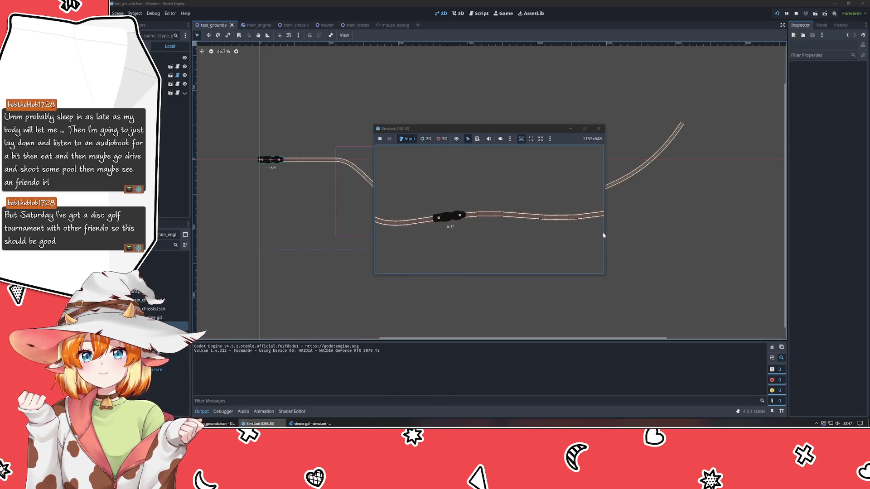
{"action": "left_click", "coordinate": [598, 129]}
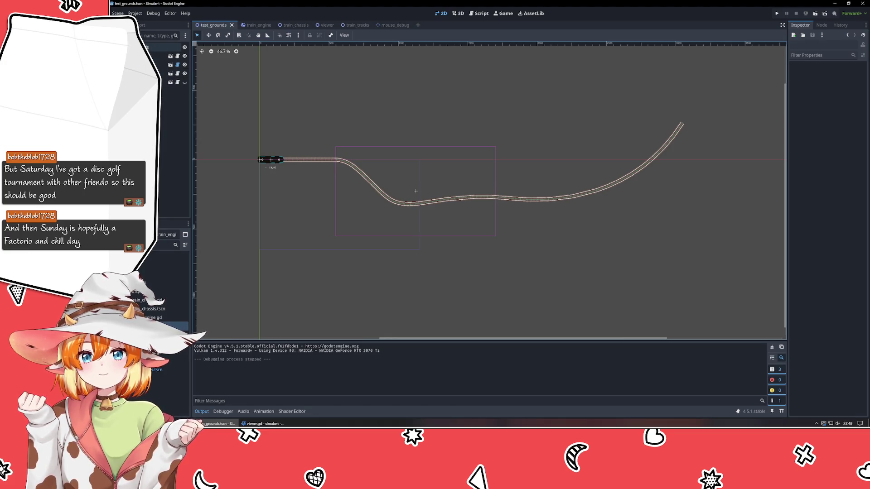
- Drag the Viewer node up-left near the train's start and save test_grounds
{"action": "left_click", "coordinate": [156, 56]}
{"action": "left_click", "coordinate": [409, 194]}
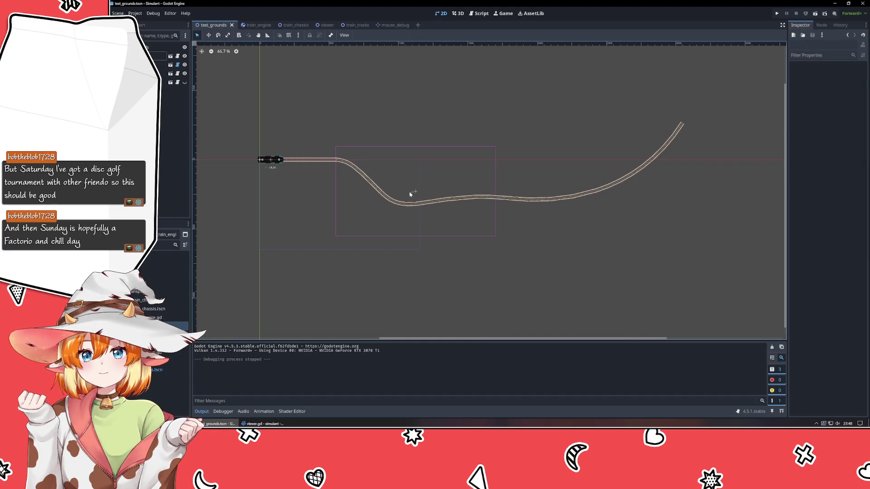
{"action": "left_click", "coordinate": [415, 192]}
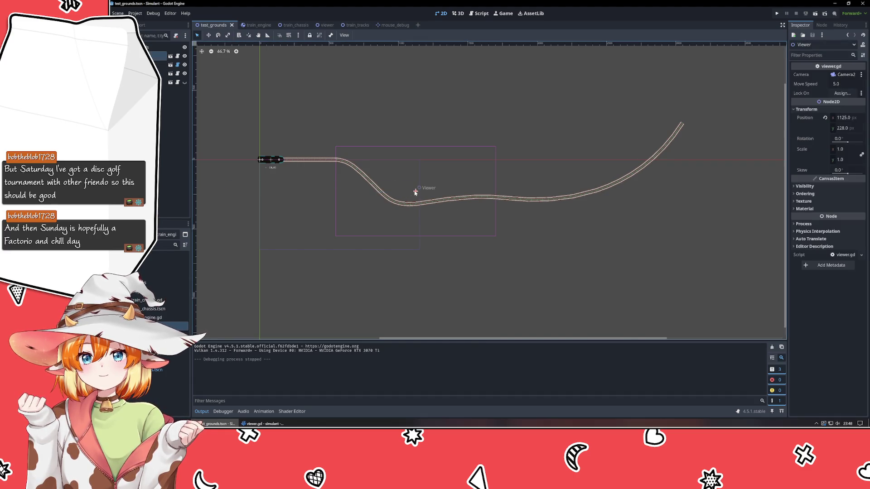
{"action": "mouse_move", "coordinate": [415, 193]}
{"action": "left_mouse_down"}
{"action": "mouse_move", "coordinate": [305, 174]}
{"action": "mouse_move", "coordinate": [325, 167]}
{"action": "mouse_move", "coordinate": [326, 180]}
{"action": "left_mouse_up"}
{"action": "left_click", "coordinate": [333, 278]}
{"action": "right_click", "coordinate": [351, 285]}
{"action": "left_click", "coordinate": [453, 267]}
{"action": "mouse_move", "coordinate": [453, 267]}
{"action": "left_mouse_down"}
{"action": "mouse_move", "coordinate": [583, 287]}
{"action": "mouse_move", "coordinate": [549, 286]}
{"action": "left_mouse_up"}
{"action": "key", "text": "ctrl+s"}
- Reframe the canvas view, then switch to viewer.gd in VSCodium
{"action": "scroll", "coordinate": [499, 276], "scroll_direction": "up", "scroll_amount": 5}
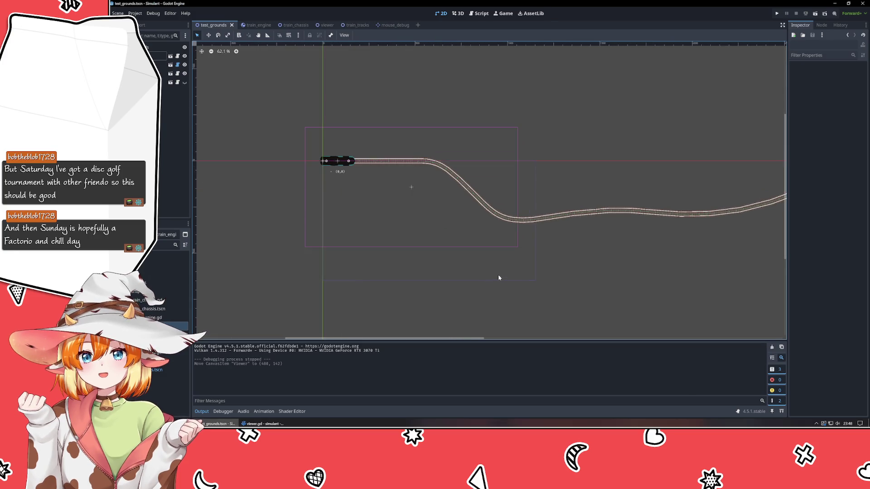
{"action": "right_click", "coordinate": [579, 291]}
{"action": "left_click", "coordinate": [536, 299]}
{"action": "left_click_drag", "start_coordinate": [535, 299], "coordinate": [505, 323]}
{"action": "key", "text": "alt+Tab"}
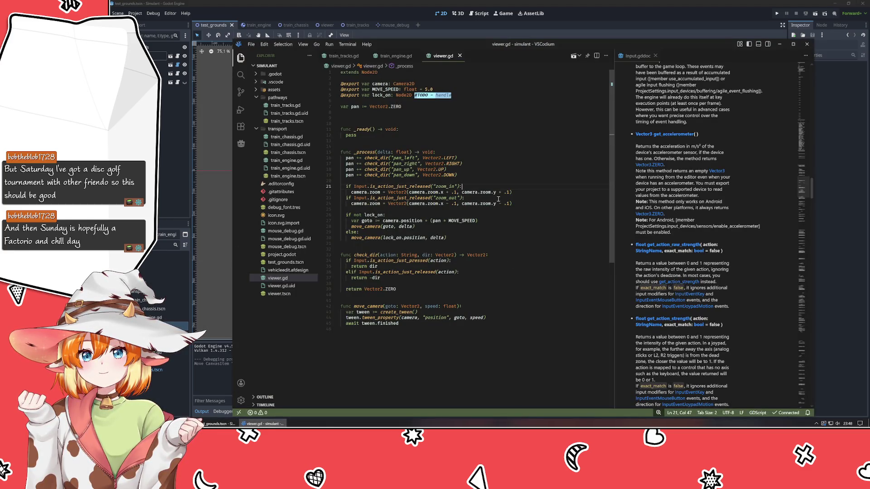
- Change the zoom-in x and y steps on line 22 of viewer.gd from .1 to .05
{"action": "left_click", "coordinate": [454, 192]}
{"action": "mouse_move", "coordinate": [484, 206]}
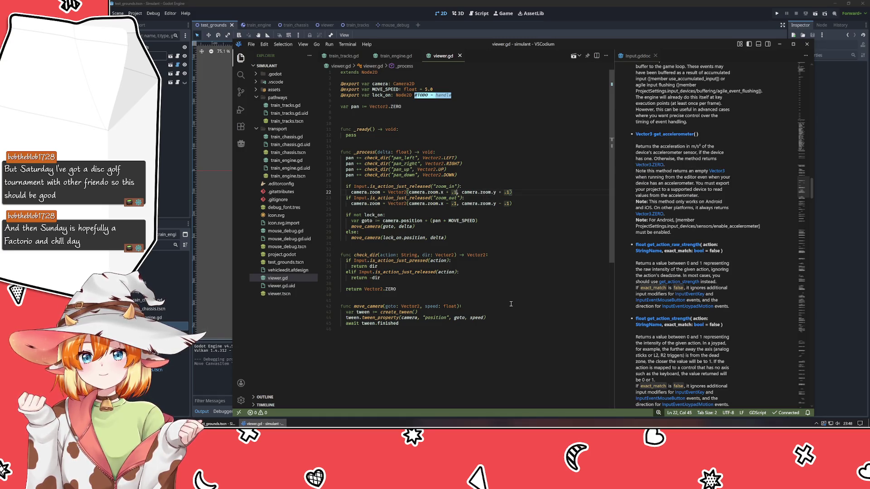
{"action": "key", "text": "BackSpace"}
{"action": "type", "text": "05"}
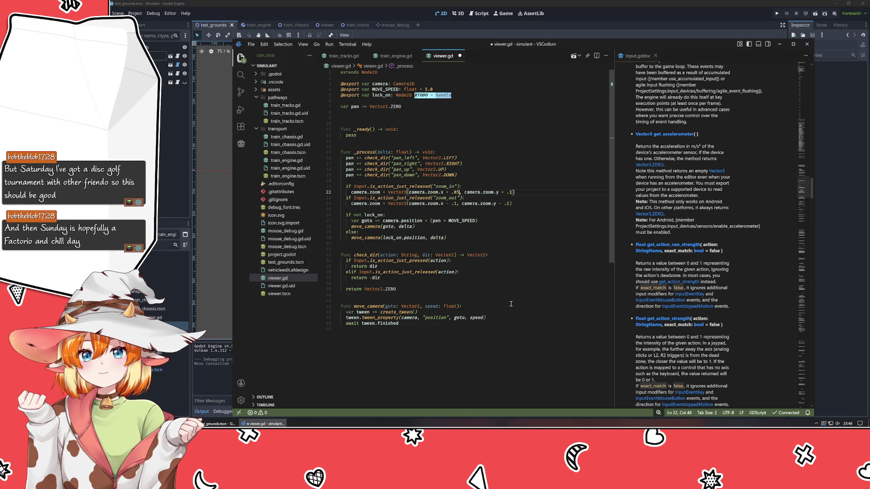
{"action": "key", "text": "BackSpace"}
{"action": "type", "text": "05"}
- Change the zoom-out y and x steps on line 24 from .1 to .05
{"action": "key", "text": "Down"}
{"action": "key", "text": "Down"}
{"action": "key", "text": "Left"}
{"action": "key", "text": "BackSpace"}
{"action": "type", "text": "05"}
{"action": "key", "text": "ctrl+Left"}
{"action": "key", "text": "ctrl+Left"}
{"action": "key", "text": "ctrl+Left"}
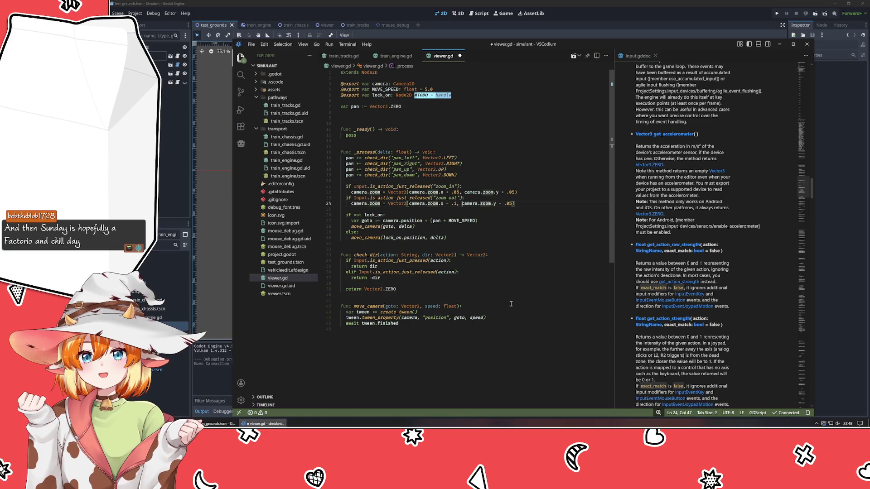
{"action": "key", "text": "BackSpace"}
{"action": "type", "text": "05"}
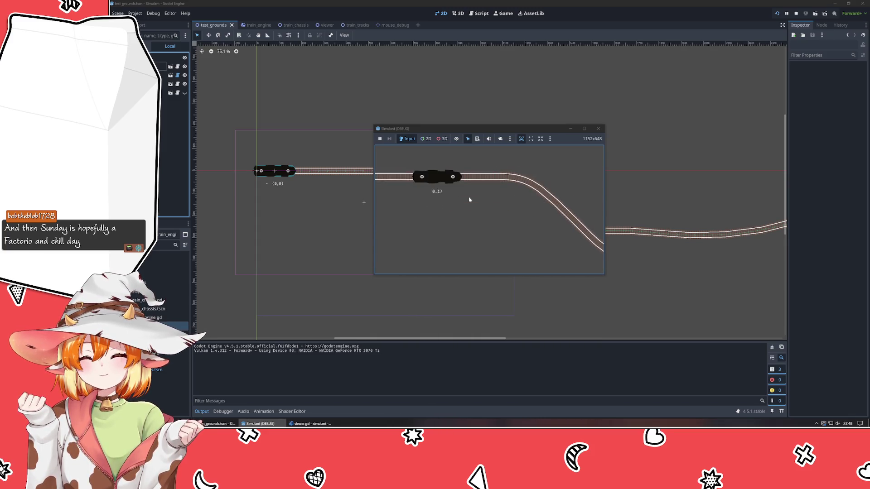
- Close the Simulant game window, zoom the 2D view out, and select the Train node
{"action": "left_click", "coordinate": [598, 128]}
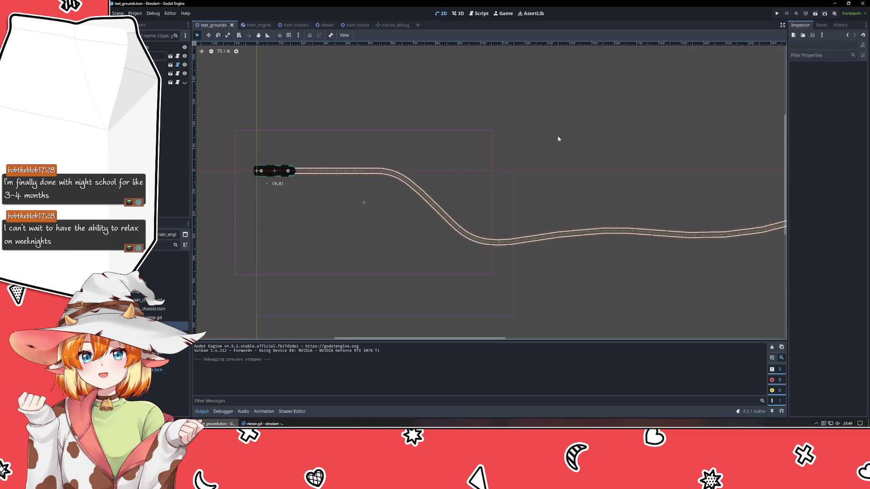
{"action": "scroll", "coordinate": [558, 138], "scroll_direction": "down", "scroll_amount": 3}
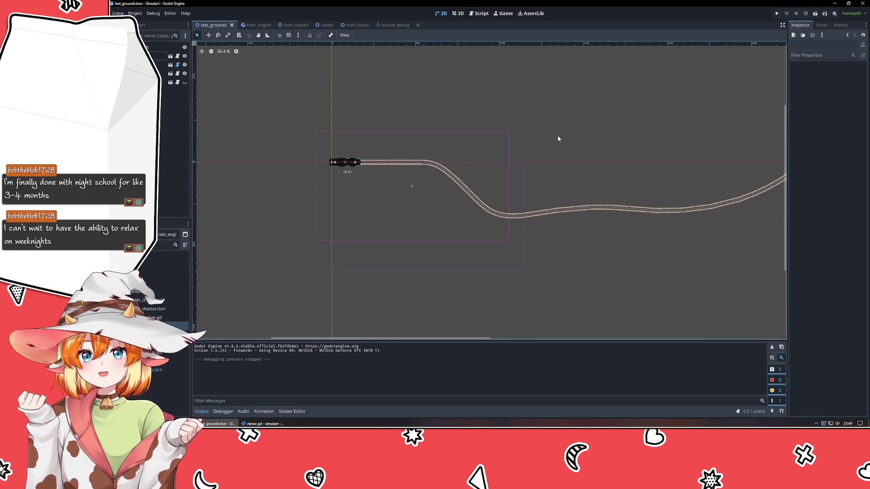
{"action": "left_click", "coordinate": [163, 73]}
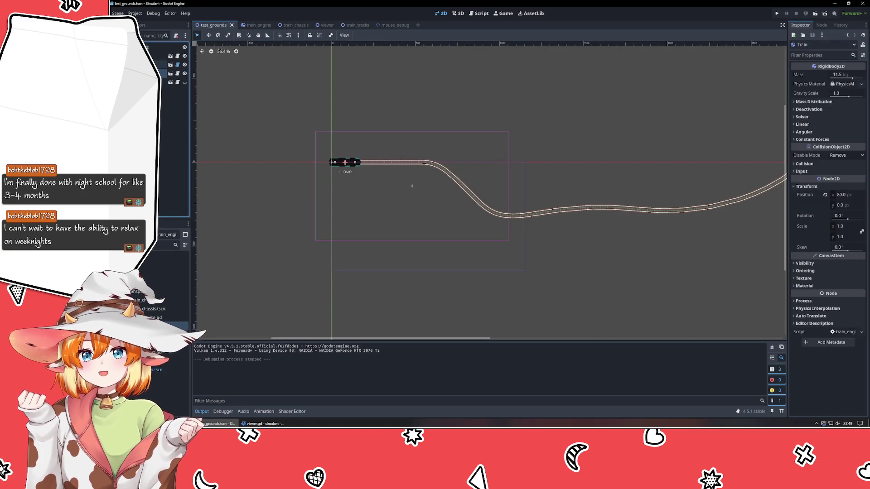
- Delete the Train and TrainTracks nodes from test_grounds and save the scene
{"action": "key", "text": "Delete"}
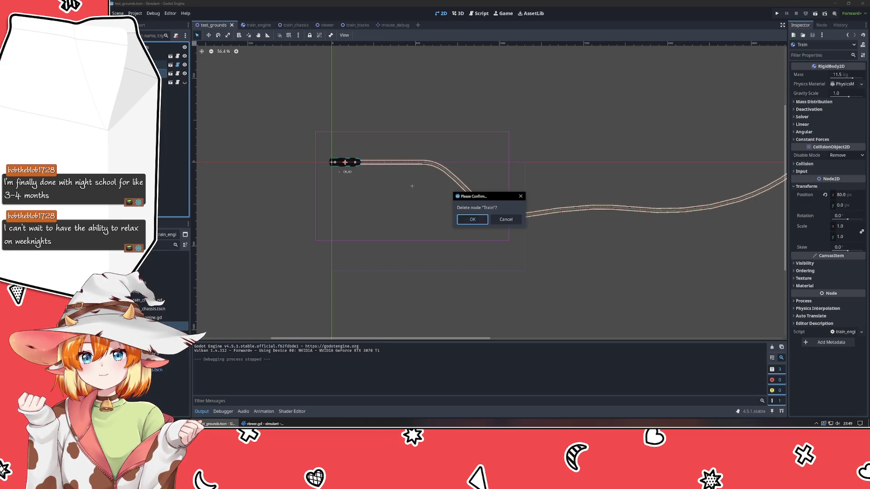
{"action": "key", "text": "Return"}
{"action": "key", "text": "Delete"}
{"action": "key", "text": "Return"}
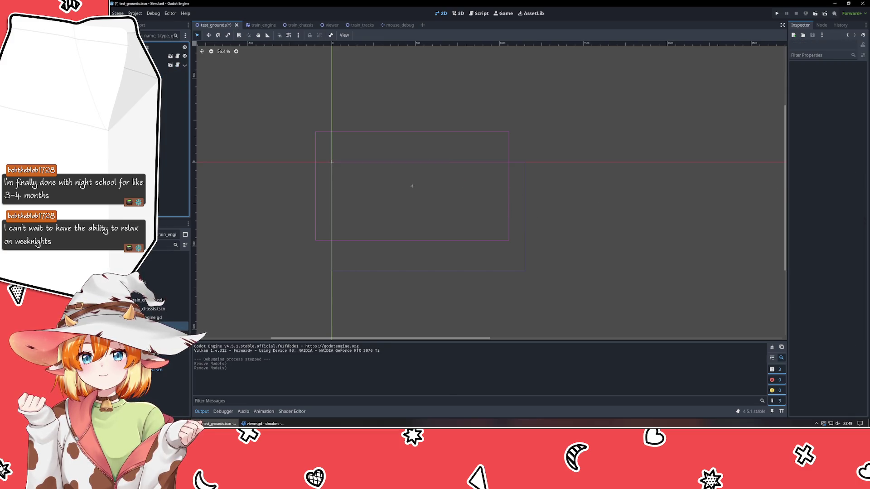
{"action": "key", "text": "ctrl+s"}
{"action": "left_click_drag", "start_coordinate": [272, 184], "coordinate": [310, 189]}
- Close the four other open scene tabs so only test_grounds remains
{"action": "middle_click", "coordinate": [256, 23]}
{"action": "middle_click", "coordinate": [256, 23]}
{"action": "middle_click", "coordinate": [256, 24]}
{"action": "middle_click", "coordinate": [256, 23]}
{"action": "middle_click", "coordinate": [256, 24]}
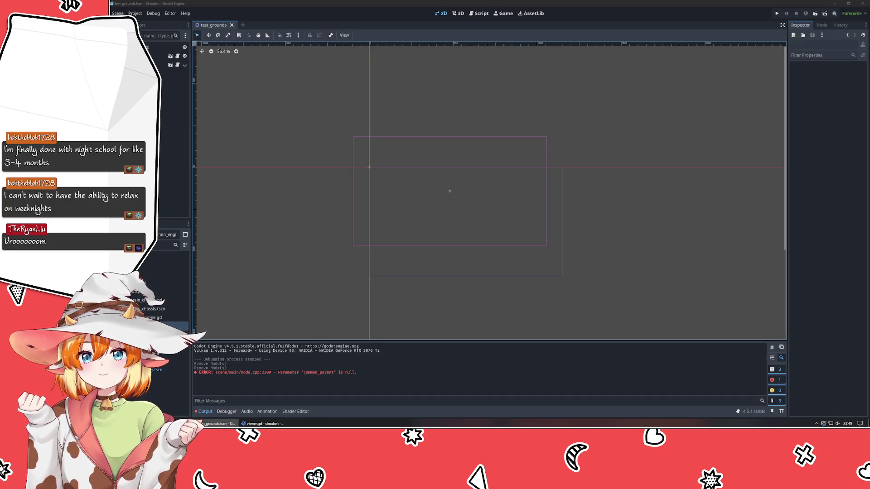
{"action": "left_click", "coordinate": [437, 205]}
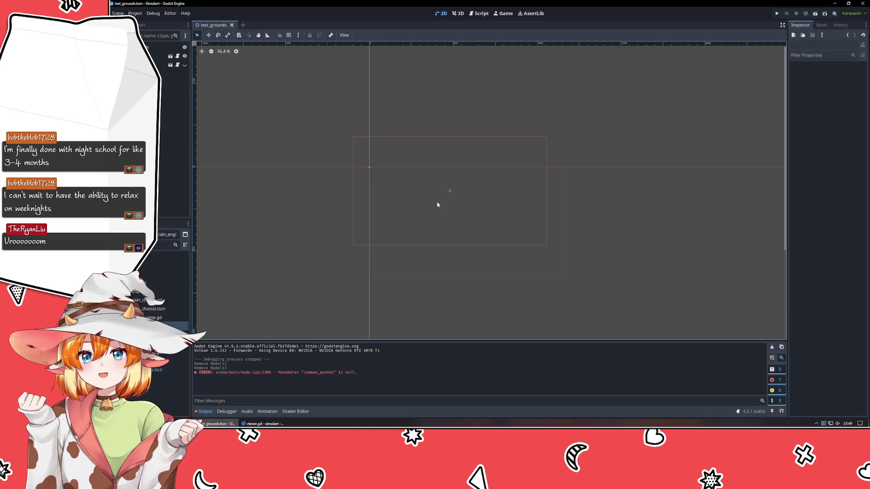
- Undo the deletions to restore Train and TrainTracks, and drag the train onto the track start
{"action": "key", "text": "ctrl+z"}
{"action": "key", "text": "ctrl+z"}
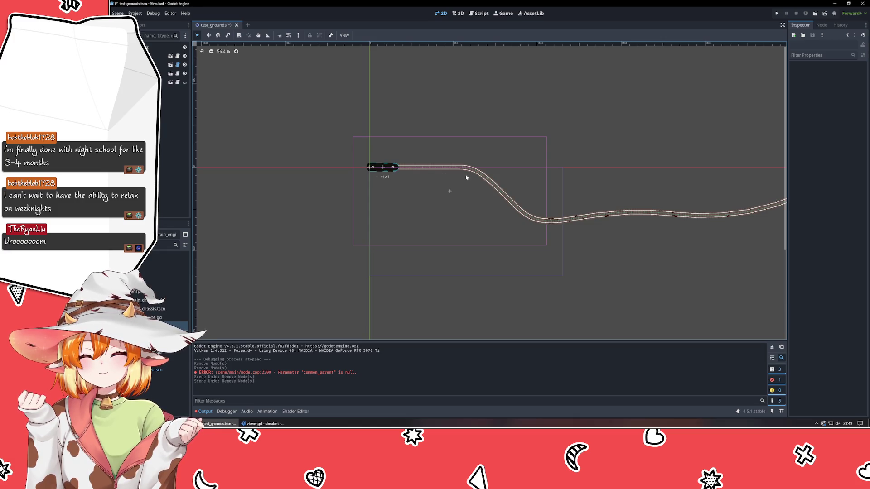
{"action": "left_click", "coordinate": [466, 177]}
{"action": "mouse_move", "coordinate": [505, 193]}
{"action": "left_mouse_down"}
{"action": "mouse_move", "coordinate": [610, 267]}
{"action": "mouse_move", "coordinate": [585, 219]}
{"action": "left_mouse_up"}
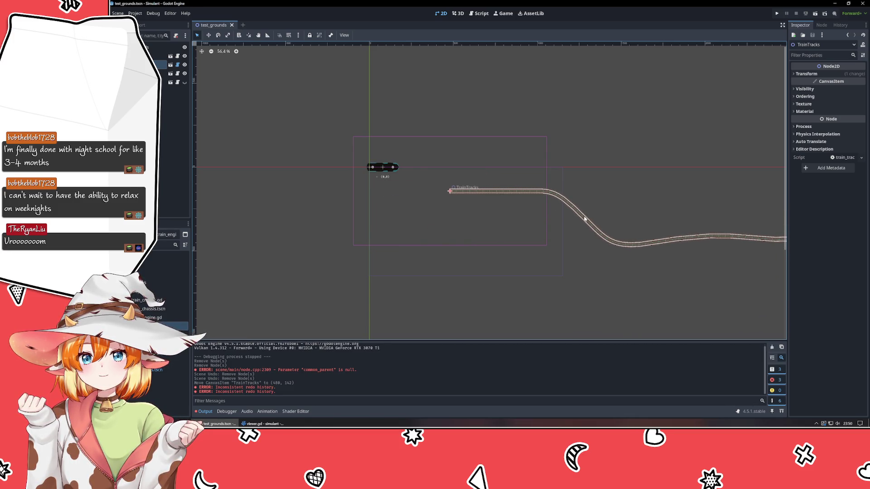
{"action": "left_click_drag", "start_coordinate": [386, 167], "coordinate": [470, 191]}
{"action": "left_click", "coordinate": [509, 194]}
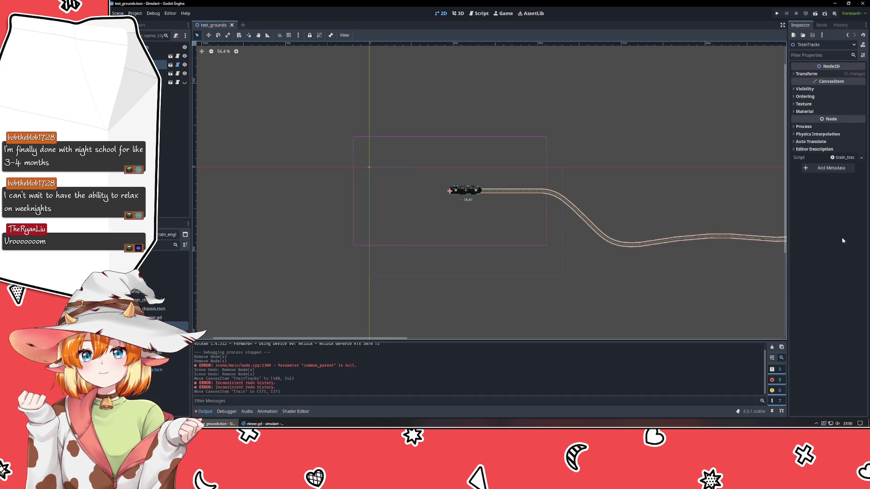
{"action": "left_click", "coordinate": [820, 73]}
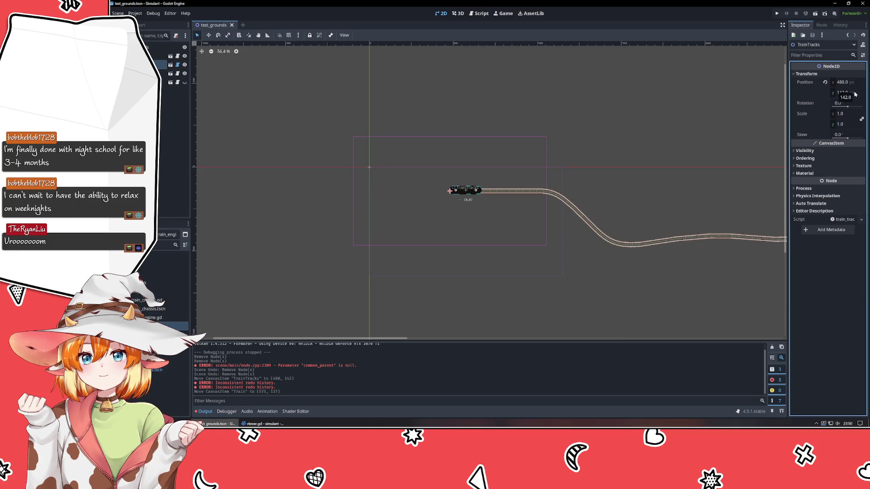
- Set the Train's Position y to 142 and save the scene
{"action": "left_click", "coordinate": [459, 189]}
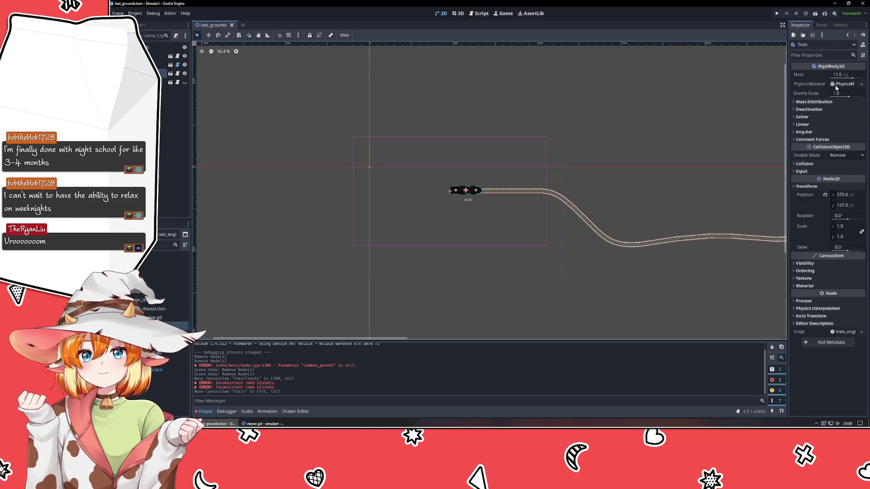
{"action": "left_click", "coordinate": [849, 207]}
{"action": "type", "text": "142"}
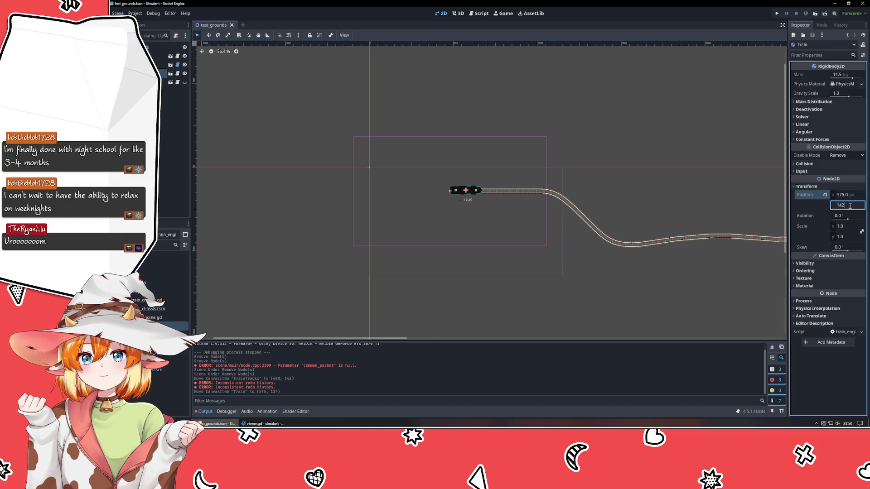
{"action": "key", "text": "Return"}
{"action": "left_click", "coordinate": [465, 257]}
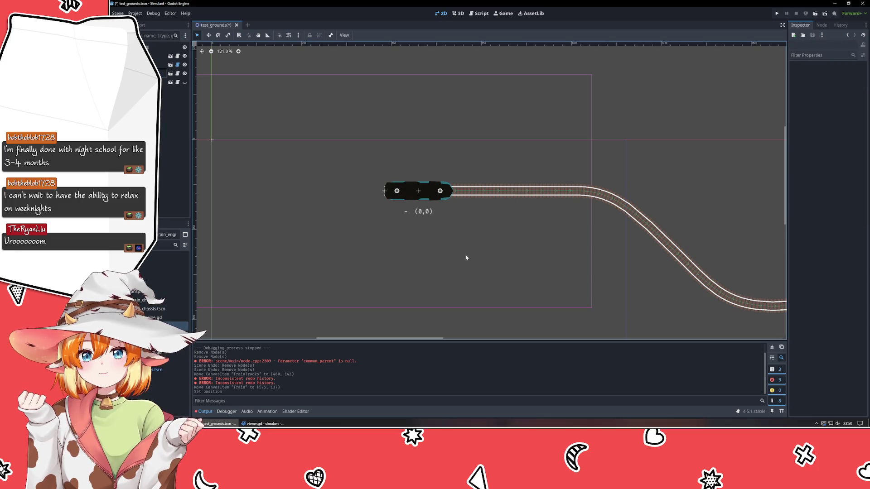
{"action": "scroll", "coordinate": [465, 257], "scroll_direction": "down", "scroll_amount": 4}
{"action": "scroll", "coordinate": [448, 245], "scroll_direction": "up", "scroll_amount": 5}
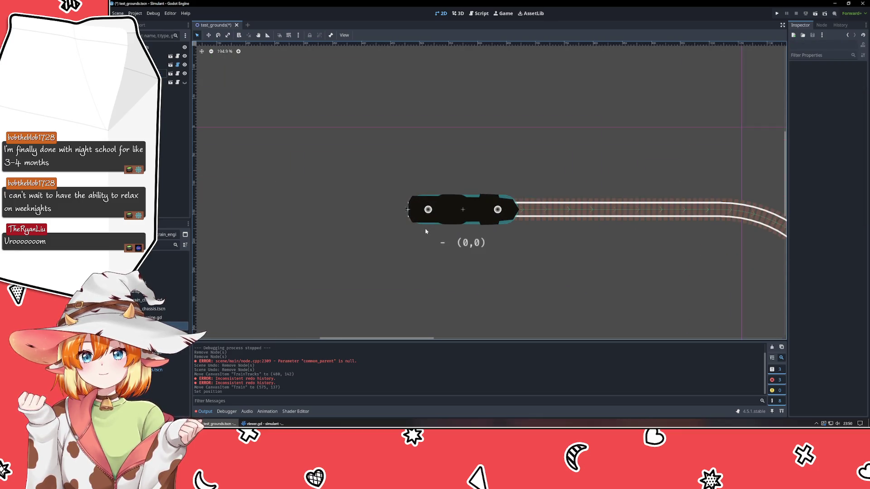
{"action": "scroll", "coordinate": [426, 231], "scroll_direction": "down", "scroll_amount": 4}
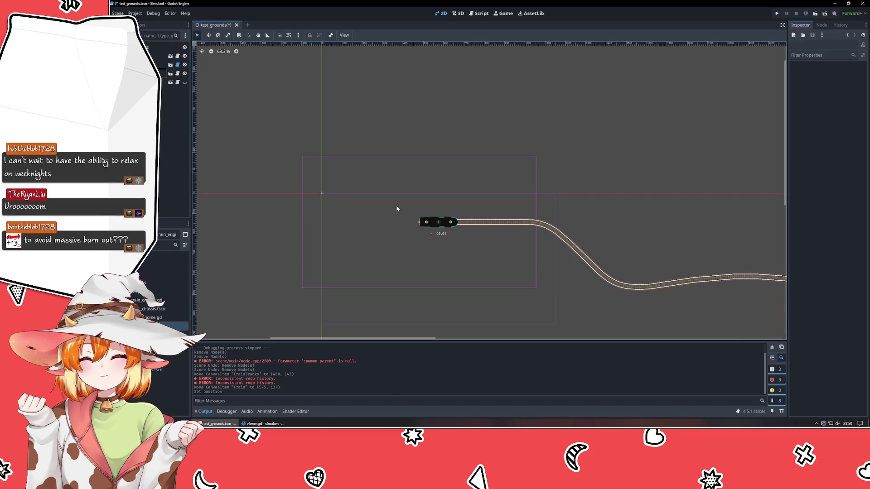
{"action": "key", "text": "ctrl+s"}
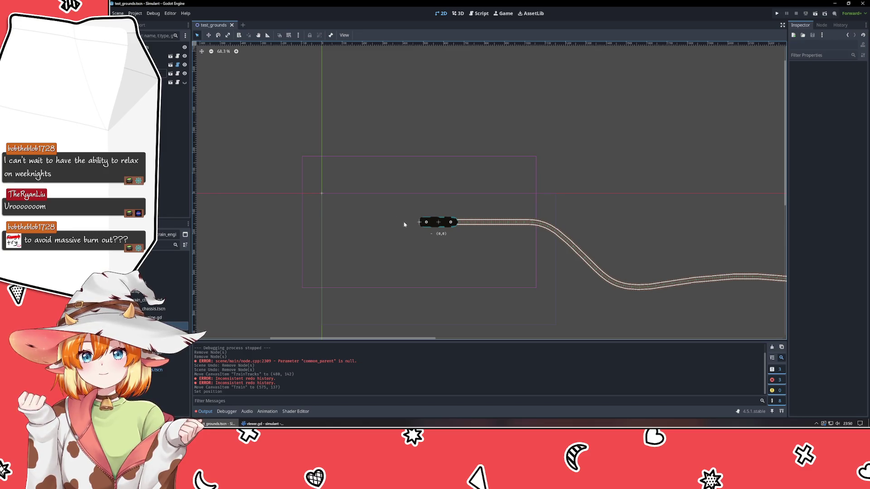
{"action": "left_click_drag", "start_coordinate": [420, 222], "coordinate": [415, 231]}
{"action": "key", "text": "ctrl+z"}
- Select the Viewer camera node and adjust its y position in the Inspector
{"action": "left_click", "coordinate": [351, 216]}
{"action": "key", "text": "Up"}
{"action": "key", "text": "Up"}
{"action": "key", "text": "Up"}
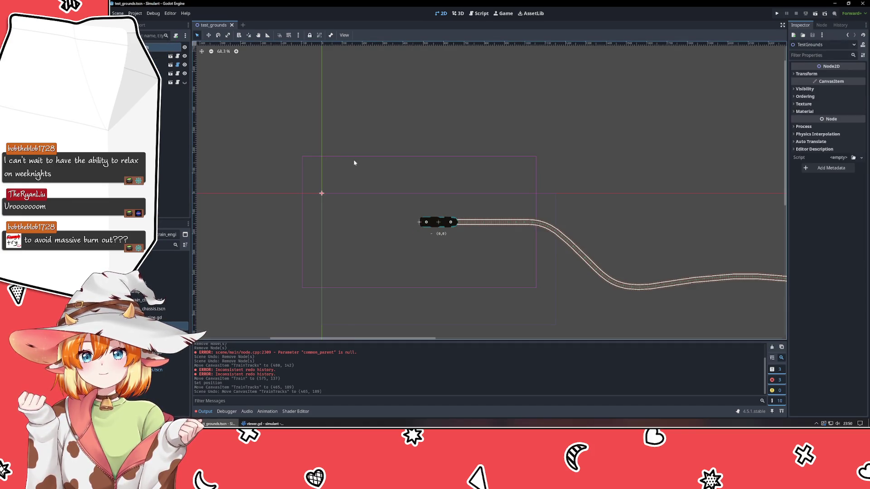
{"action": "key", "text": "Down"}
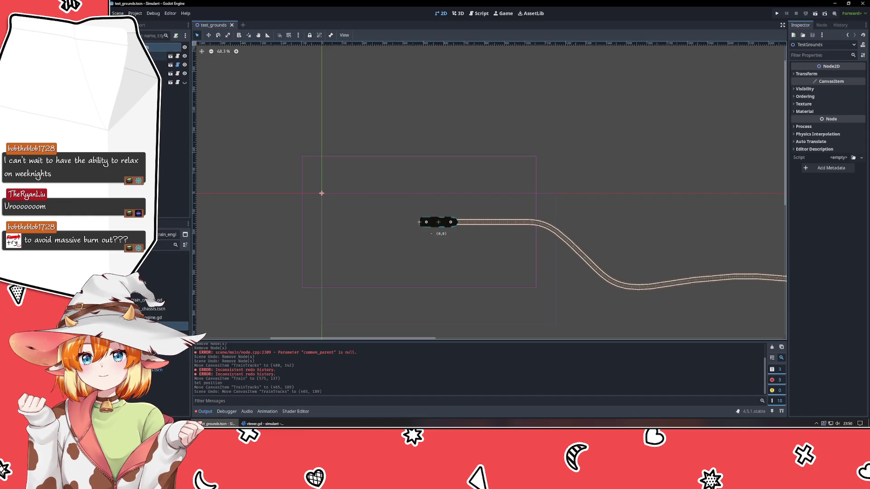
{"action": "left_click", "coordinate": [400, 205]}
{"action": "left_click", "coordinate": [160, 62]}
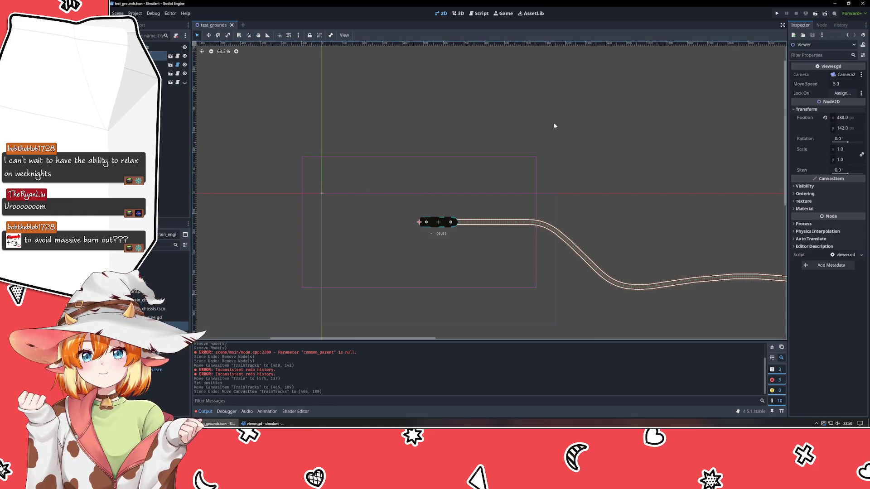
{"action": "left_click", "coordinate": [850, 129]}
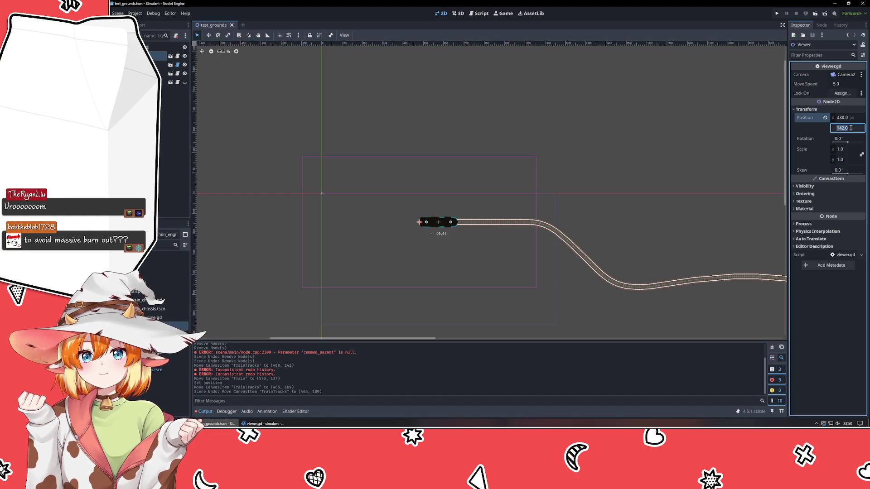
{"action": "key", "text": "Up"}
{"action": "key", "text": "Up"}
{"action": "key", "text": "Up"}
{"action": "key", "text": "Up"}
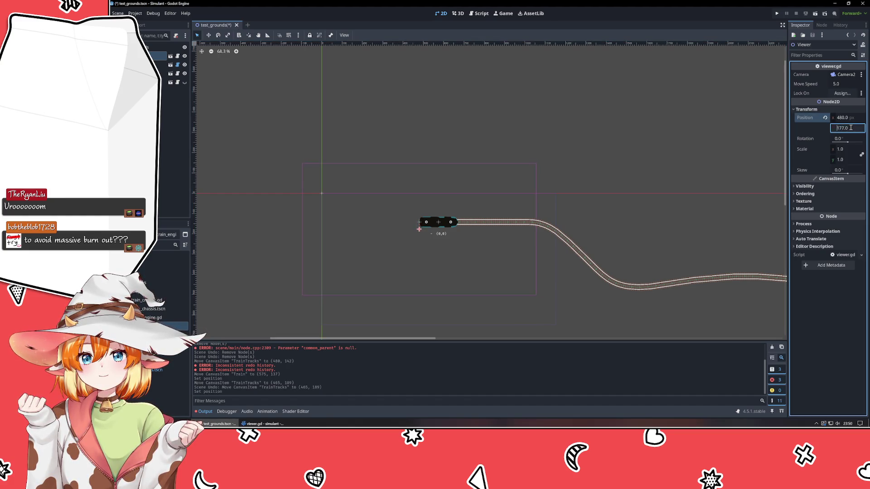
{"action": "mouse_move", "coordinate": [417, 235]}
{"action": "left_mouse_down"}
{"action": "mouse_move", "coordinate": [471, 242]}
{"action": "mouse_move", "coordinate": [443, 248]}
{"action": "left_mouse_up"}
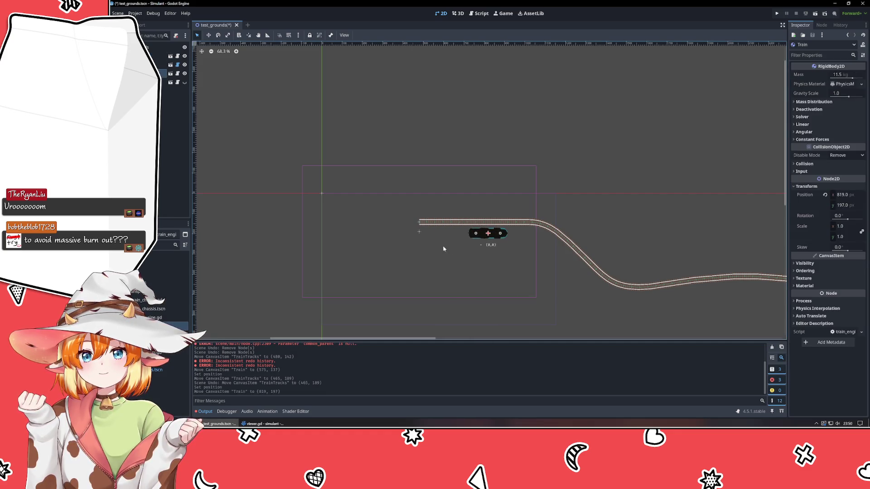
{"action": "key", "text": "ctrl+z"}
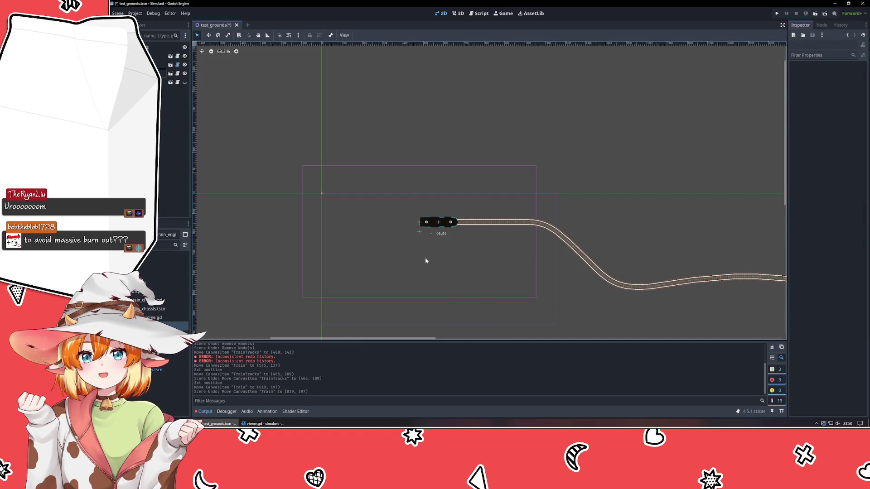
- Drag the Viewer camera to 835, 224 over the track start and save test_grounds
{"action": "double_click", "coordinate": [419, 234]}
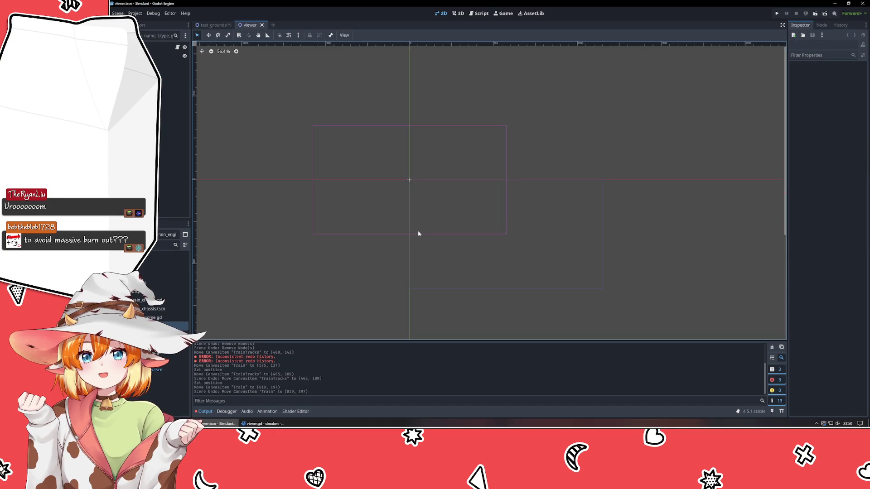
{"action": "left_click", "coordinate": [207, 26]}
{"action": "mouse_move", "coordinate": [419, 232]}
{"action": "left_mouse_down"}
{"action": "mouse_move", "coordinate": [471, 247]}
{"action": "mouse_move", "coordinate": [491, 238]}
{"action": "left_mouse_up"}
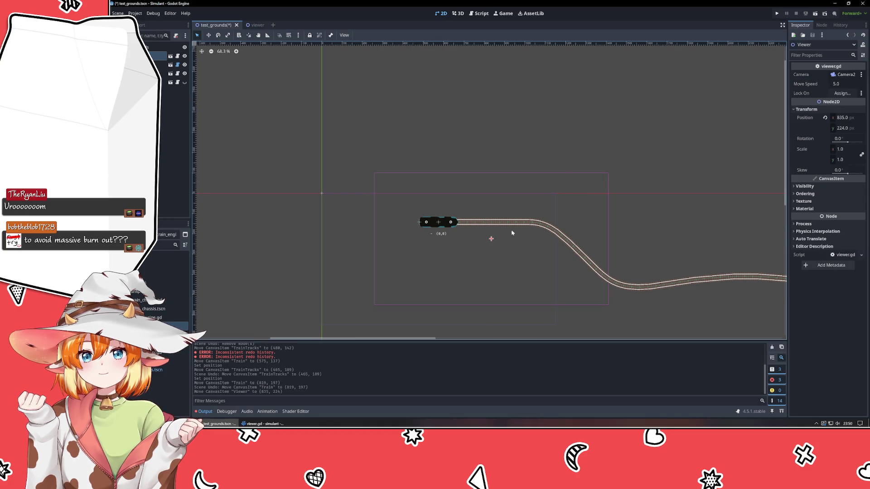
{"action": "left_click_drag", "start_coordinate": [531, 193], "coordinate": [415, 169]}
{"action": "key", "text": "ctrl+s"}
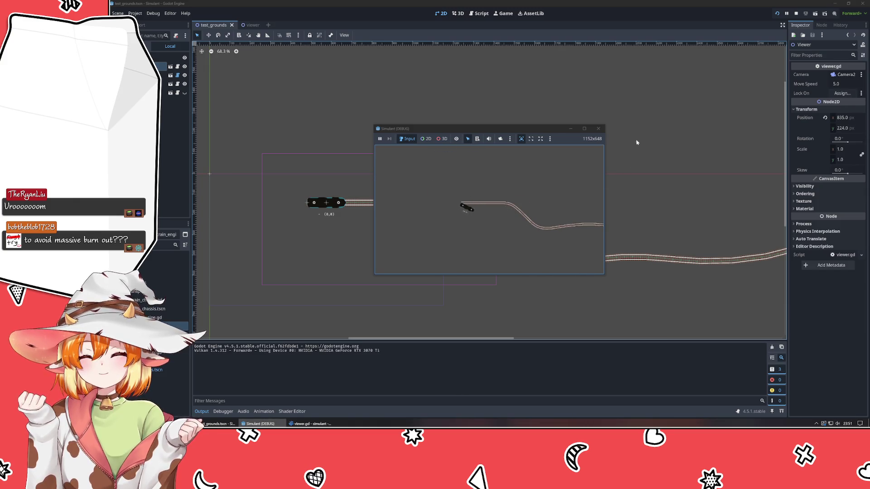
- Close the Simulant debug window after watching the train, and return to the code editor
{"action": "left_click", "coordinate": [598, 129]}
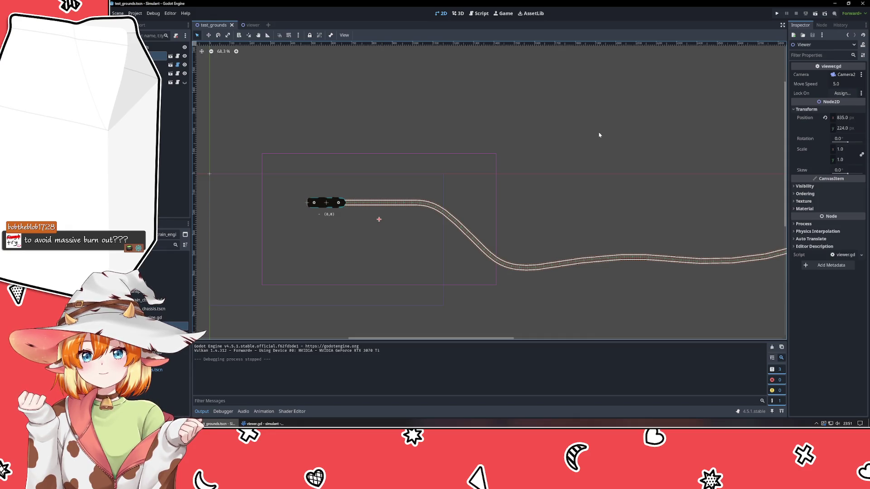
{"action": "left_click", "coordinate": [262, 423]}
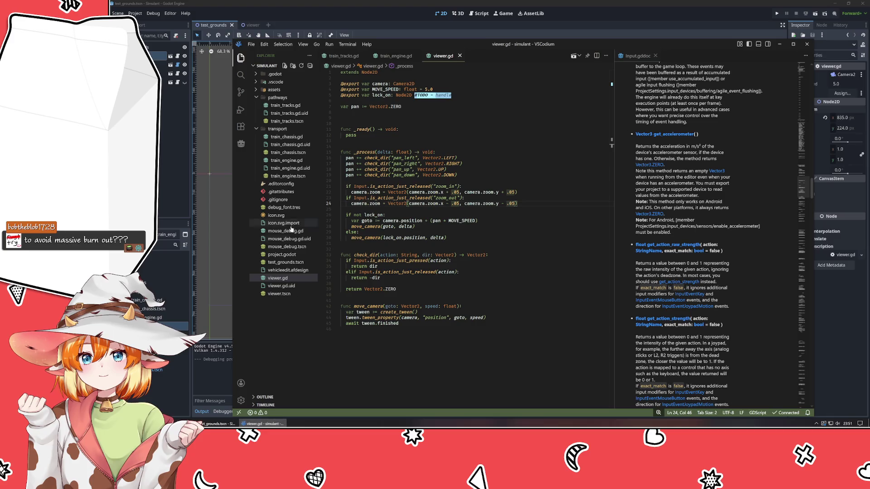
- Show train_tracks.gd in a right-hand split beside train_engine.gd, closing the Input docs
{"action": "left_click", "coordinate": [352, 55]}
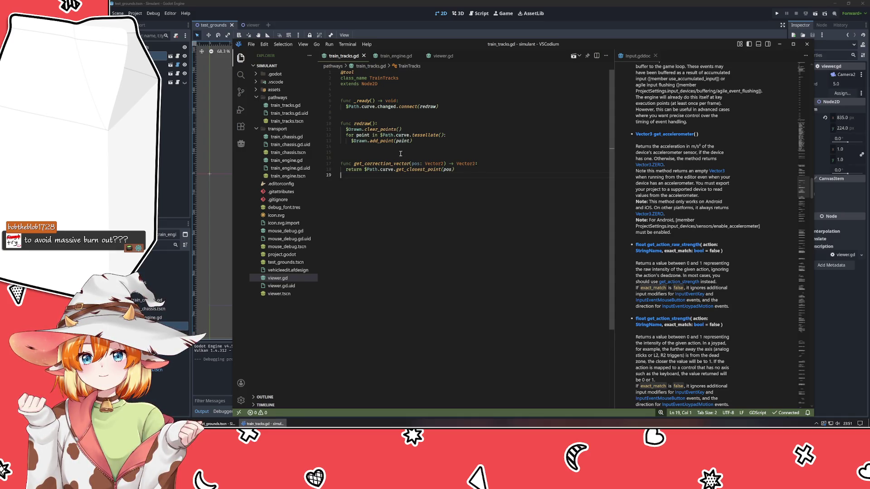
{"action": "middle_click", "coordinate": [634, 62]}
{"action": "mouse_move", "coordinate": [343, 56]}
{"action": "left_mouse_down"}
{"action": "mouse_move", "coordinate": [782, 145]}
{"action": "mouse_move", "coordinate": [721, 146]}
{"action": "mouse_move", "coordinate": [770, 141]}
{"action": "left_mouse_up"}
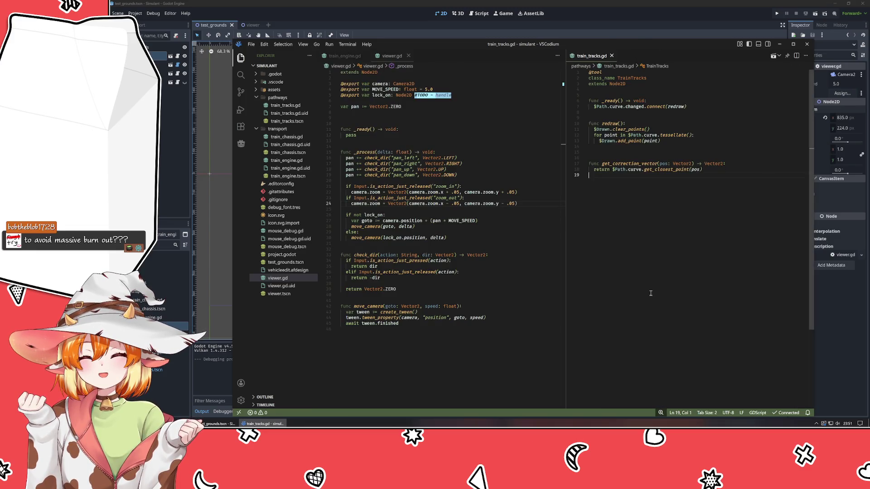
{"action": "left_click", "coordinate": [644, 157]}
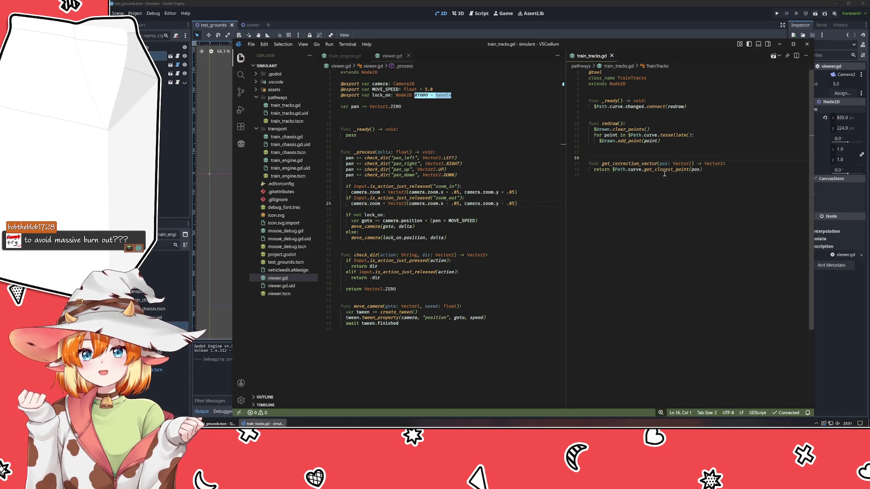
{"action": "left_click", "coordinate": [663, 170]}
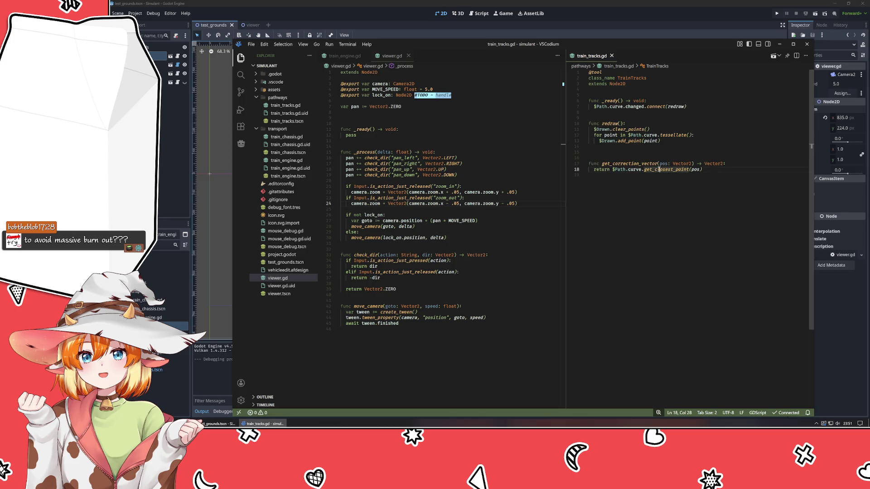
{"action": "left_click", "coordinate": [677, 207]}
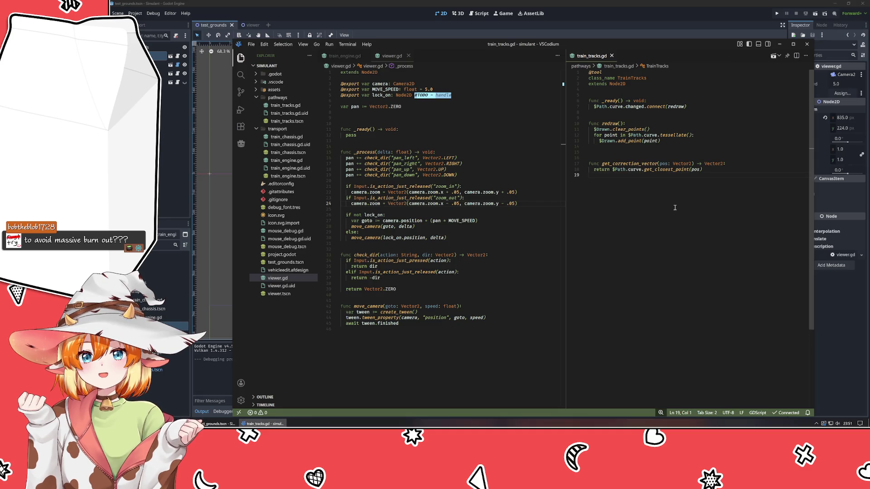
- Rename get_correction_vector's pos parameter to gpos and close viewer.gd
{"action": "left_click", "coordinate": [734, 164]}
{"action": "left_click", "coordinate": [659, 164]}
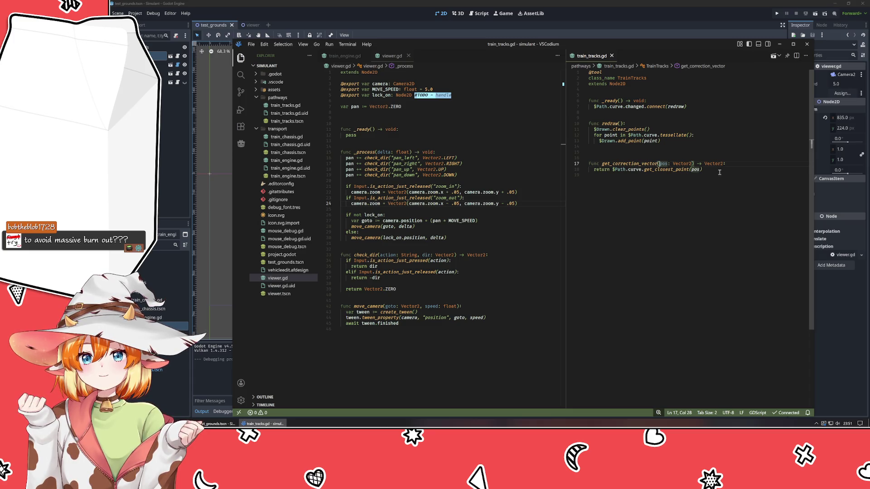
{"action": "type", "text": "g"}
{"action": "left_click", "coordinate": [730, 159]}
{"action": "left_click", "coordinate": [733, 164]}
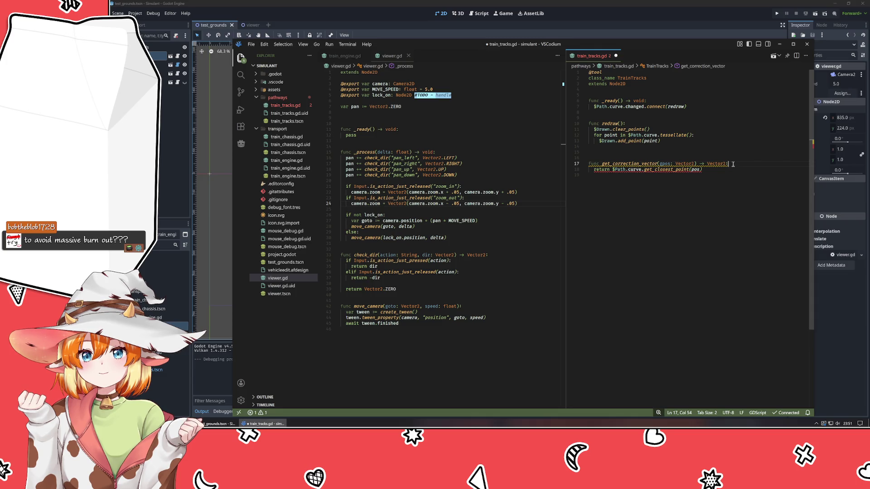
{"action": "middle_click", "coordinate": [380, 58]}
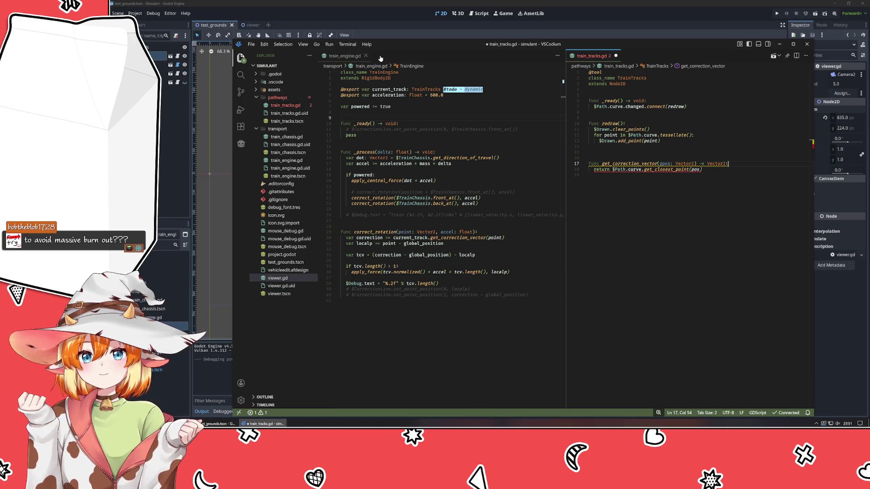
- Peek at the front_at definitions, then close the peek panel
{"action": "left_click", "coordinate": [443, 198], "text": "ctrl"}
{"action": "left_click", "coordinate": [470, 129]}
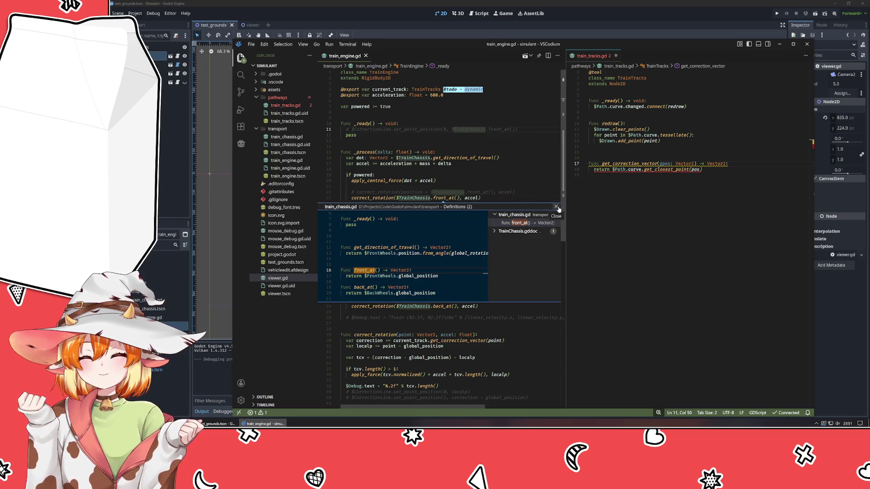
{"action": "left_click", "coordinate": [557, 207]}
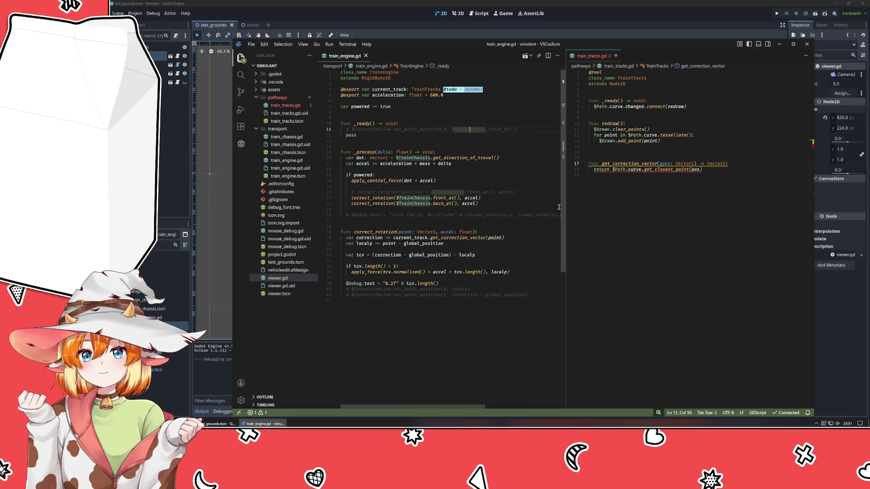
{"action": "left_click", "coordinate": [521, 221]}
- Add 'var pos := gpos - global_position' after line 17 and save train_tracks.gd
{"action": "left_click", "coordinate": [739, 163]}
{"action": "key", "text": "Return"}
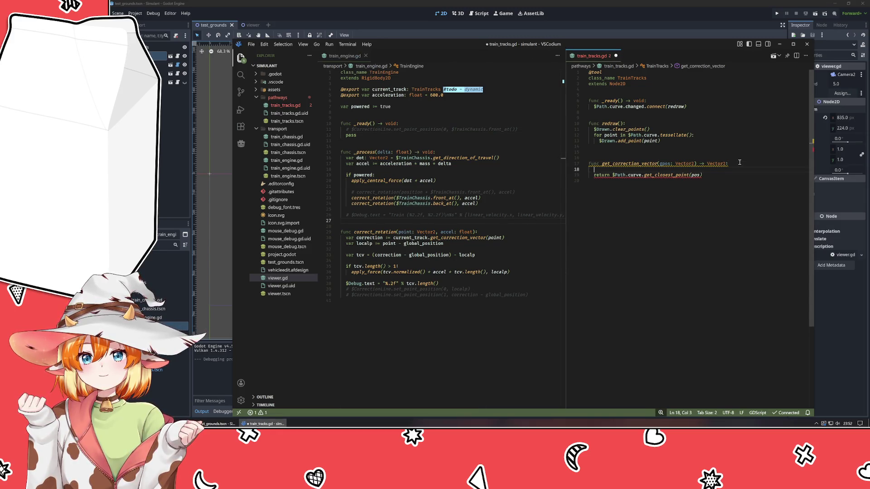
{"action": "type", "text": "var "}
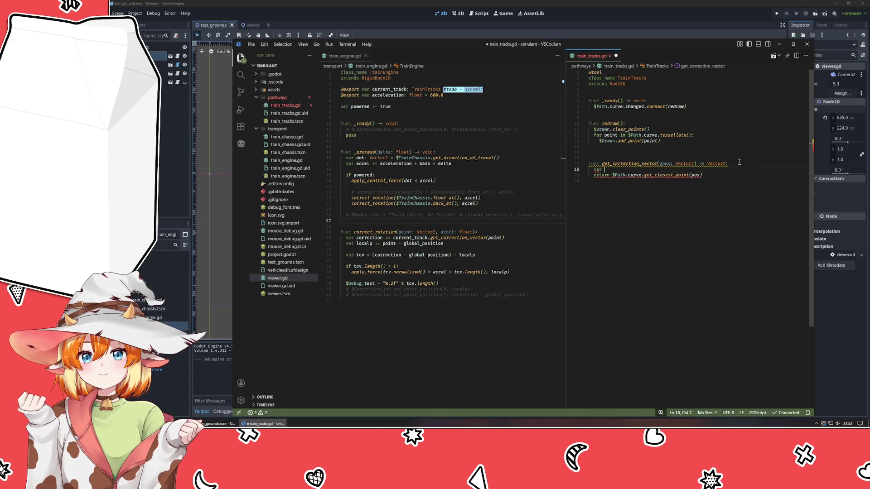
{"action": "type", "text": "pos := gpos - "}
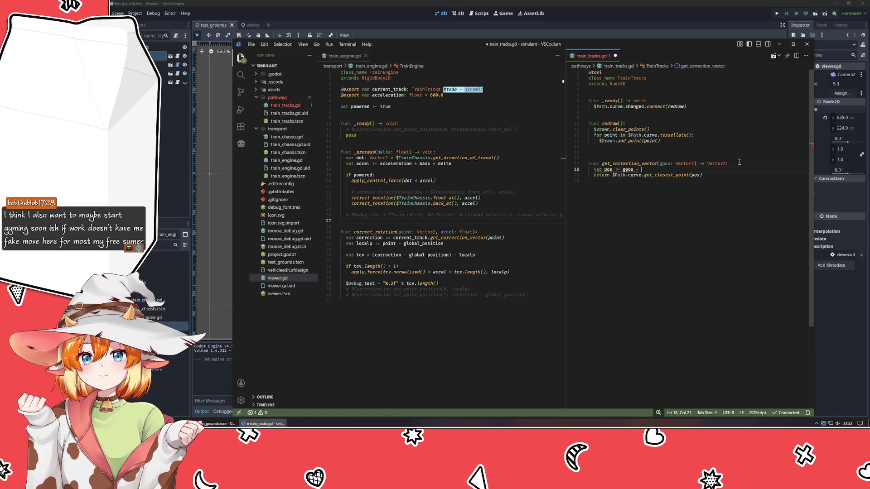
{"action": "type", "text": "global"}
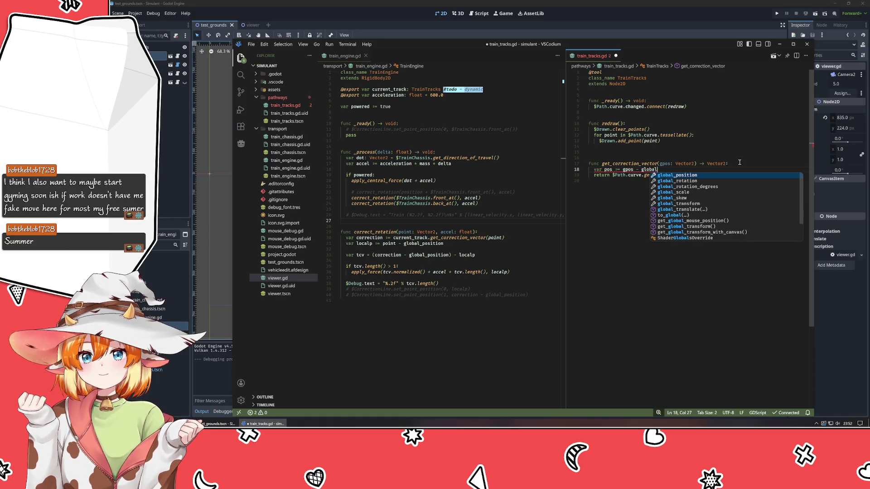
{"action": "key", "text": "Return"}
{"action": "key", "text": "ctrl+s"}
{"action": "left_click", "coordinate": [566, 22]}
- Run the scene twice to watch the train on the curve, closing Simulant each time
{"action": "key", "text": "F5"}
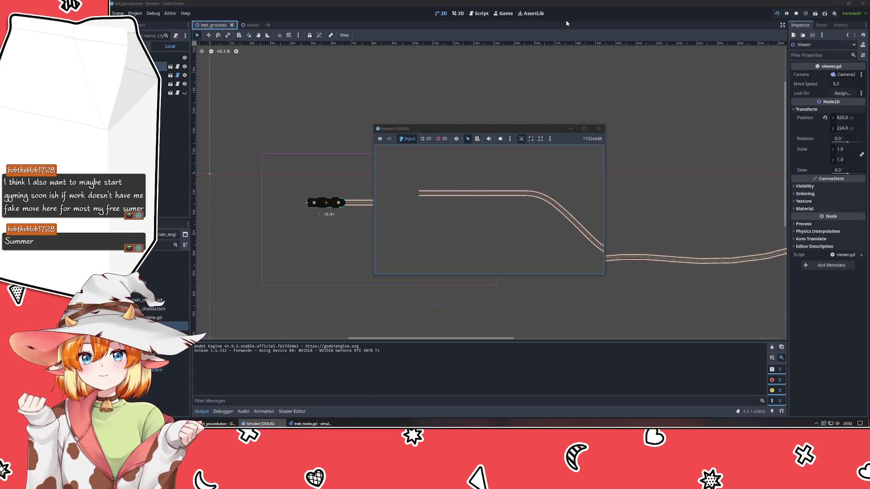
{"action": "left_click", "coordinate": [598, 139]}
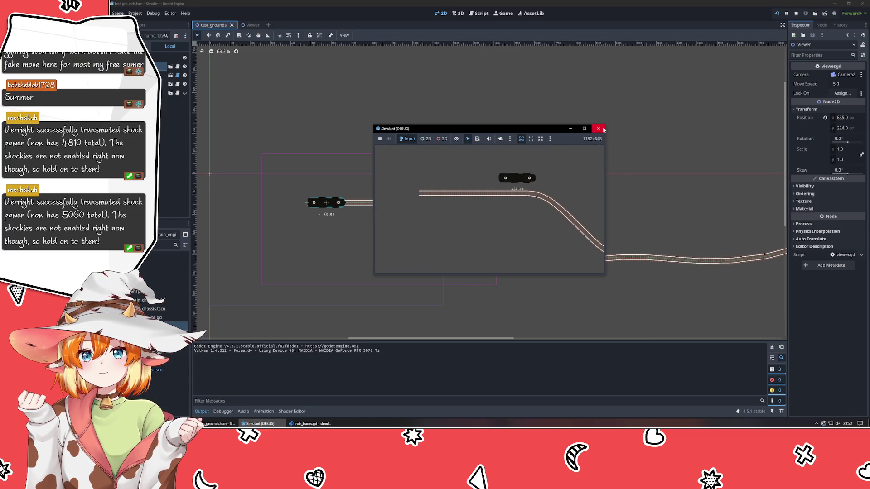
{"action": "left_click", "coordinate": [603, 130]}
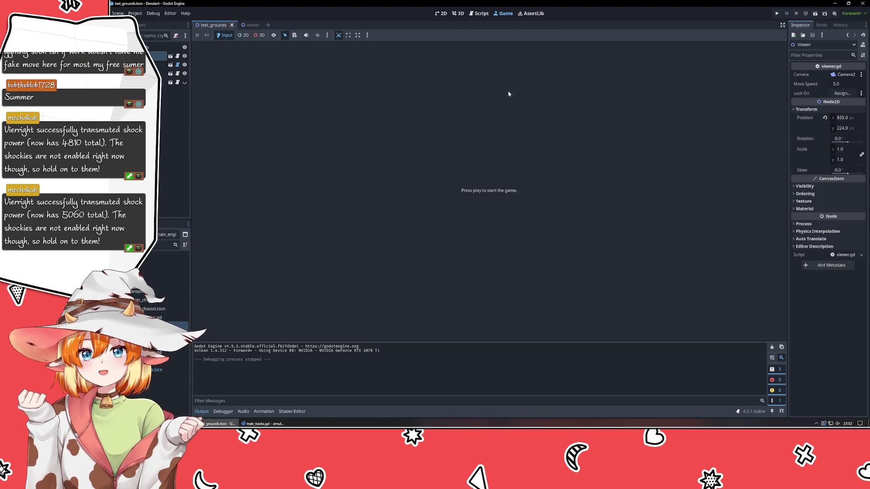
{"action": "left_click", "coordinate": [433, 14]}
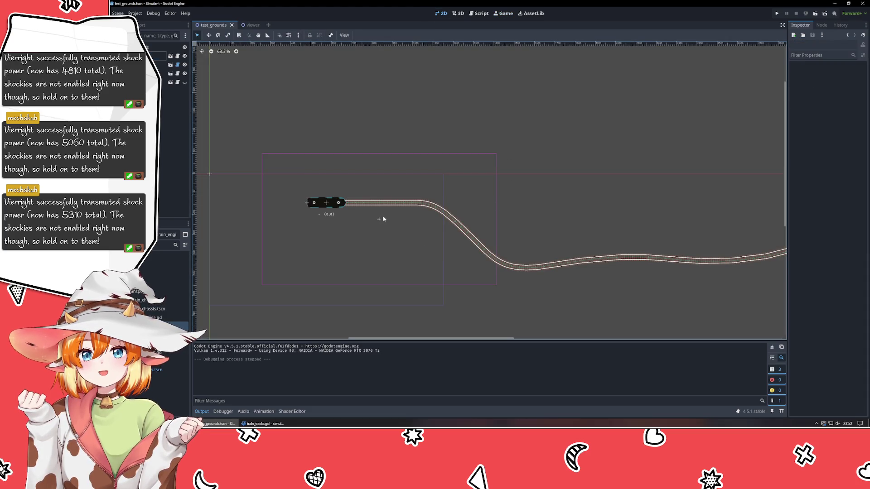
{"action": "left_click", "coordinate": [776, 13]}
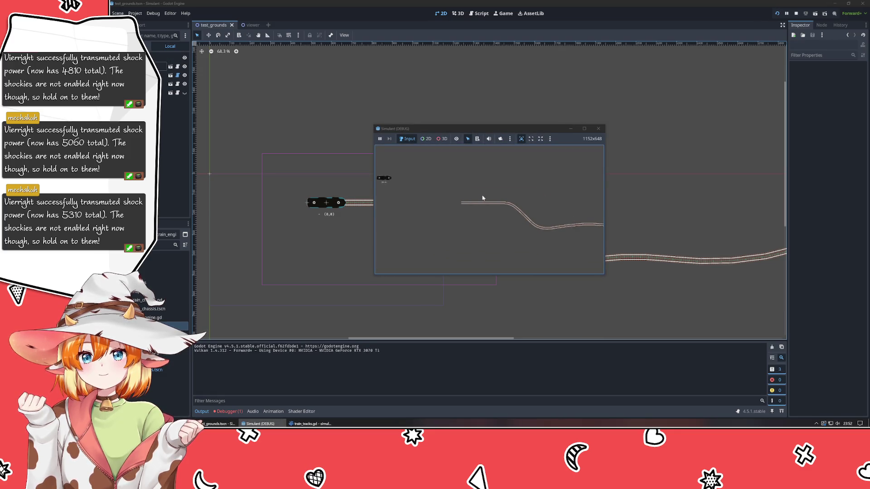
{"action": "left_click", "coordinate": [598, 128]}
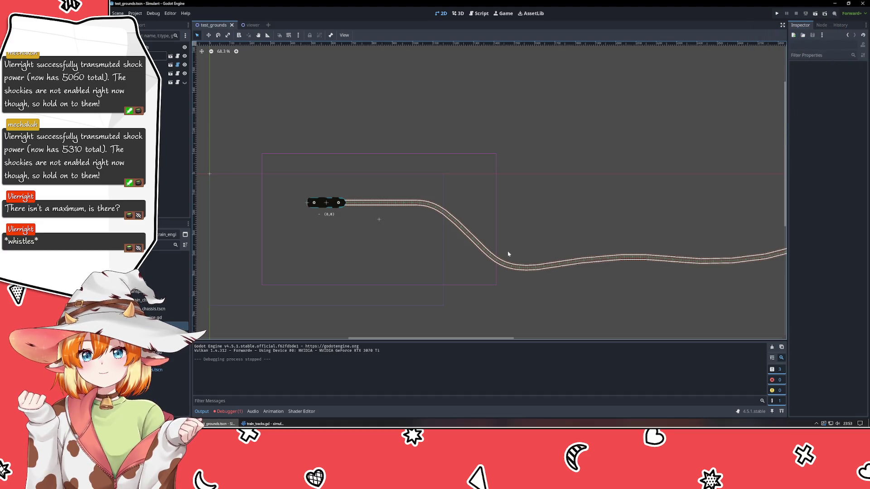
{"action": "right_click", "coordinate": [366, 303]}
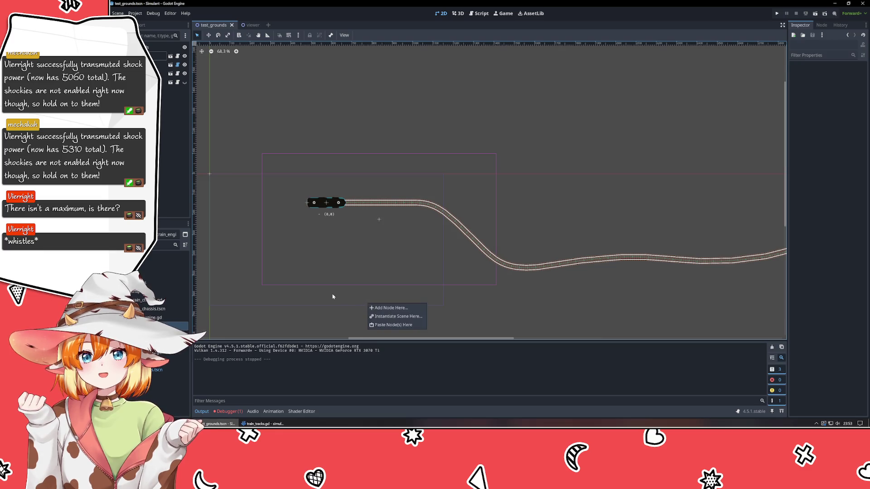
- Pan and zoom the 2D view onto the train on the curved track, then bring VSCodium forward
{"action": "mouse_move", "coordinate": [394, 318]}
{"action": "left_mouse_down"}
{"action": "mouse_move", "coordinate": [346, 297]}
{"action": "mouse_move", "coordinate": [385, 305]}
{"action": "mouse_move", "coordinate": [400, 285]}
{"action": "mouse_move", "coordinate": [378, 242]}
{"action": "mouse_move", "coordinate": [337, 253]}
{"action": "left_mouse_up"}
{"action": "mouse_move", "coordinate": [364, 265]}
{"action": "left_mouse_down"}
{"action": "mouse_move", "coordinate": [352, 260]}
{"action": "mouse_move", "coordinate": [365, 273]}
{"action": "left_mouse_up"}
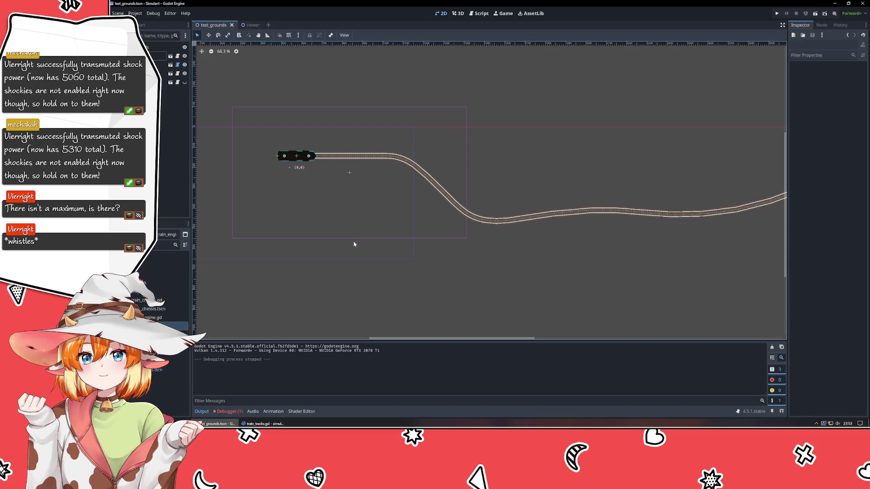
{"action": "mouse_move", "coordinate": [335, 214]}
{"action": "left_mouse_down"}
{"action": "mouse_move", "coordinate": [347, 252]}
{"action": "mouse_move", "coordinate": [338, 245]}
{"action": "left_mouse_up"}
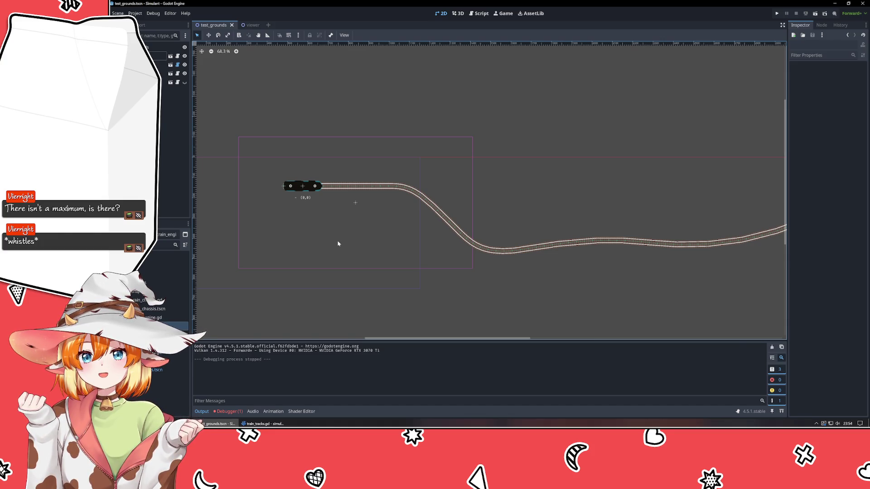
{"action": "scroll", "coordinate": [318, 184], "scroll_direction": "up", "scroll_amount": 4}
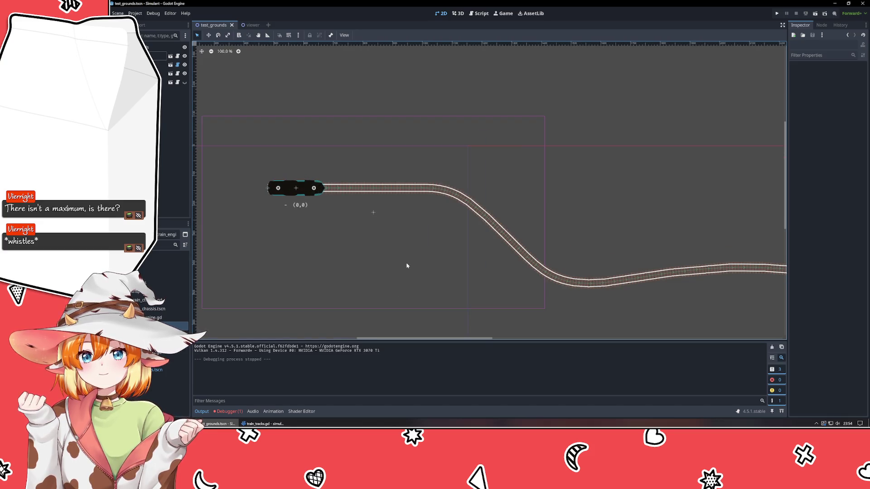
{"action": "left_click", "coordinate": [263, 424]}
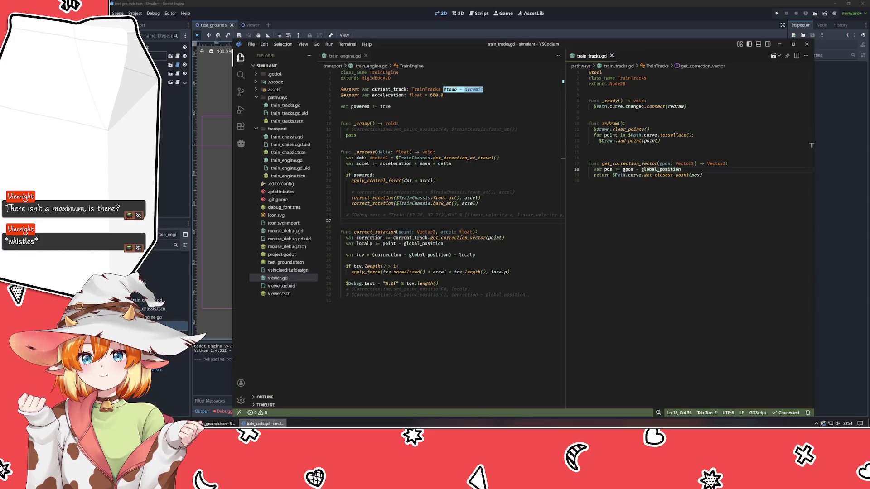
- Move the $Debug.text line up into _process, indent it, and drop its tcv.length() argument
{"action": "left_click", "coordinate": [480, 364]}
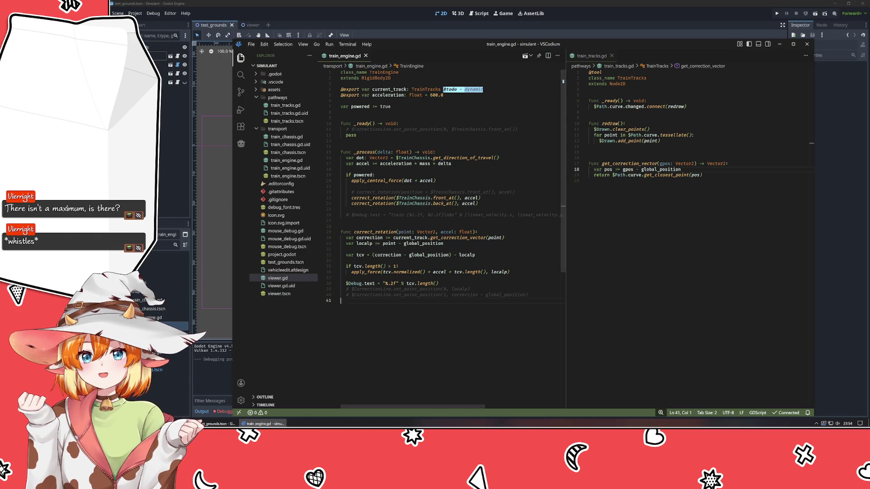
{"action": "key", "text": "alt+Tab"}
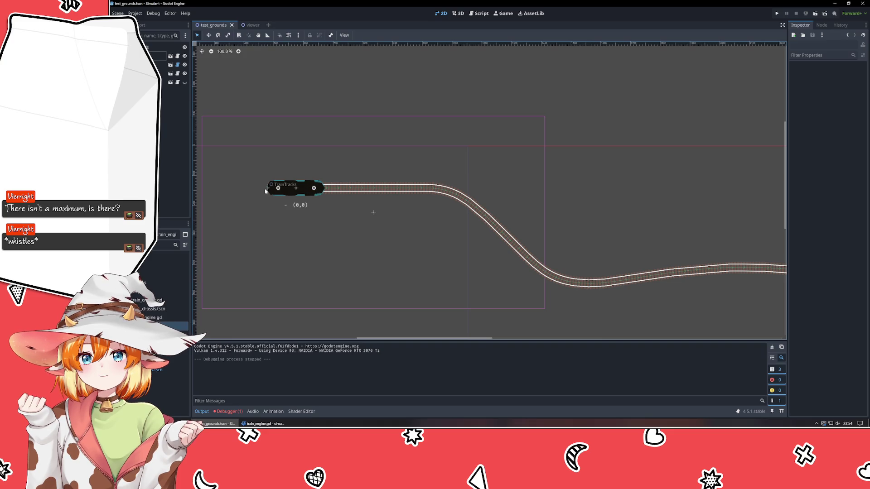
{"action": "key", "text": "alt+Tab"}
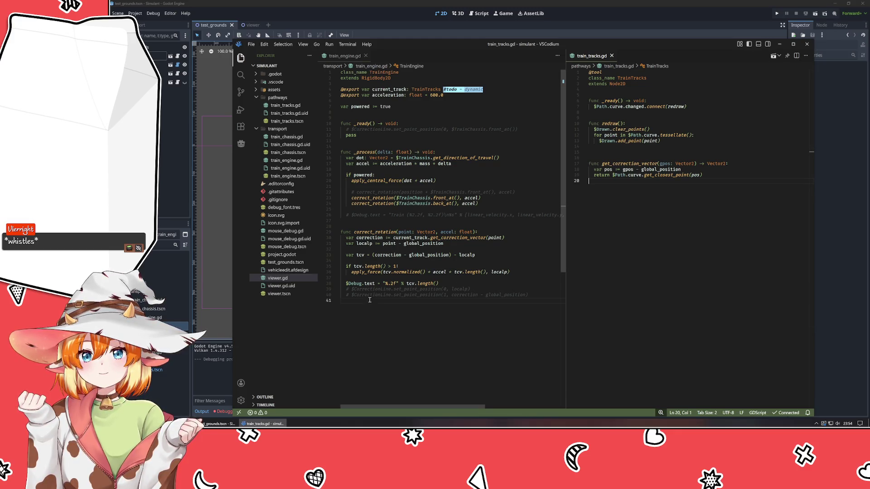
{"action": "left_click", "coordinate": [382, 283]}
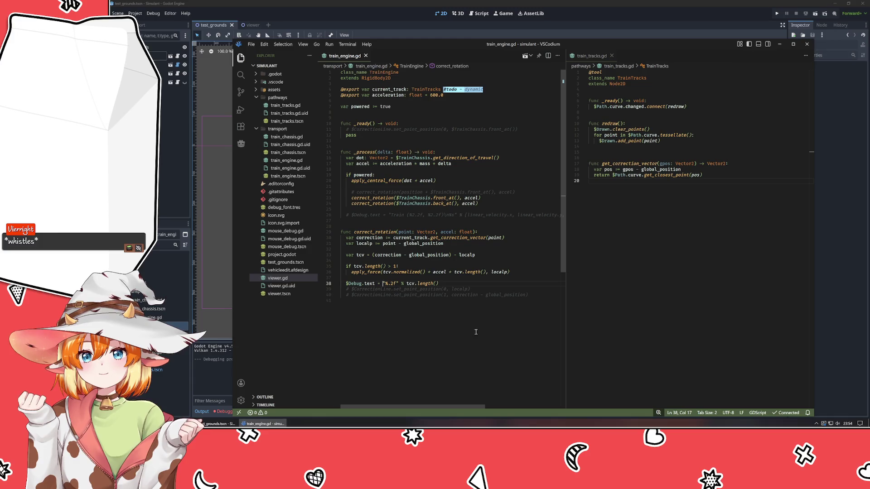
{"action": "key", "text": "alt+Up"}
{"action": "key", "text": "alt+Up"}
{"action": "key", "text": "alt+Up"}
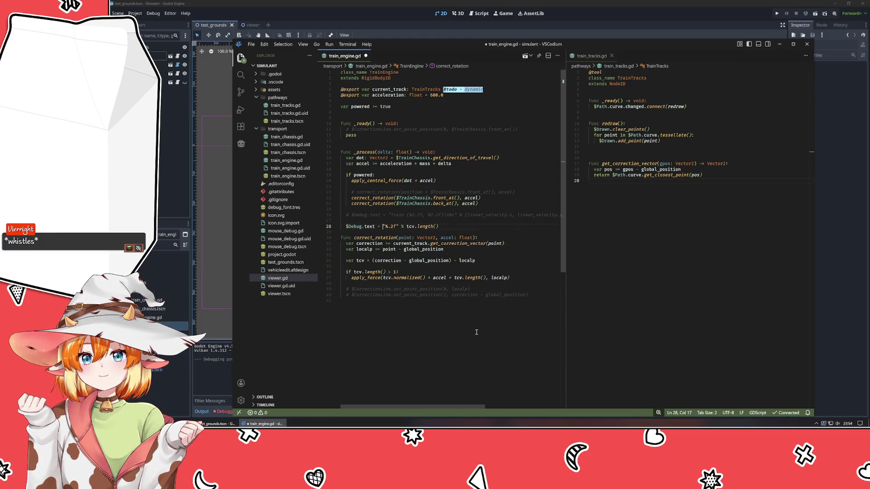
{"action": "key", "text": "Home"}
{"action": "key", "text": "Tab"}
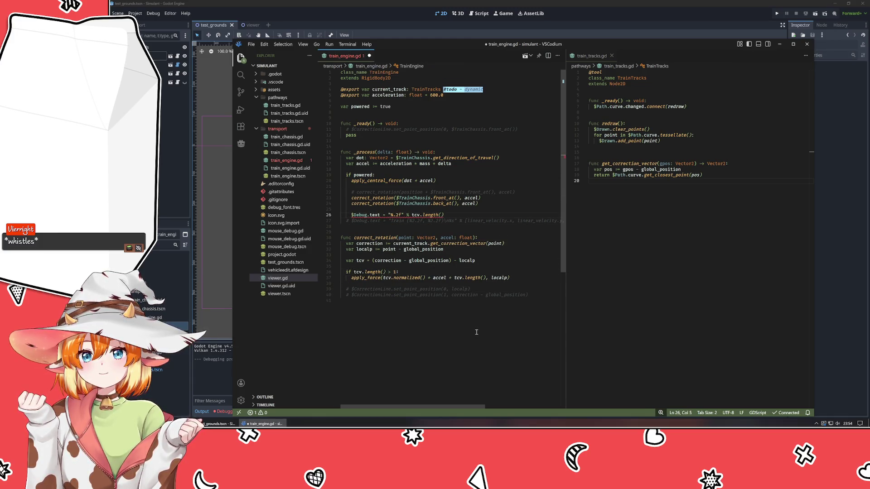
{"action": "key", "text": "End"}
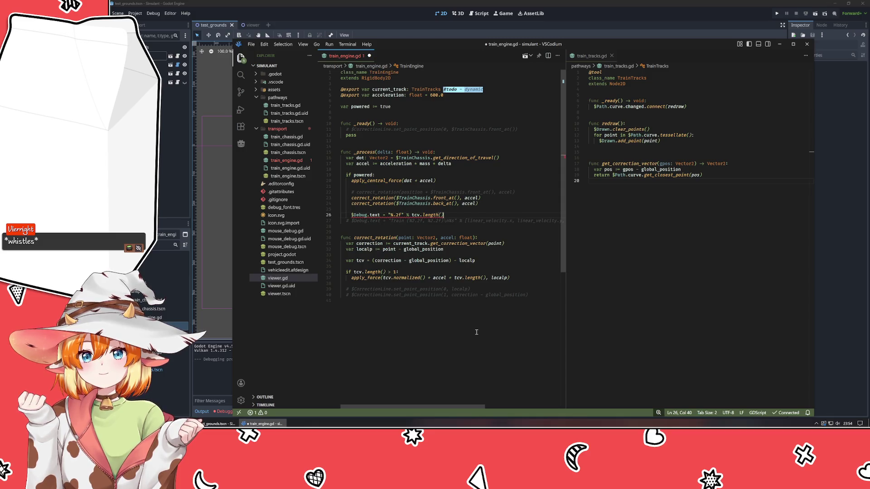
{"action": "key", "text": "BackSpace"}
{"action": "key", "text": "BackSpace"}
{"action": "key", "text": "BackSpace"}
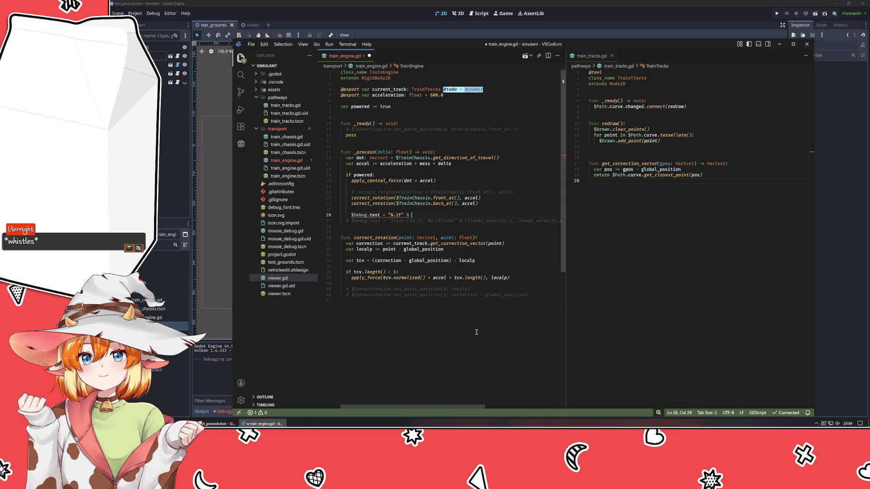
{"action": "key", "text": "Left"}
{"action": "key", "text": "Left"}
{"action": "key", "text": "Left"}
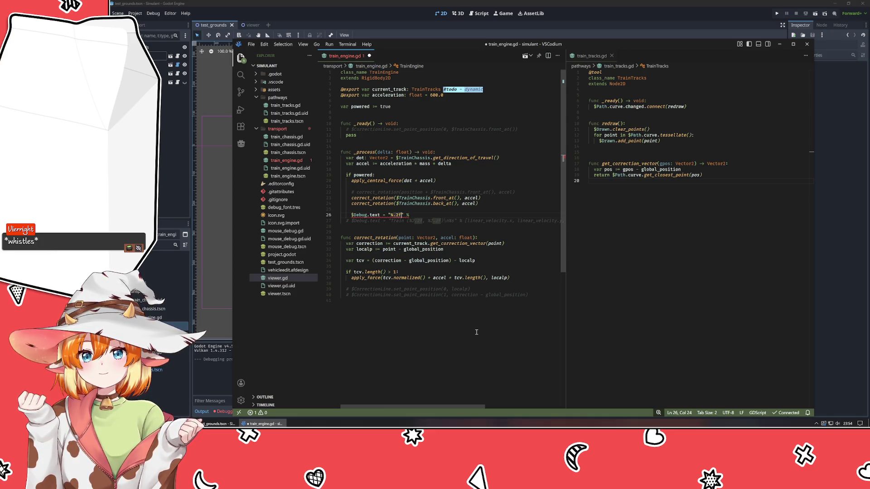
- Set the debug text to "%.2f,%.2f" % [current_track.global_position.x, current_track.global_position.y]
{"action": "key", "text": "BackSpace"}
{"action": "key", "text": "BackSpace"}
{"action": "key", "text": "BackSpace"}
{"action": "type", "text": "s"}
{"action": "key", "text": "End"}
{"action": "key", "text": "ctrl+z"}
{"action": "key", "text": "ctrl+z"}
{"action": "type", "text": ",%.2f\" % "}
{"action": "type", "text": "["}
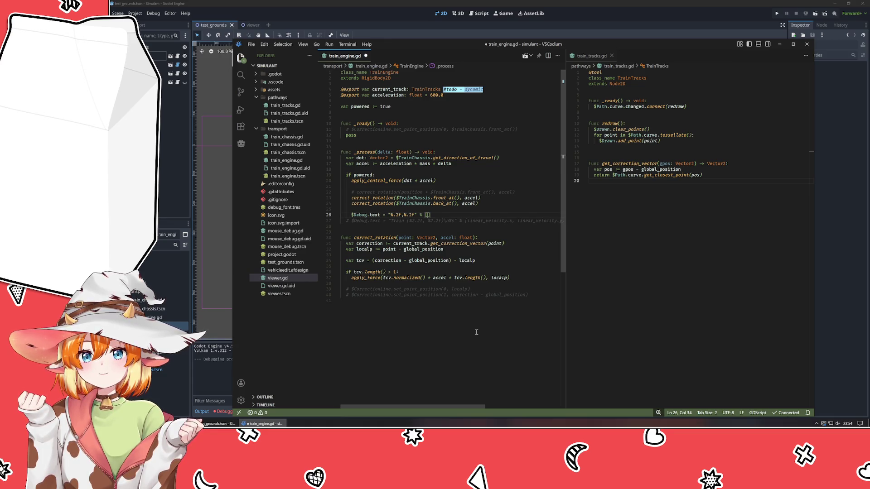
{"action": "type", "text": "$ci"}
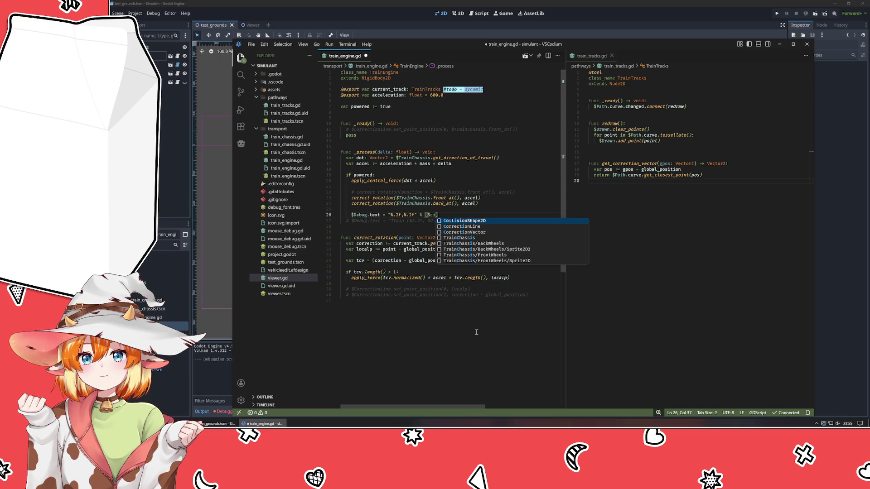
{"action": "key", "text": "BackSpace"}
{"action": "key", "text": "BackSpace"}
{"action": "key", "text": "BackSpace"}
{"action": "type", "text": "c"}
{"action": "type", "text": "urrent_track.global_position"}
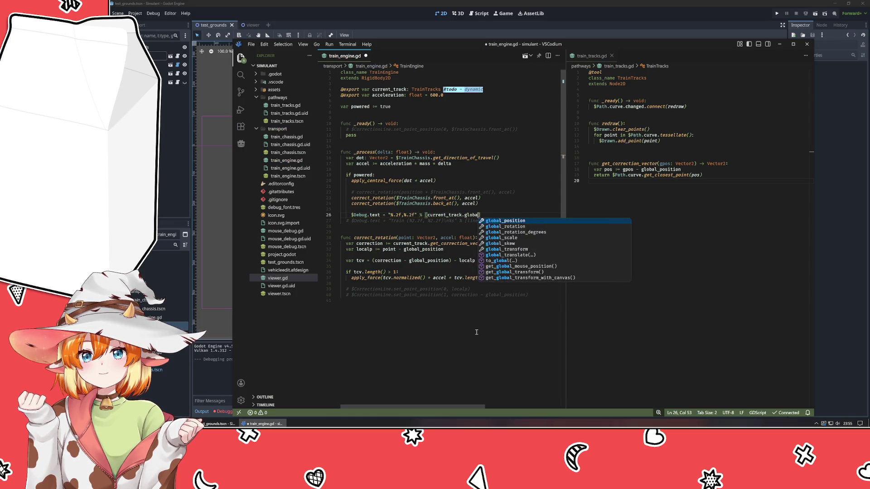
{"action": "key", "text": "Tab"}
{"action": "type", "text": ".x, cur"}
{"action": "key", "text": "Tab"}
{"action": "type", "text": ".globa"}
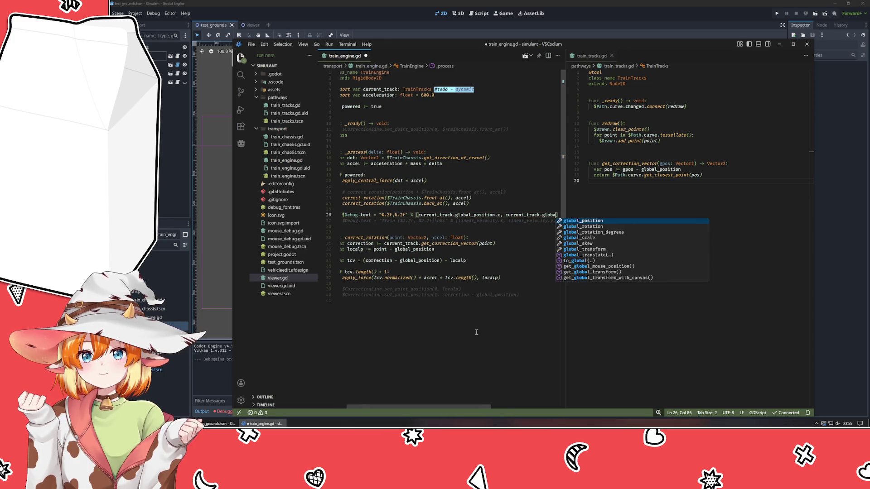
{"action": "key", "text": "Tab"}
{"action": "type", "text": ".y"}
- Save train_engine.gd, test-run the game showing 400.00,142.00, then stop it
{"action": "key", "text": "ctrl+s"}
{"action": "key", "text": "F5"}
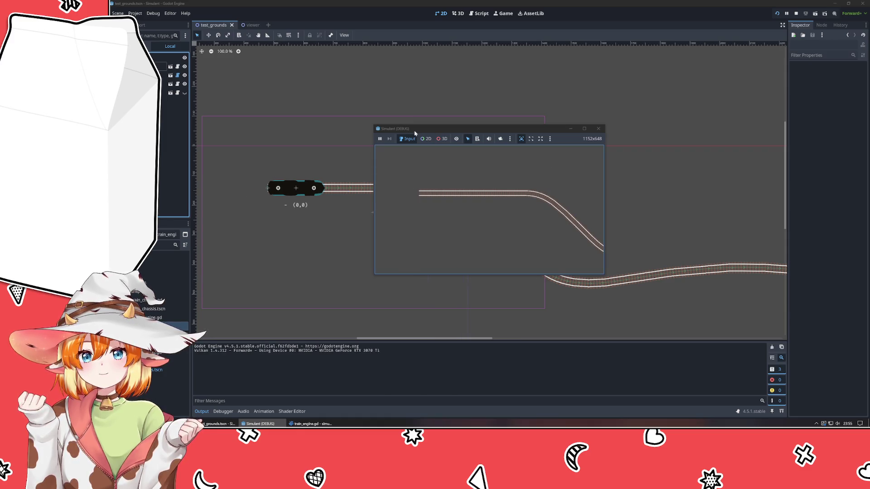
{"action": "left_click", "coordinate": [379, 139]}
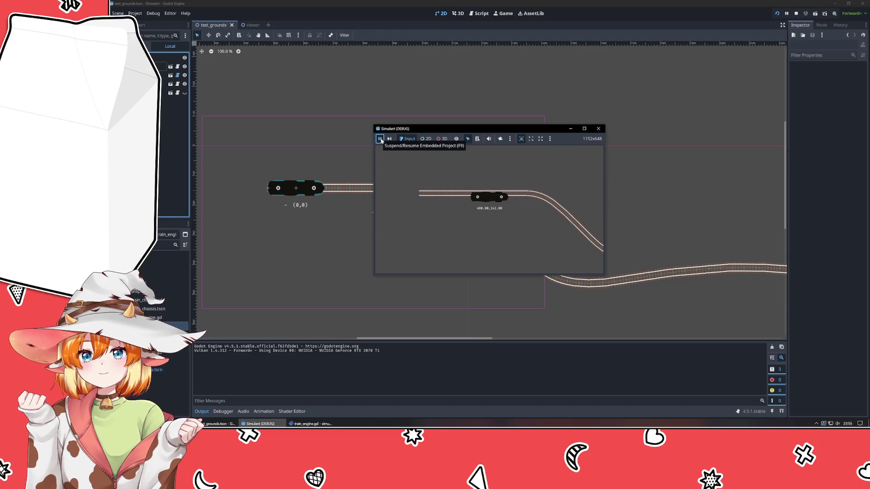
{"action": "left_click", "coordinate": [518, 197]}
{"action": "left_click", "coordinate": [597, 128]}
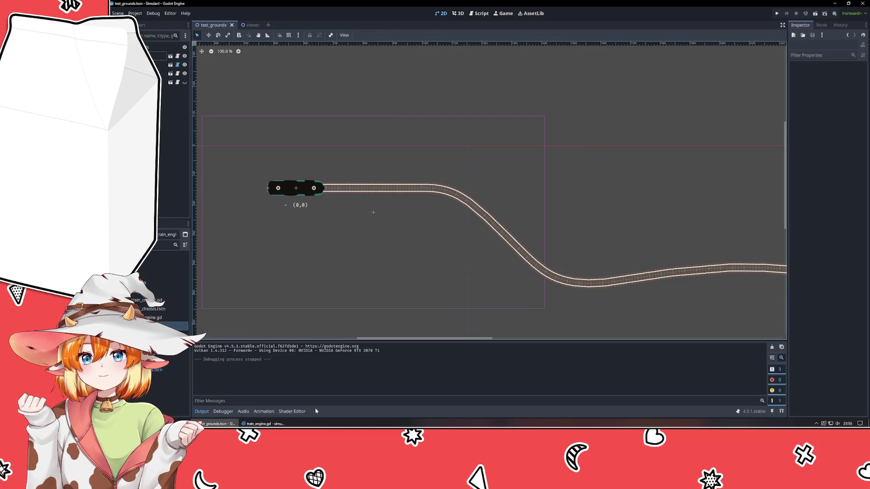
{"action": "key", "text": "alt+Tab"}
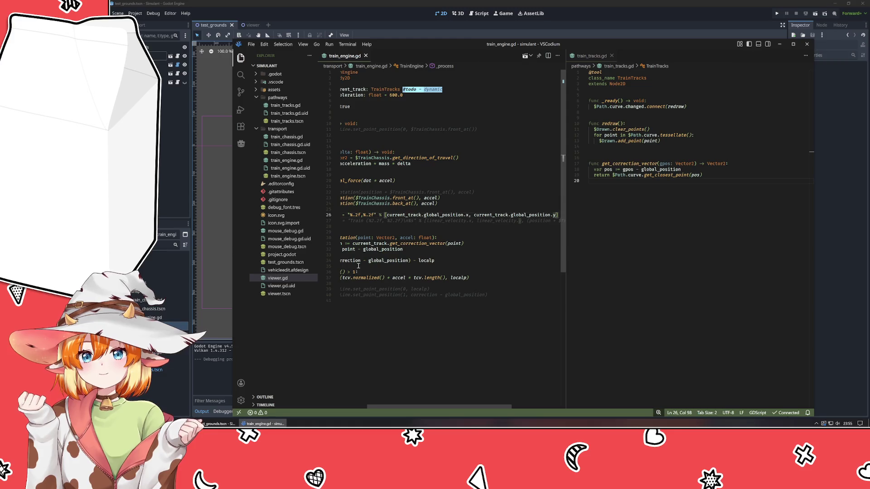
- Comment out the front and back bogie correct_rotation calls in _process
{"action": "scroll", "coordinate": [378, 196], "scroll_direction": "left", "scroll_amount": 3}
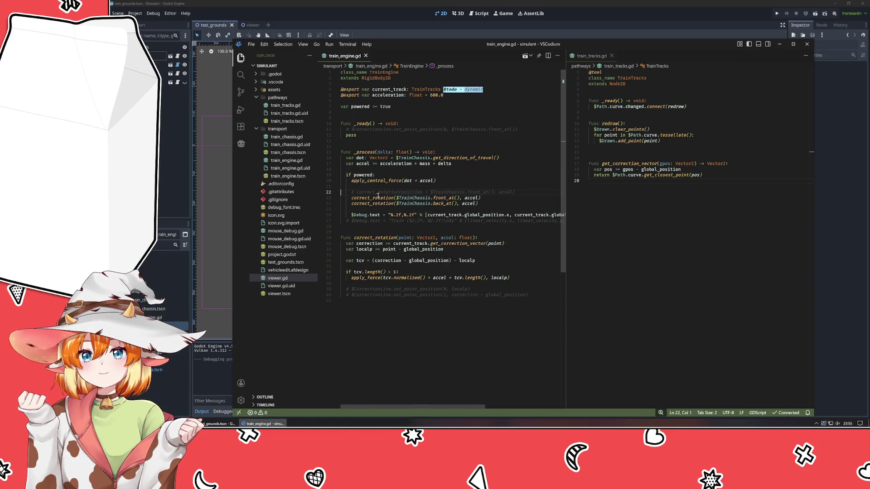
{"action": "left_click_drag", "start_coordinate": [378, 198], "coordinate": [375, 205]}
{"action": "key", "text": "ctrl+slash"}
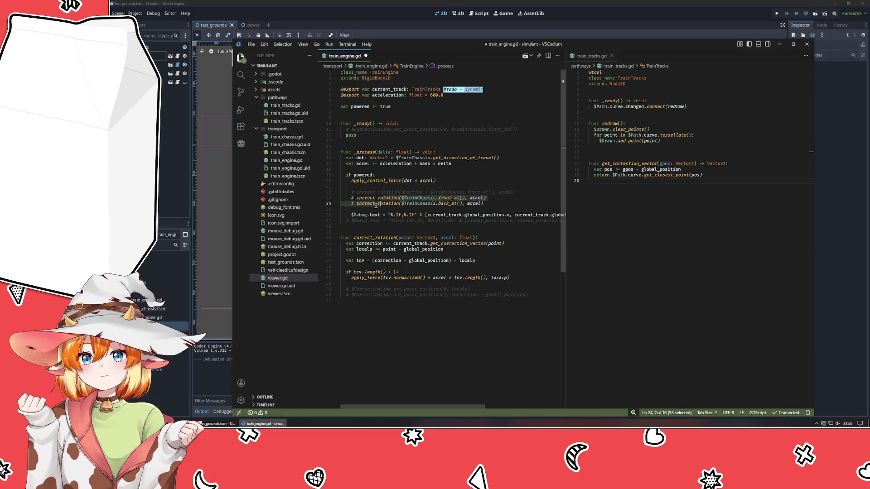
{"action": "left_click", "coordinate": [404, 238]}
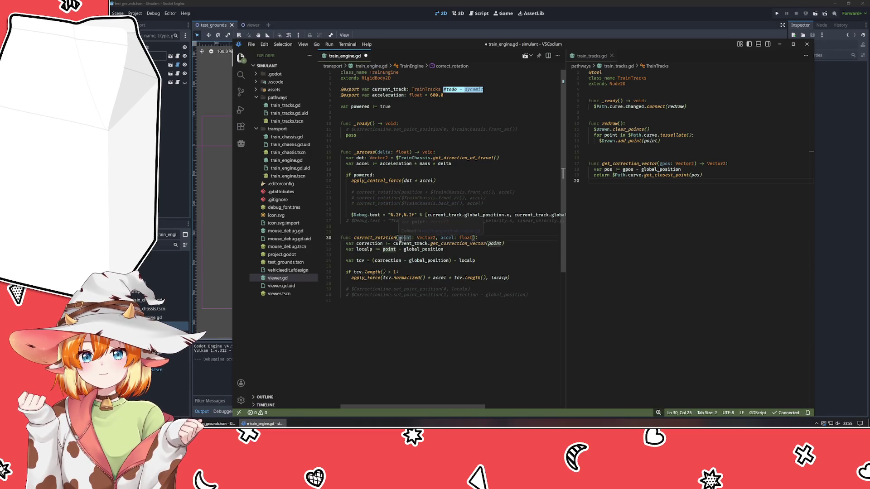
{"action": "left_click", "coordinate": [394, 317]}
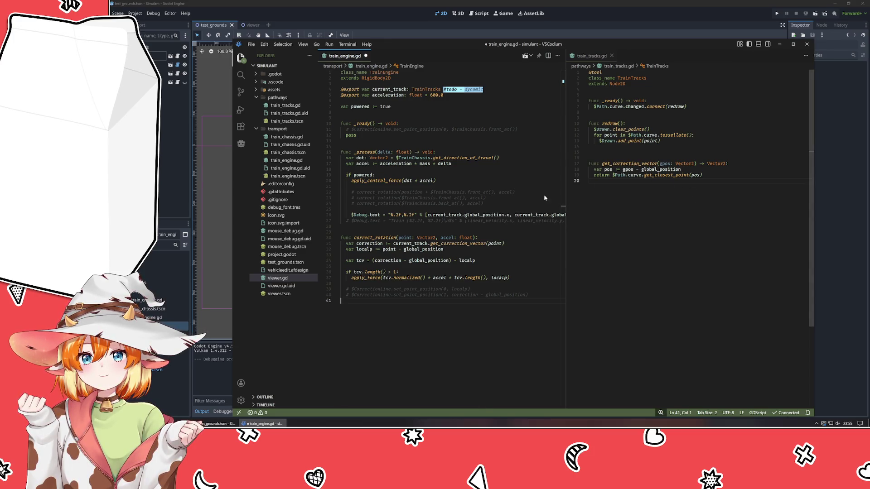
- Start a new function declaration on the empty last line of train_engine.gd
{"action": "left_click", "coordinate": [404, 198]}
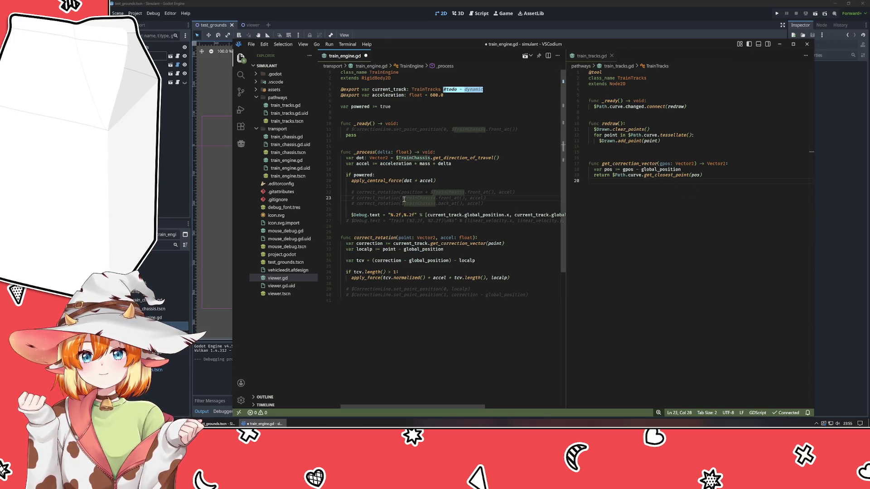
{"action": "left_click_drag", "start_coordinate": [401, 198], "coordinate": [465, 200]}
{"action": "left_click", "coordinate": [432, 308]}
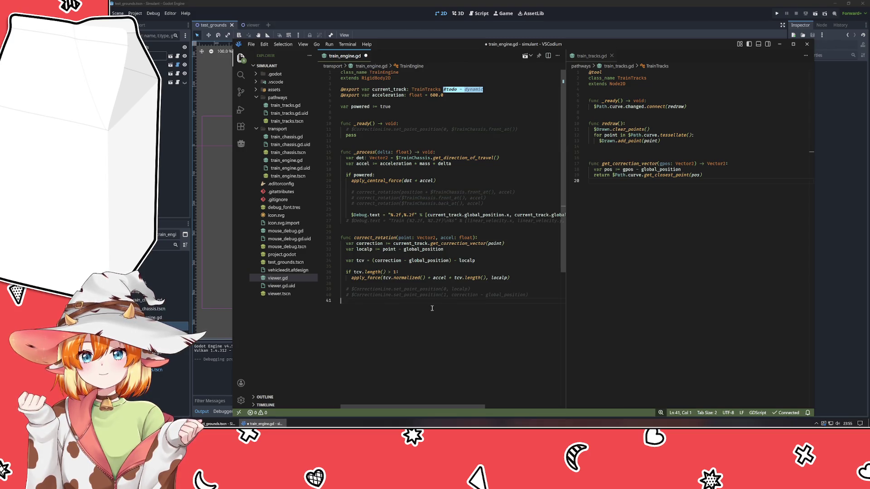
{"action": "type", "text": "func"}
- Write a debugV(v: Vector2) helper setting $Debug.text to "%.2f,%.2f" % [v.x, v.y]
{"action": "type", "text": "debugV"}
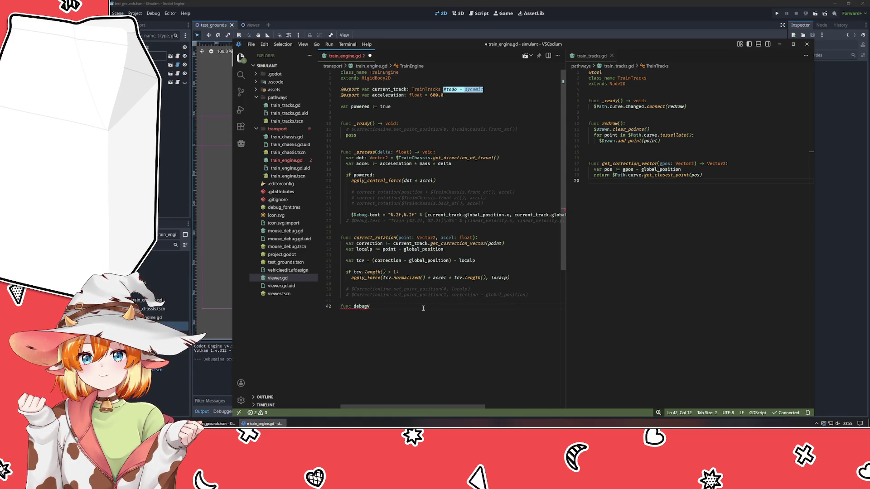
{"action": "type", "text": "()"}
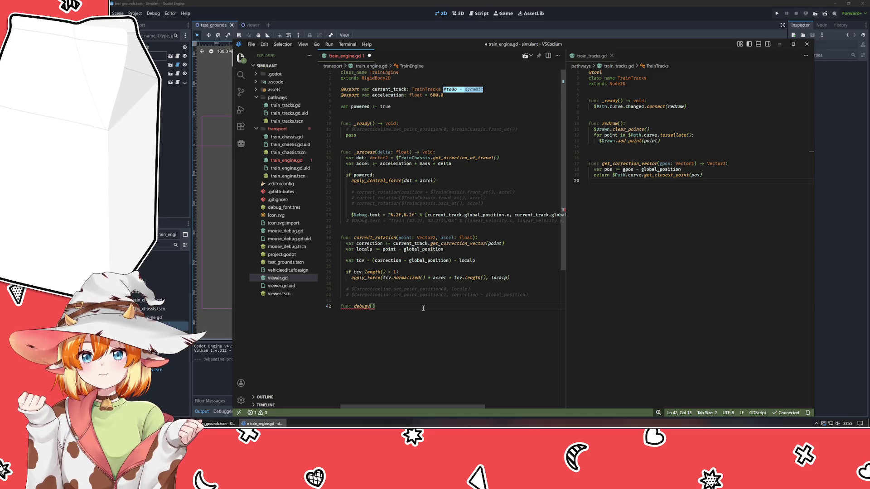
{"action": "type", "text": "v: Vector2"}
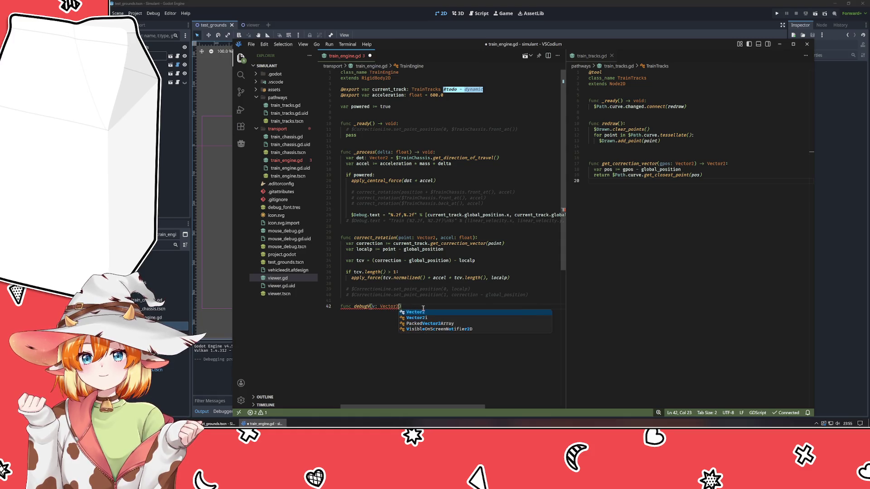
{"action": "type", "text": "):"}
{"action": "key", "text": "Return"}
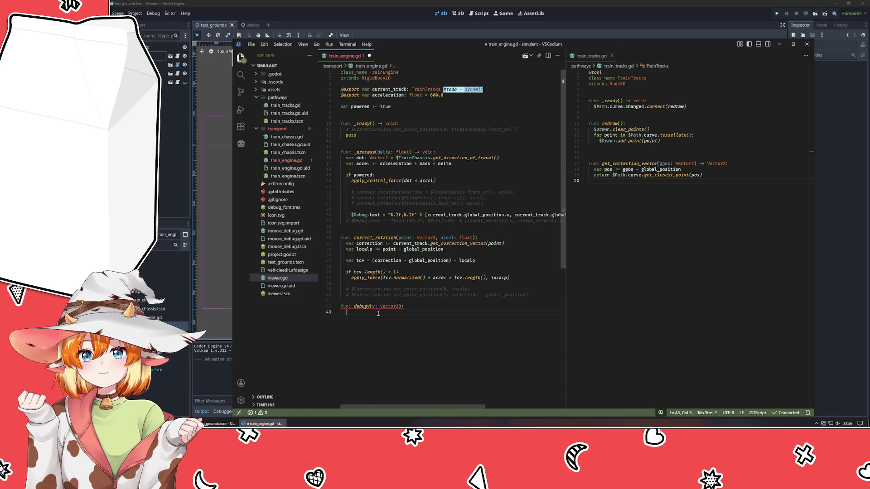
{"action": "type", "text": "$Deb"}
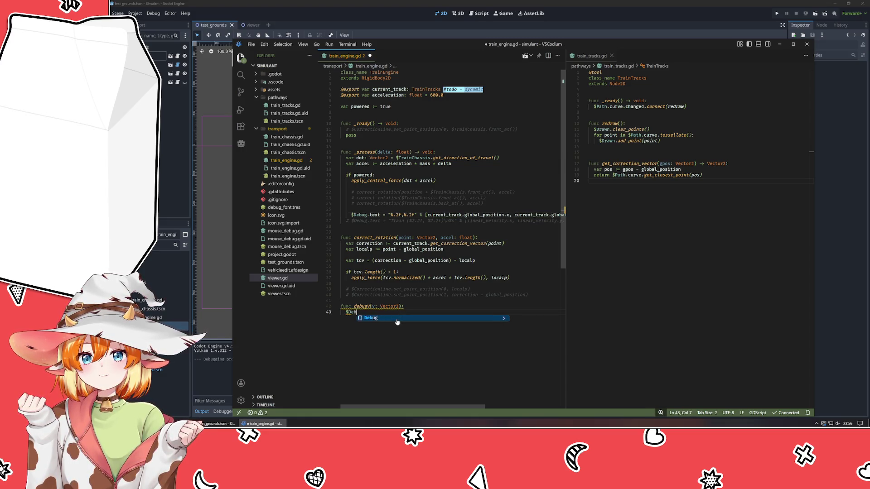
{"action": "type", "text": "ug.text "}
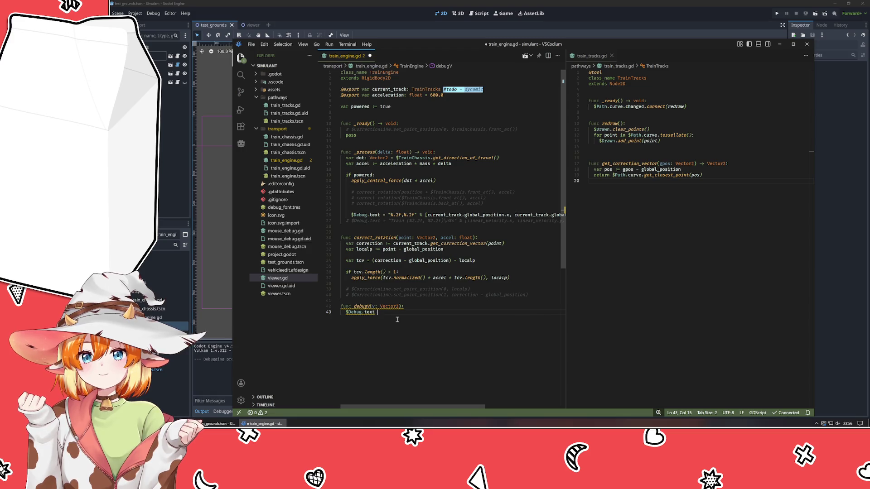
{"action": "type", "text": "= \"%.2f,"}
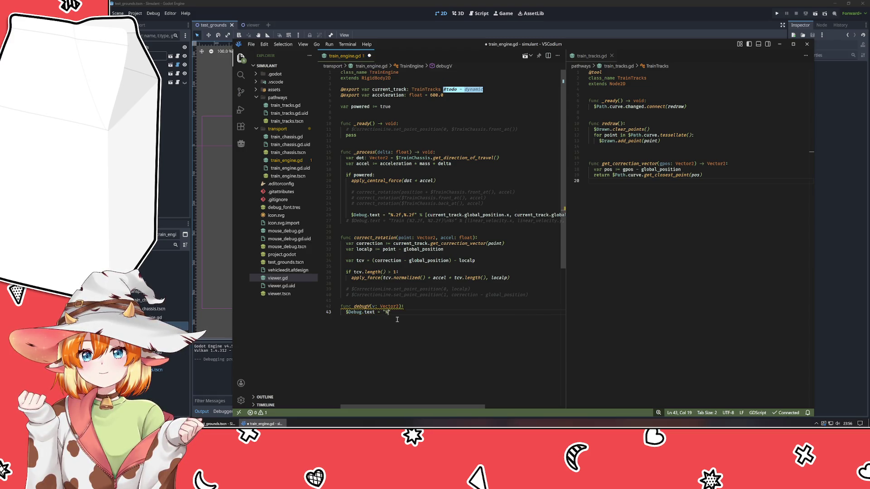
{"action": "type", "text": "%.2f\""}
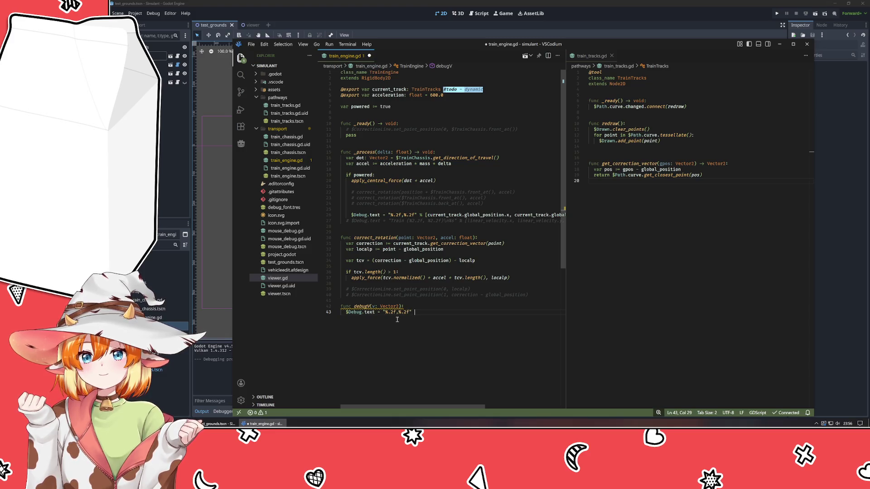
{"action": "type", "text": " % [v"}
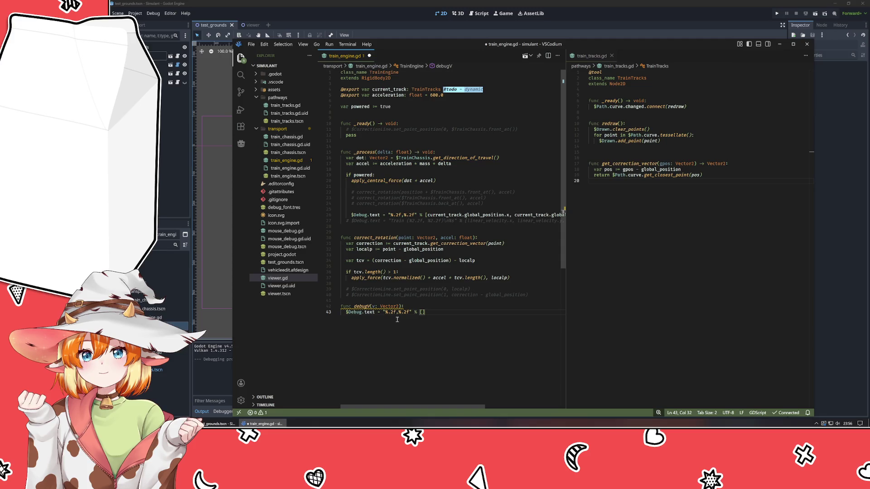
{"action": "type", "text": ".x, v.y"}
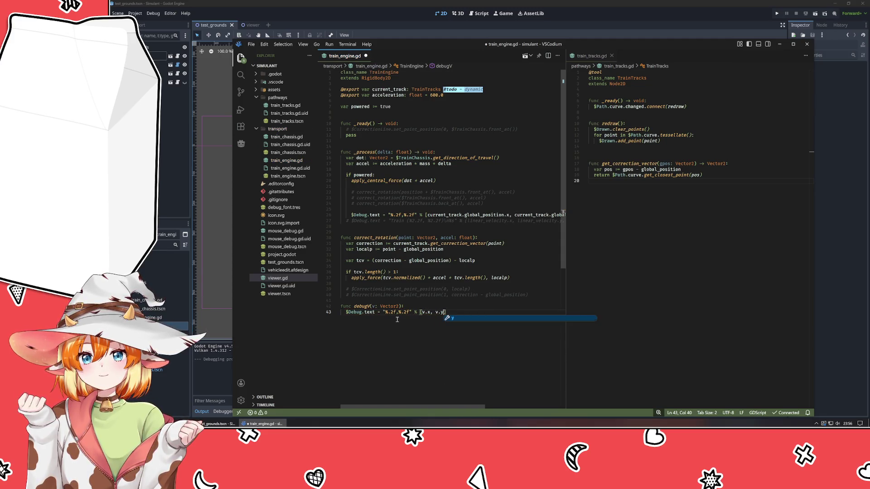
- Replace the old debug text line in _process with debugV($TrainChassis.front_at())
{"action": "left_click", "coordinate": [427, 215]}
{"action": "key", "text": "End"}
{"action": "key", "text": "shift+Home"}
{"action": "key", "text": "BackSpace"}
{"action": "type", "text": "debugv"}
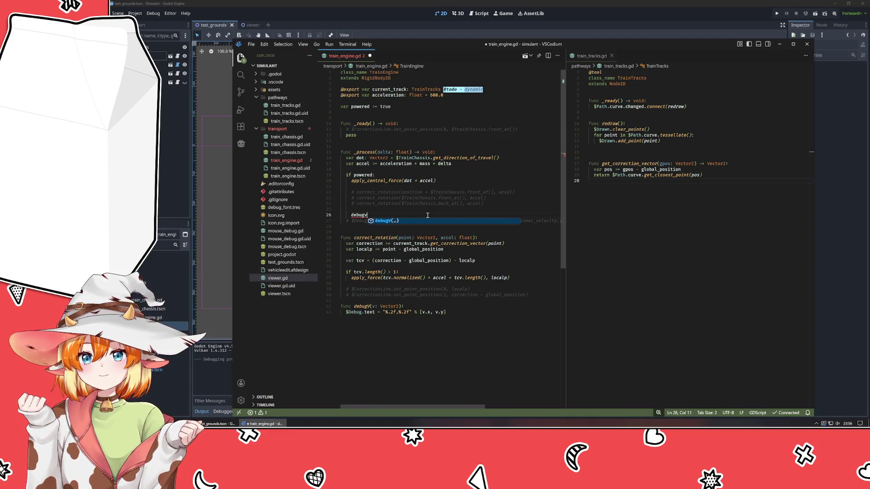
{"action": "key", "text": "Tab"}
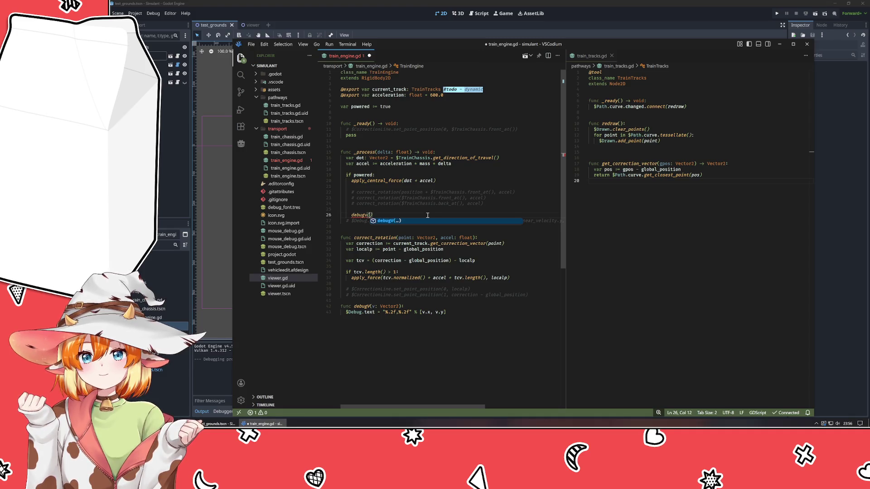
{"action": "type", "text": "$Train"}
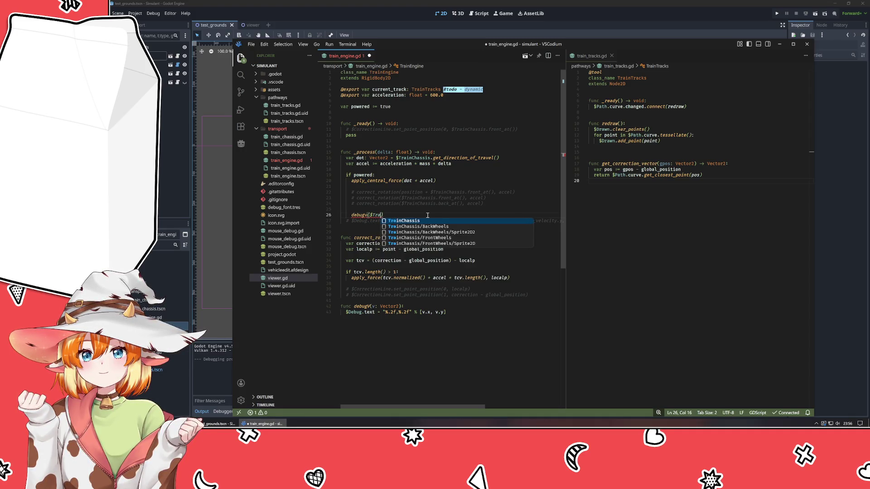
{"action": "key", "text": "Tab"}
{"action": "type", "text": ".fon"}
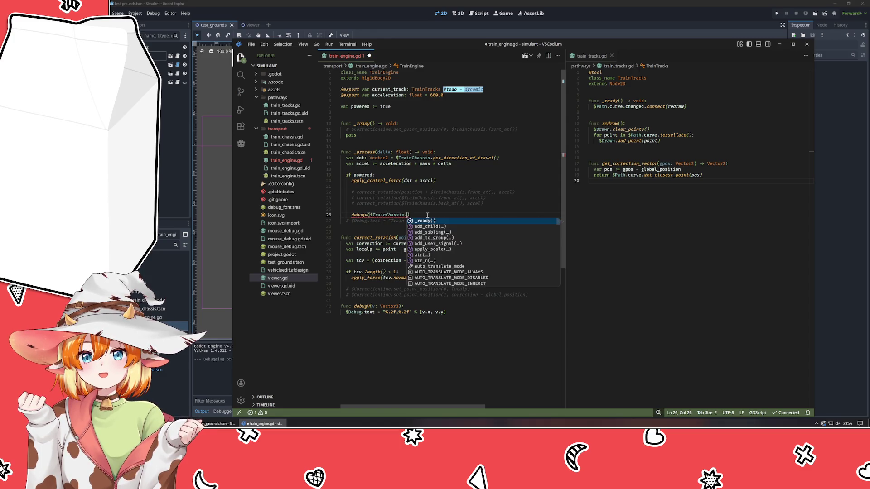
{"action": "key", "text": "Tab"}
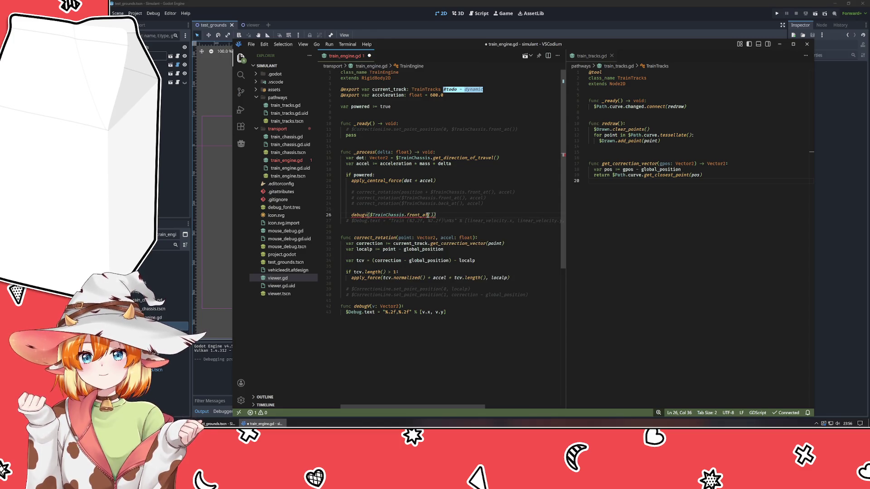
- Fix the call's casing to debugV, save the script, and run the game
{"action": "mouse_move", "coordinate": [420, 216]}
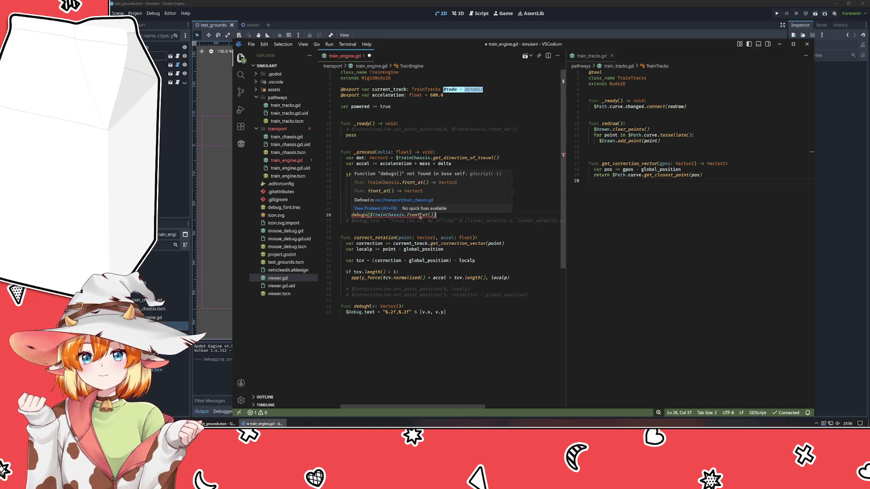
{"action": "left_click", "coordinate": [408, 336]}
{"action": "mouse_move", "coordinate": [357, 307]}
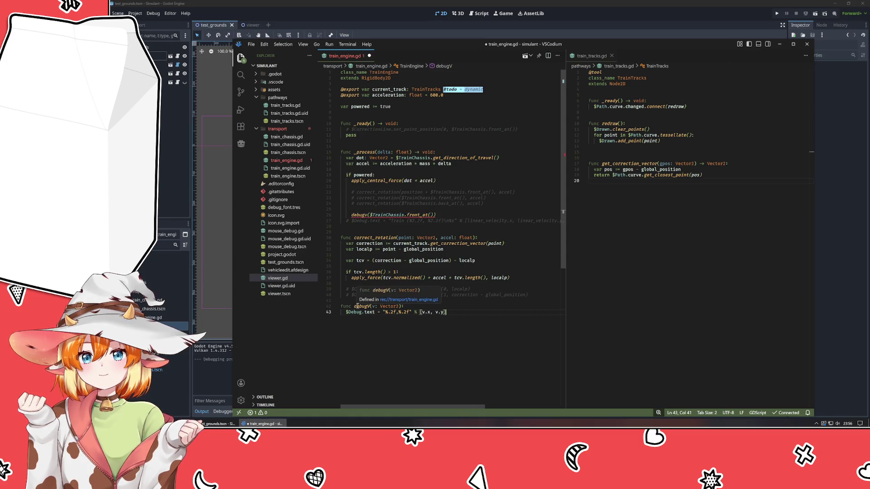
{"action": "left_click", "coordinate": [368, 214]}
{"action": "key", "text": "BackSpace"}
{"action": "type", "text": "V"}
{"action": "key", "text": "End"}
{"action": "key", "text": "ctrl+s"}
{"action": "key", "text": "alt+Tab"}
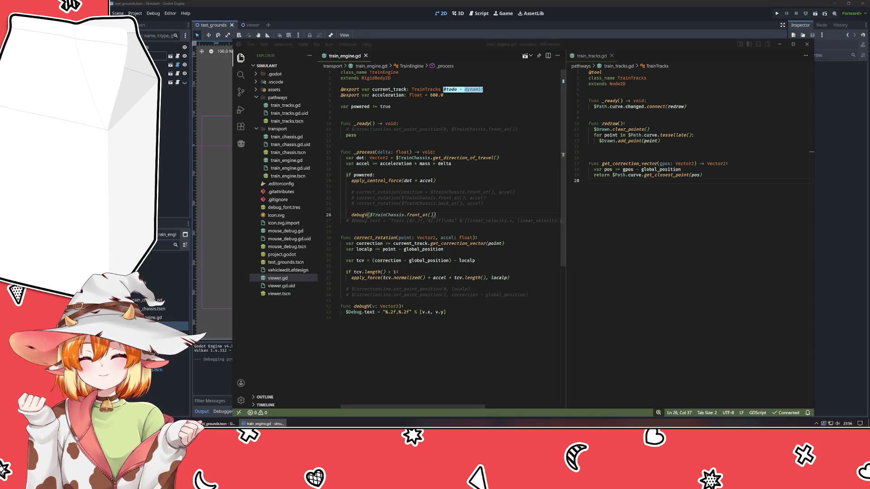
{"action": "key", "text": "F5"}
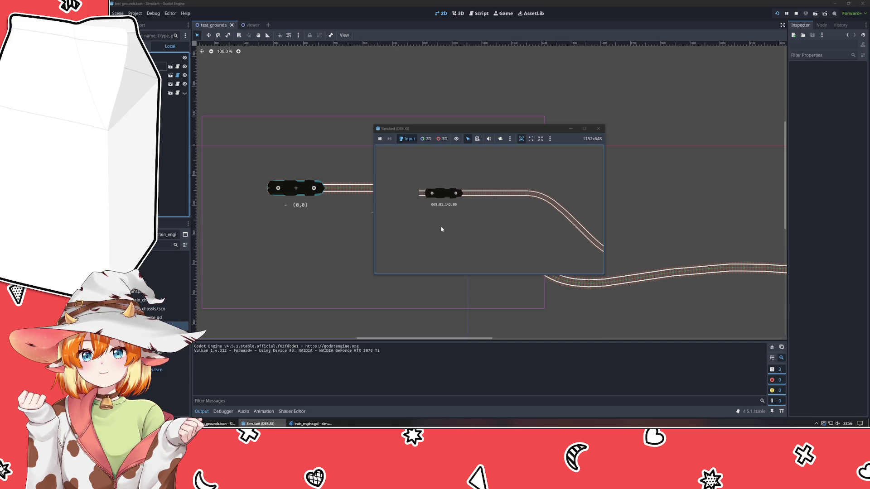
- Subtract current_track.global_position in the debugV call, save, and rerun, reading 214.32,0.00
{"action": "left_click", "coordinate": [598, 128]}
{"action": "left_click", "coordinate": [263, 423]}
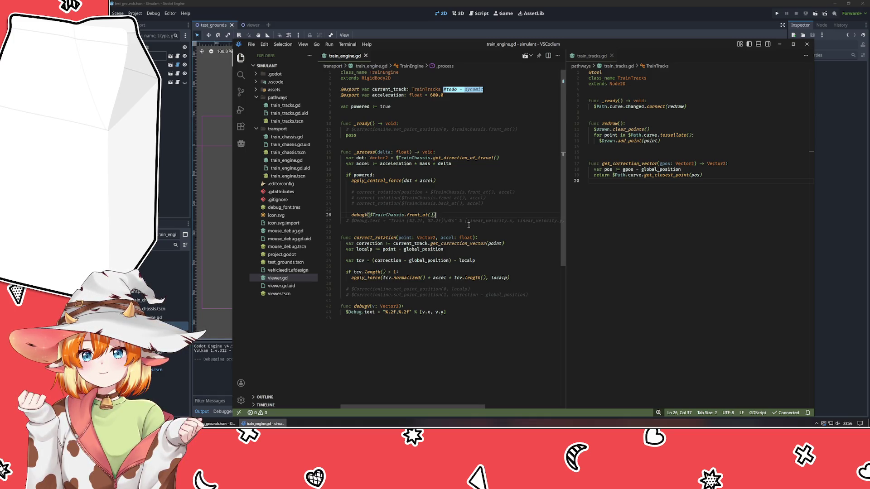
{"action": "type", "text": "- "}
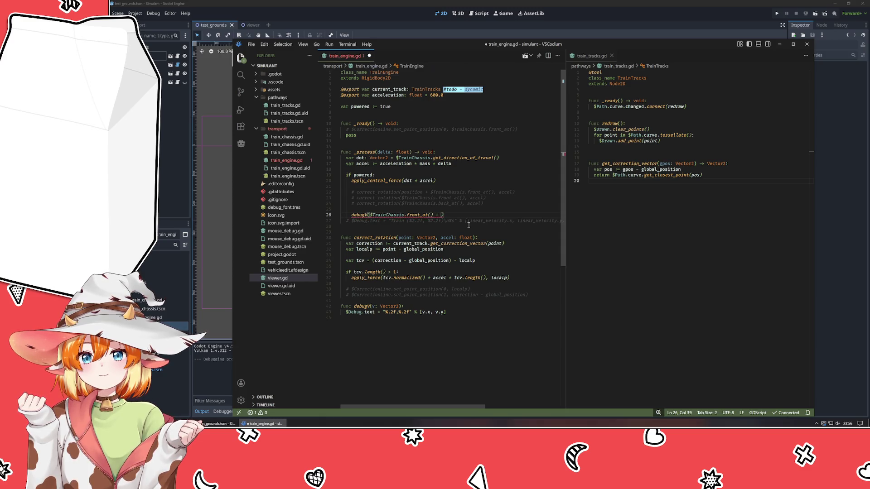
{"action": "type", "text": "current_track.gl"}
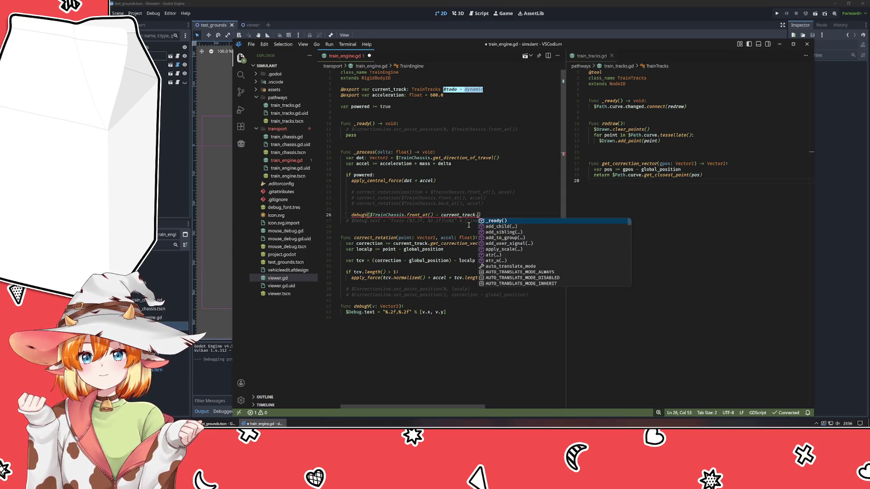
{"action": "type", "text": "obal"}
{"action": "key", "text": "ctrl+s"}
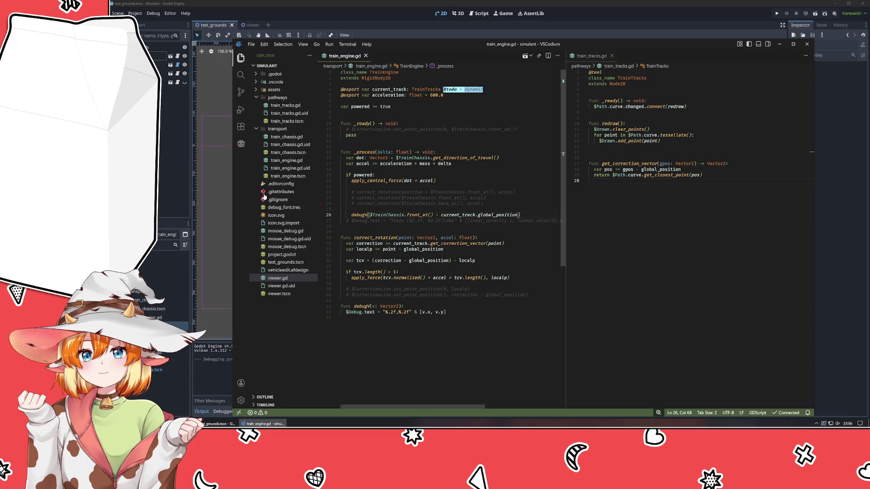
{"action": "key", "text": "alt+Tab"}
{"action": "key", "text": "F5"}
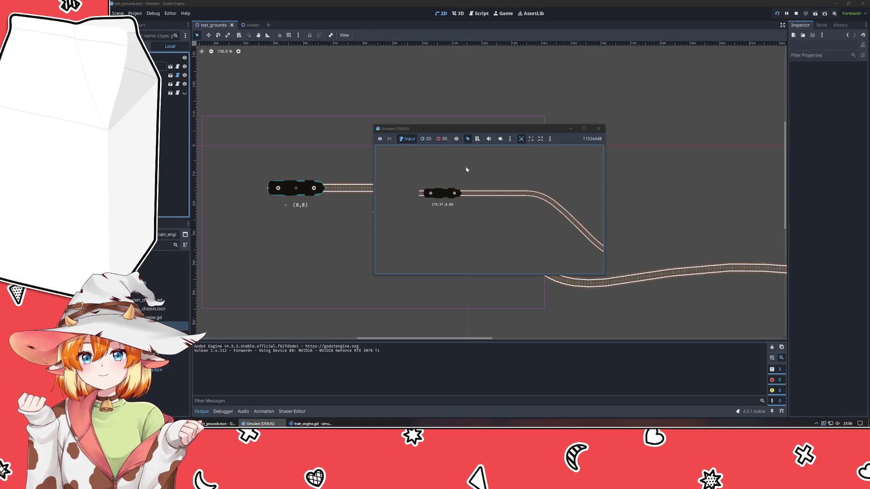
{"action": "left_click", "coordinate": [598, 129]}
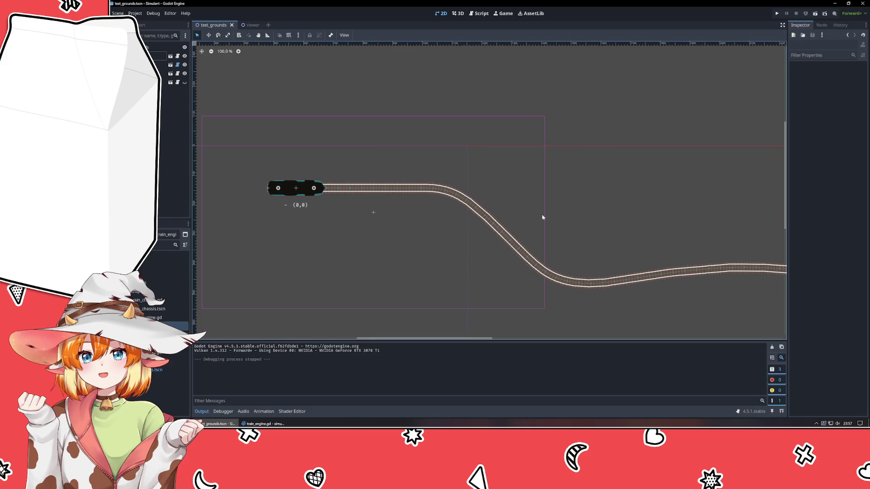
{"action": "key", "text": "alt+Tab"}
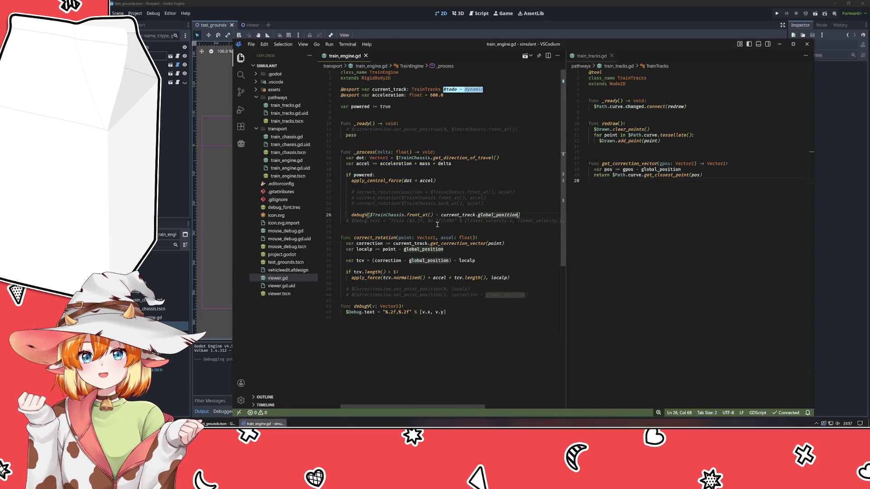
- Uncomment the $CorrectionLine.set_point_position calls and the front correct_rotation call
{"action": "left_click_drag", "start_coordinate": [341, 237], "coordinate": [472, 278]}
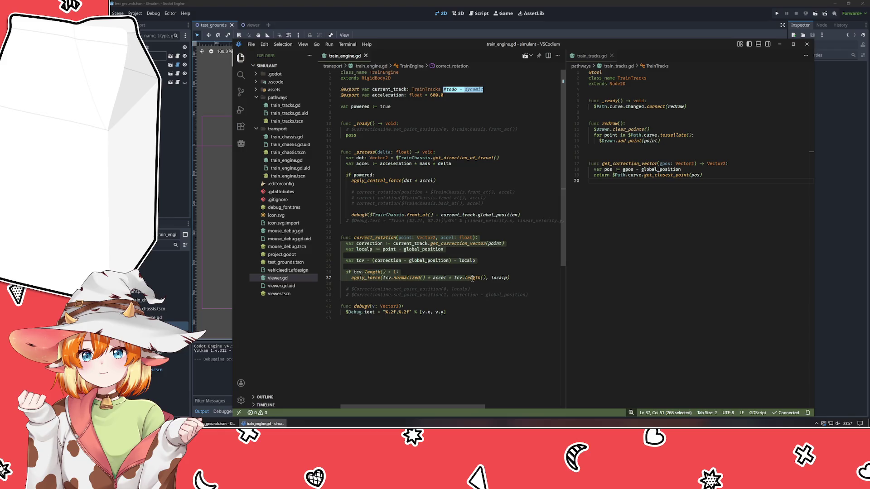
{"action": "left_click", "coordinate": [422, 271]}
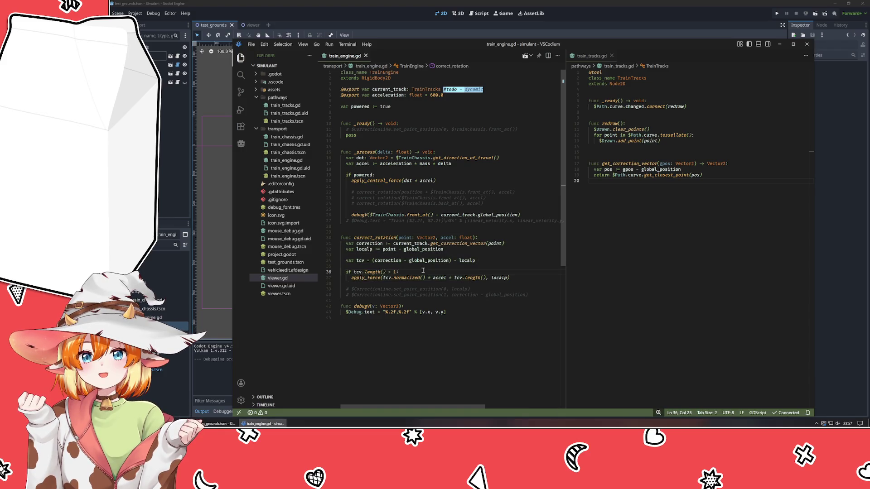
{"action": "left_click", "coordinate": [410, 248]}
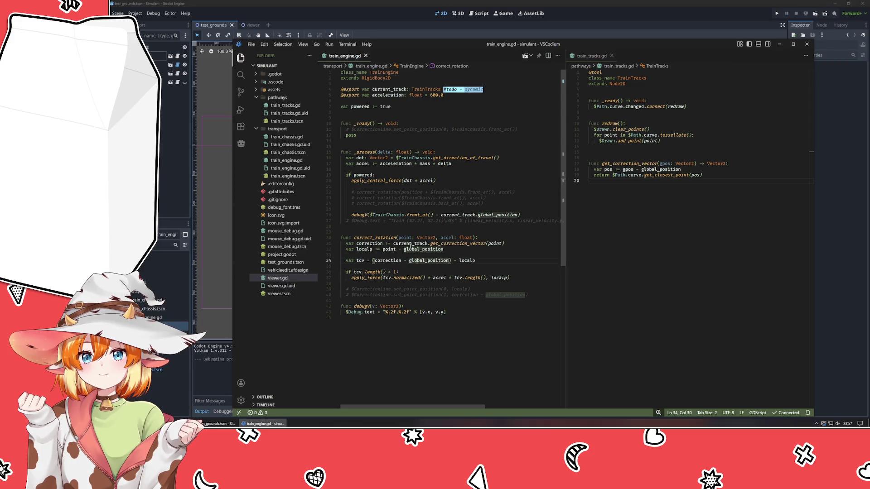
{"action": "left_click", "coordinate": [468, 329]}
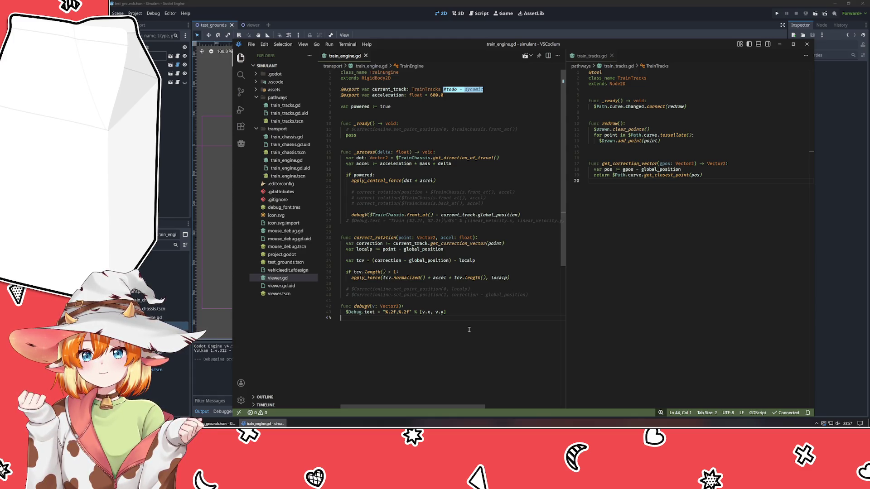
{"action": "left_click", "coordinate": [442, 295]}
{"action": "key", "text": "ctrl+slash"}
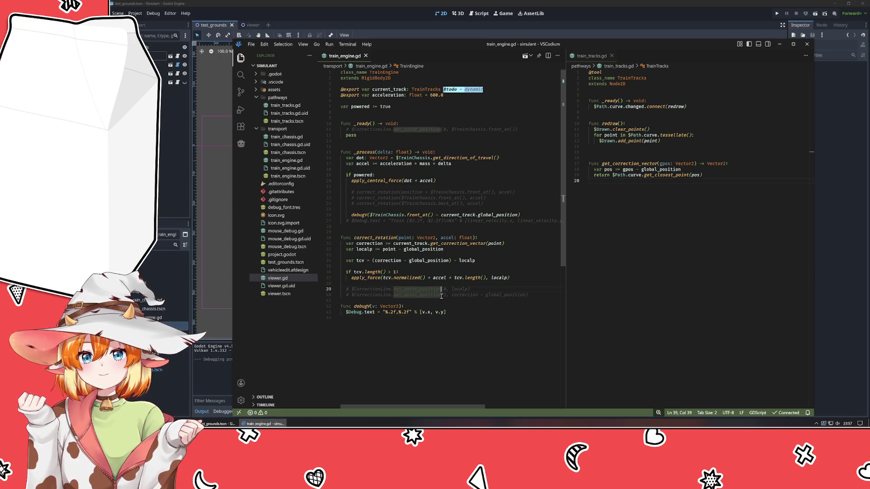
{"action": "left_click", "coordinate": [408, 198]}
{"action": "key", "text": "ctrl+slash"}
- Save train_engine.gd and start the game to test the front correction
{"action": "left_click", "coordinate": [396, 324]}
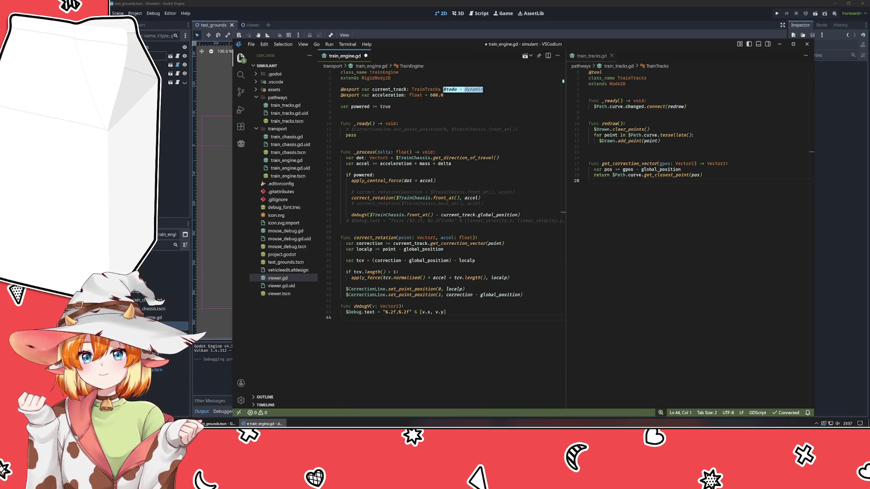
{"action": "key", "text": "ctrl+s"}
{"action": "key", "text": "alt+Tab"}
{"action": "key", "text": "F5"}
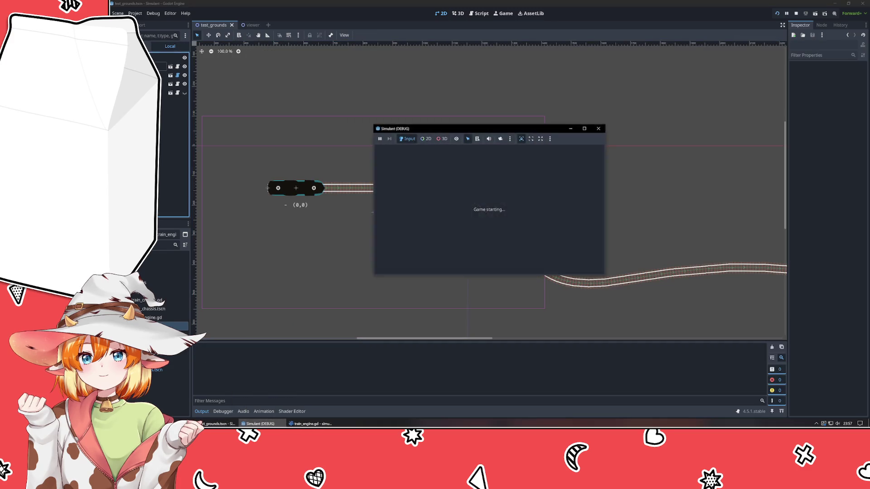
- Stop and rerun the test game, then bring VSCodium's train_engine.gd to the front
{"action": "left_click", "coordinate": [380, 139]}
{"action": "left_click", "coordinate": [443, 209]}
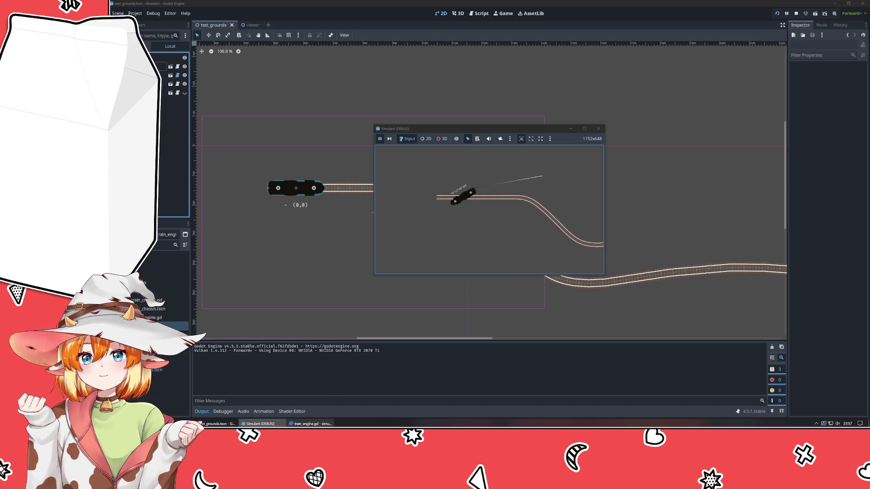
{"action": "left_click", "coordinate": [312, 423]}
{"action": "key", "text": "alt+Tab"}
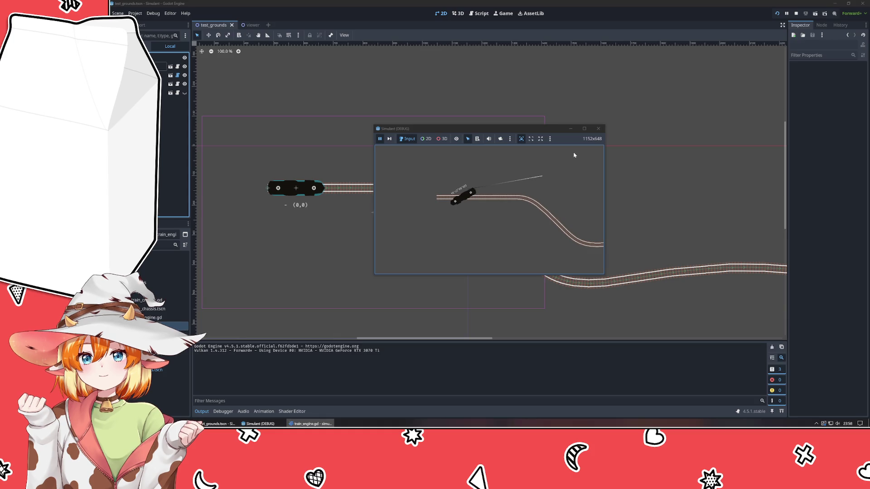
{"action": "left_click", "coordinate": [597, 130]}
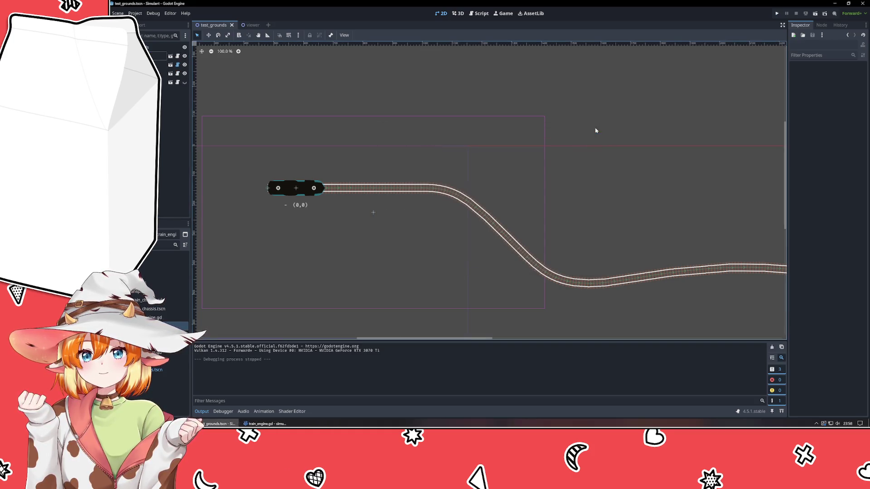
{"action": "key", "text": "F5"}
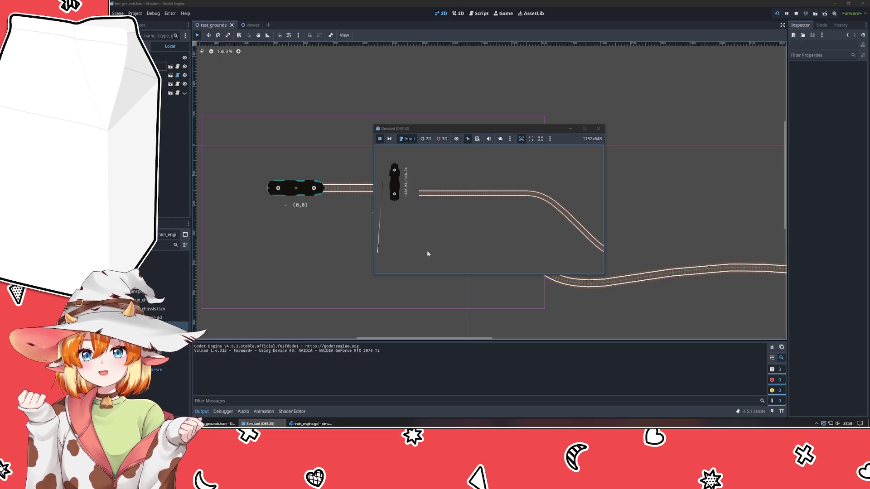
{"action": "mouse_move", "coordinate": [311, 424]}
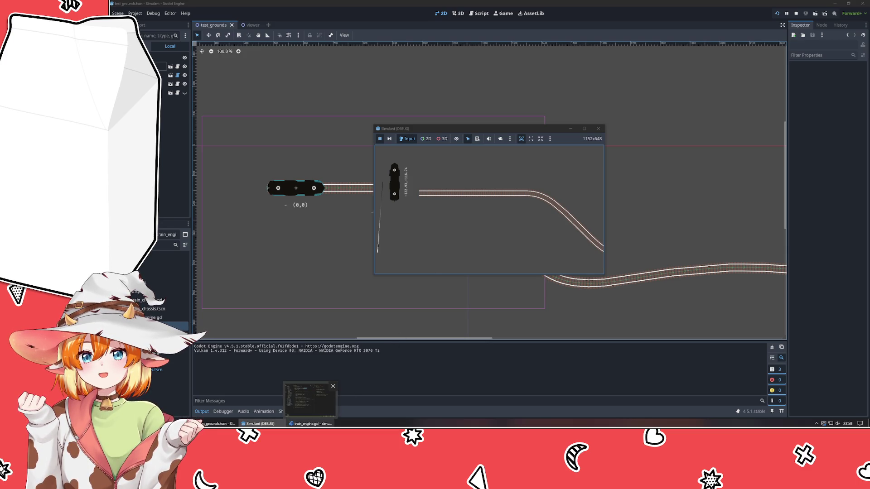
{"action": "left_click", "coordinate": [303, 395]}
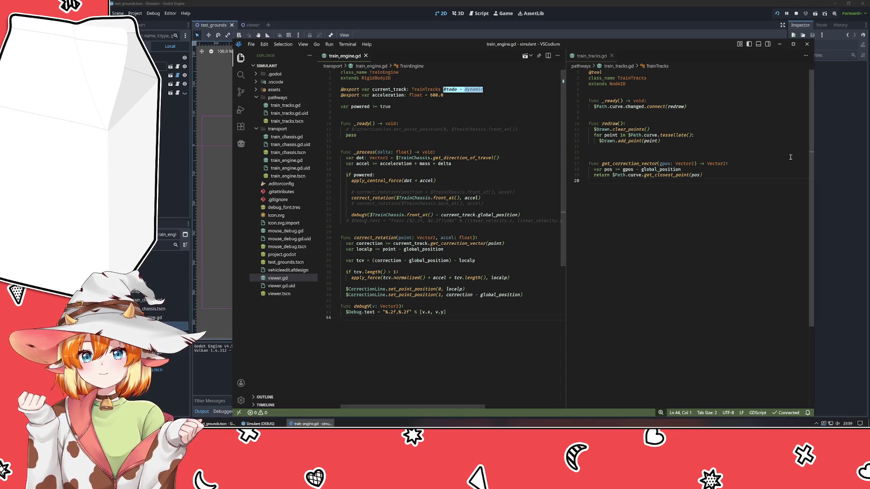
- Add + global_position to get_correction_vector's returned point, save train_tracks.gd, and return to Godot
{"action": "left_click", "coordinate": [743, 177]}
{"action": "type", "text": "+ "}
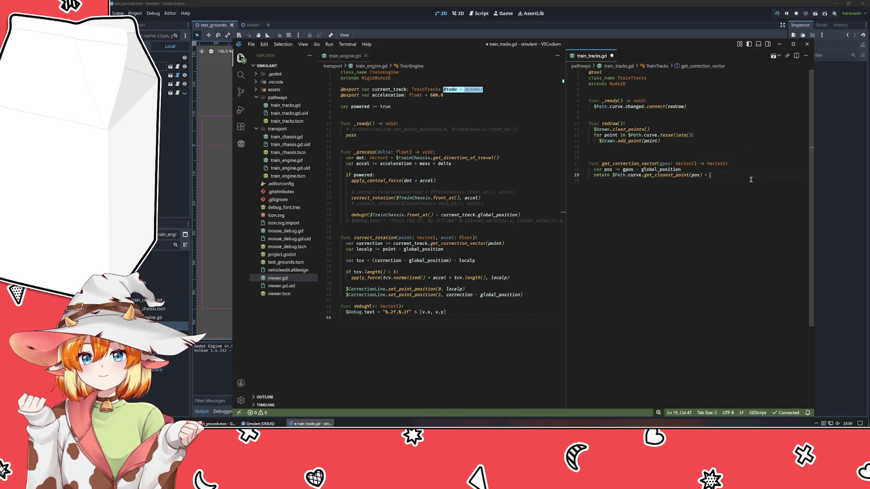
{"action": "type", "text": "global_position"}
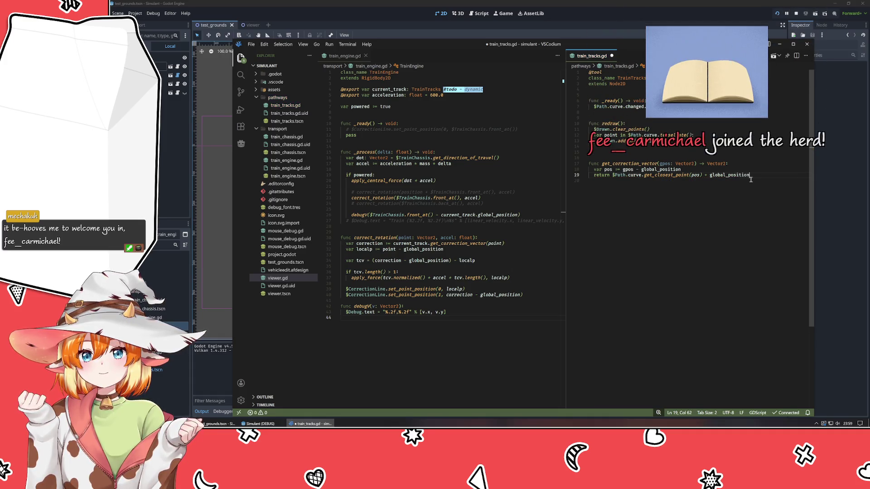
{"action": "key", "text": "Return"}
{"action": "key", "text": "ctrl+s"}
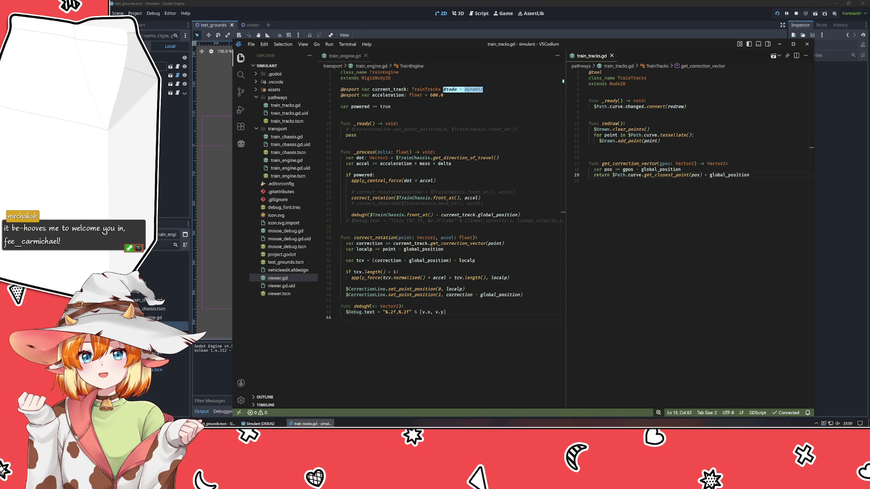
{"action": "key", "text": "alt+Tab"}
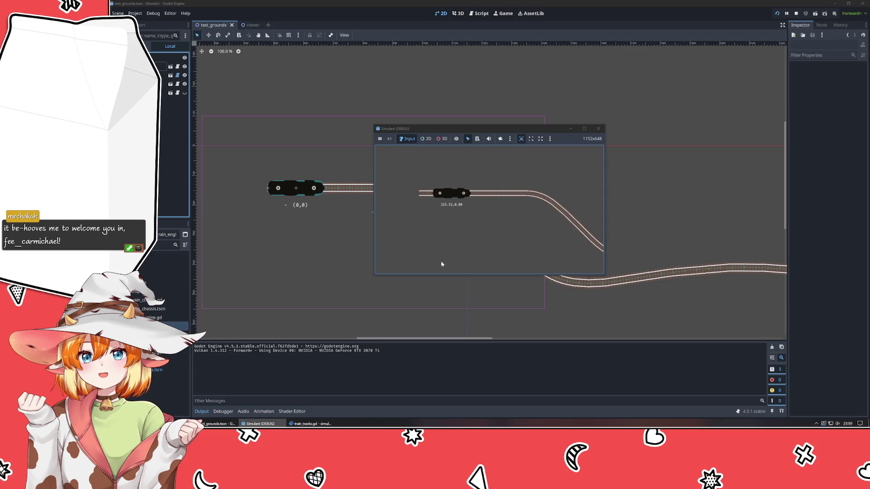
- Uncomment the back_at correct_rotation call, comment out the debugV call, and save train_engine.gd
{"action": "left_click", "coordinate": [596, 129]}
{"action": "key", "text": "alt+Tab"}
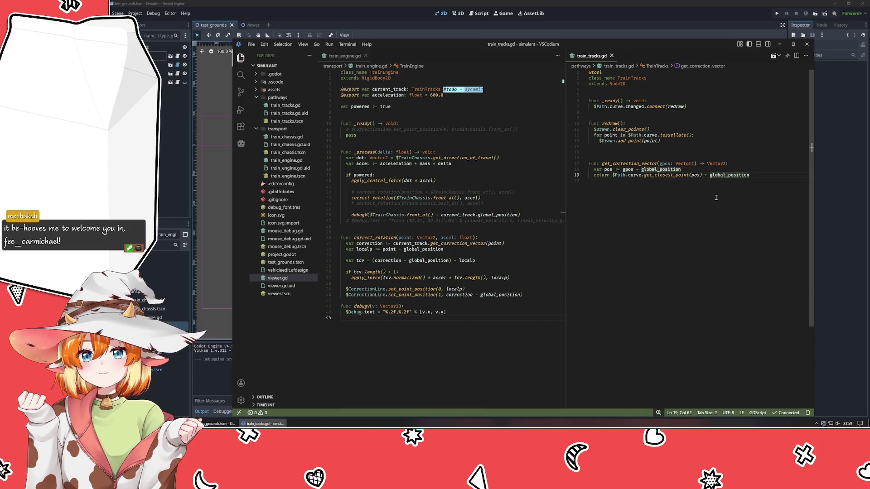
{"action": "mouse_move", "coordinate": [468, 217]}
{"action": "left_click", "coordinate": [406, 203]}
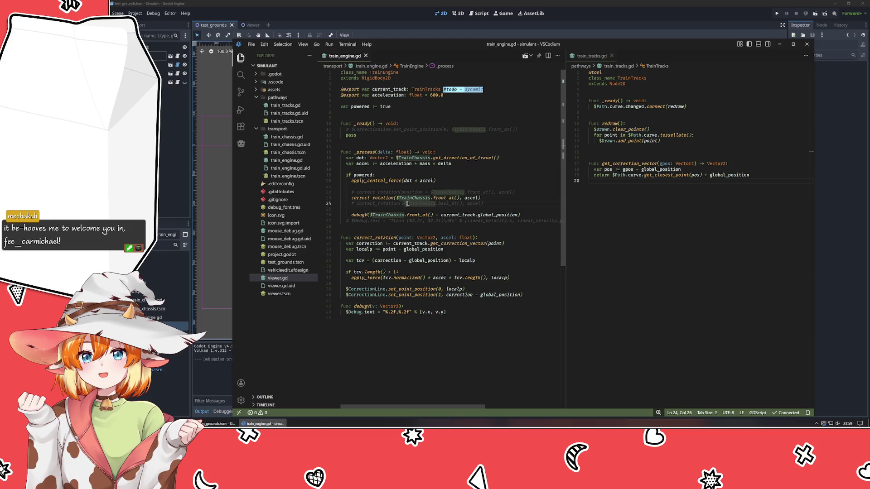
{"action": "key", "text": "ctrl+slash"}
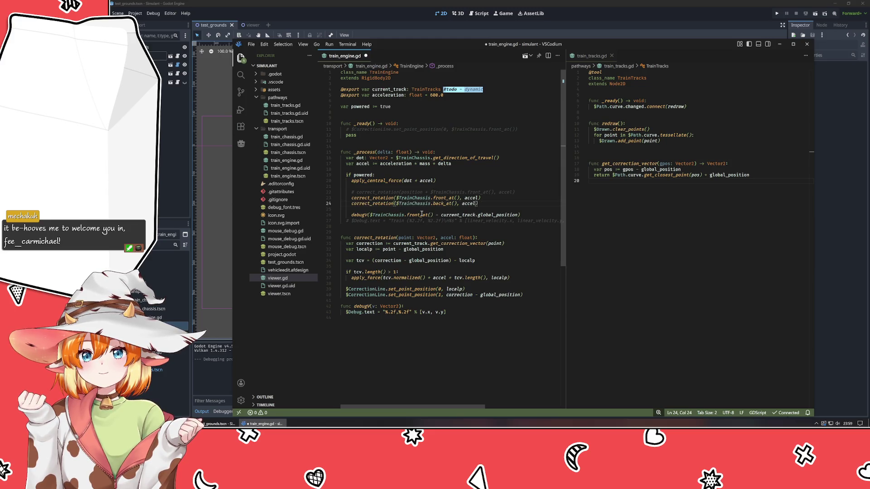
{"action": "left_click", "coordinate": [426, 215]}
{"action": "key", "text": "ctrl+slash"}
{"action": "key", "text": "ctrl+s"}
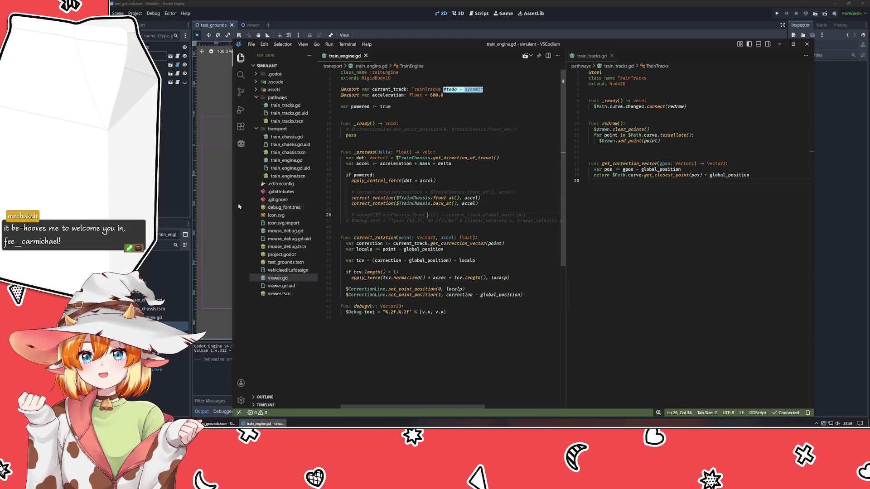
- Run the game to watch the train follow the curve, then close it
{"action": "key", "text": "F5"}
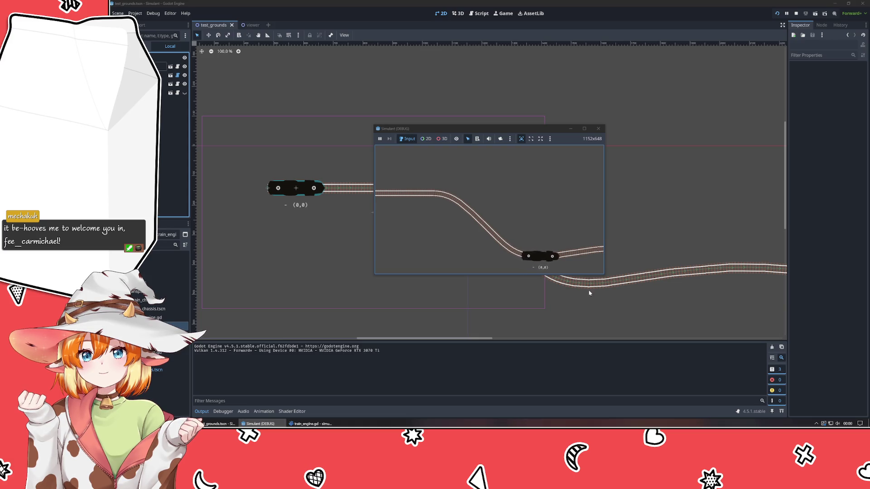
{"action": "left_click", "coordinate": [598, 129]}
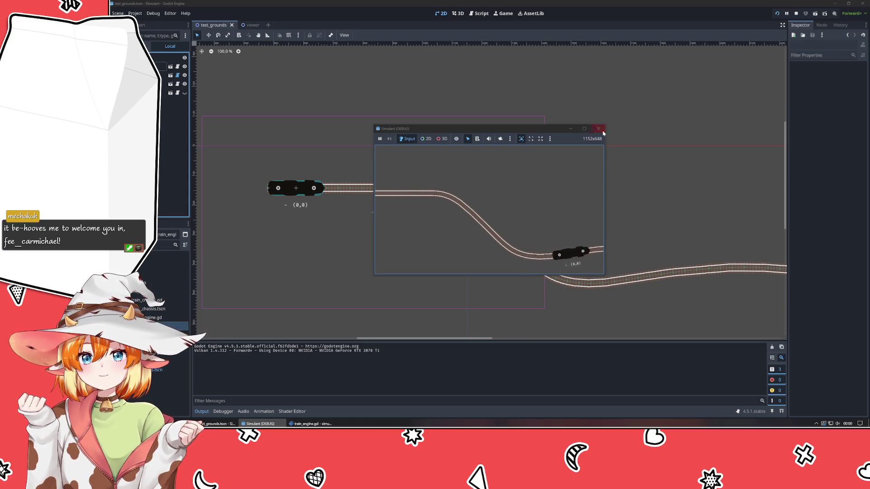
{"action": "scroll", "coordinate": [417, 270], "scroll_direction": "down", "scroll_amount": 4}
{"action": "right_click", "coordinate": [368, 277]}
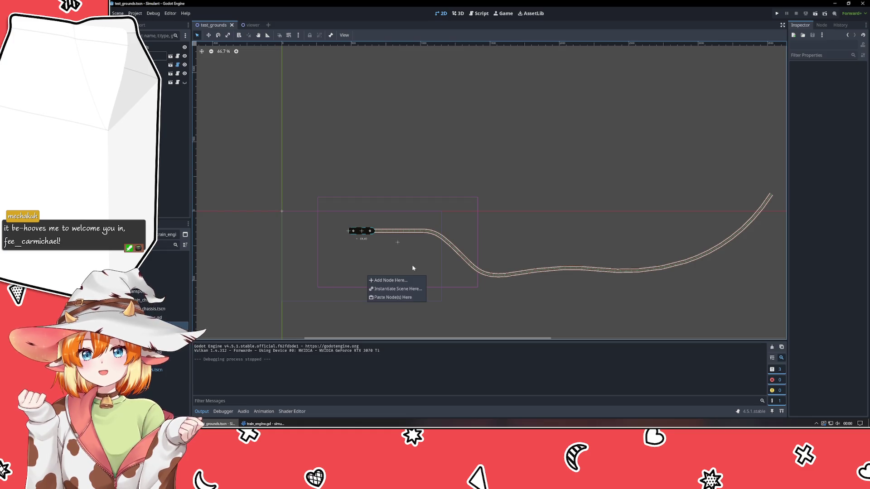
- Delete the TrainEngine and TrainTracks nodes from test_grounds
{"action": "left_click", "coordinate": [516, 317]}
{"action": "left_click_drag", "start_coordinate": [521, 314], "coordinate": [662, 266]}
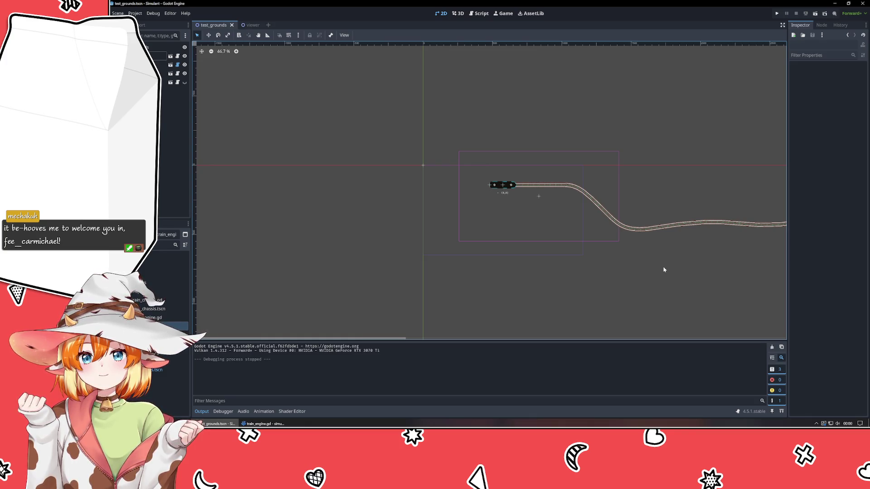
{"action": "left_click", "coordinate": [161, 64]}
{"action": "left_click", "coordinate": [161, 73], "text": "shift"}
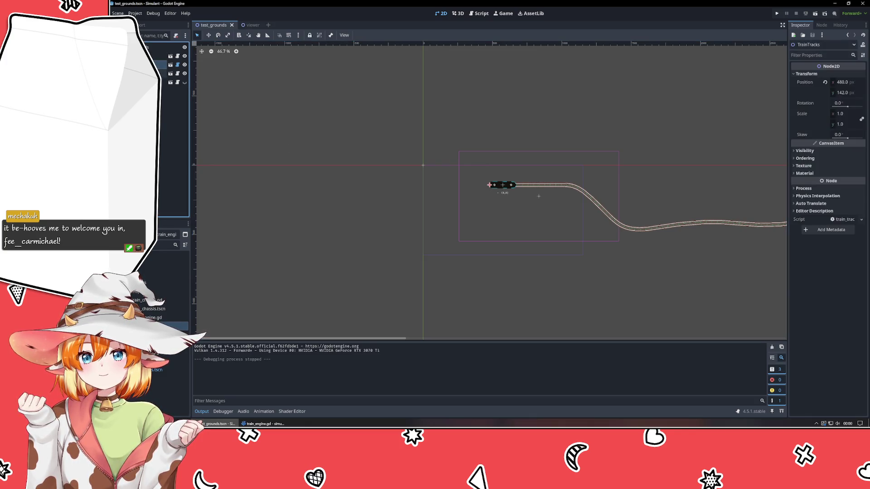
{"action": "key", "text": "Delete"}
{"action": "key", "text": "Return"}
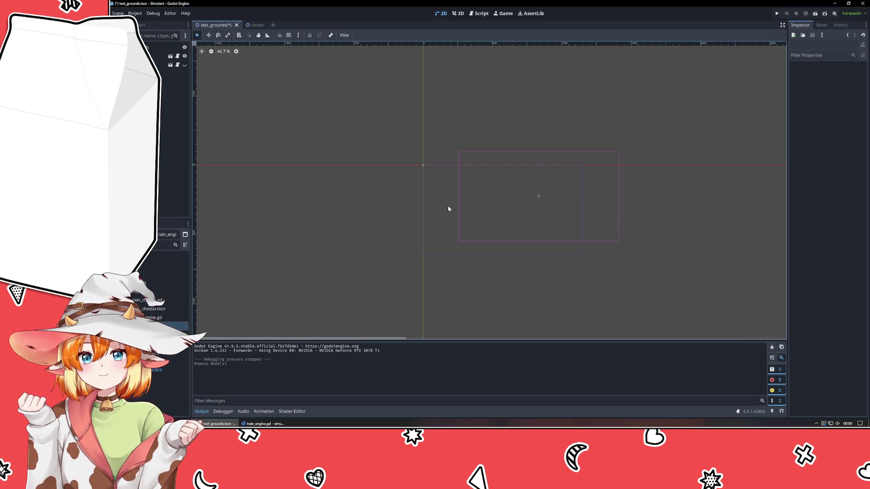
- Reset the Viewer's position to the origin and save the scene
{"action": "left_click_drag", "start_coordinate": [543, 201], "coordinate": [433, 140]}
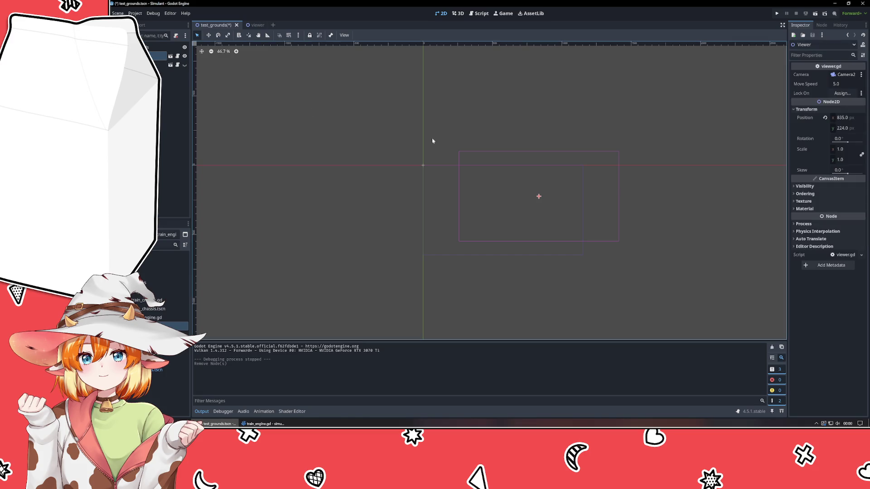
{"action": "left_click", "coordinate": [825, 118]}
{"action": "left_click", "coordinate": [654, 227]}
{"action": "key", "text": "ctrl+s"}
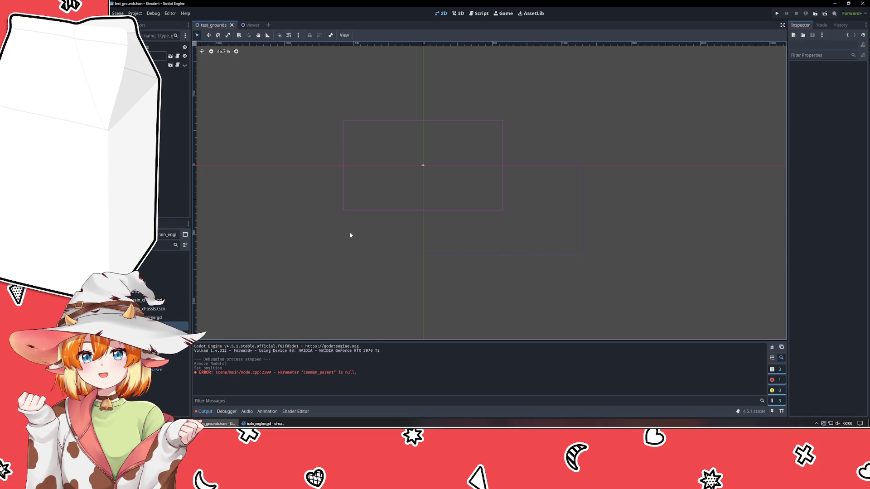
- Delete the MouseDebug node and save the cleared test_grounds scene
{"action": "left_click", "coordinate": [163, 64]}
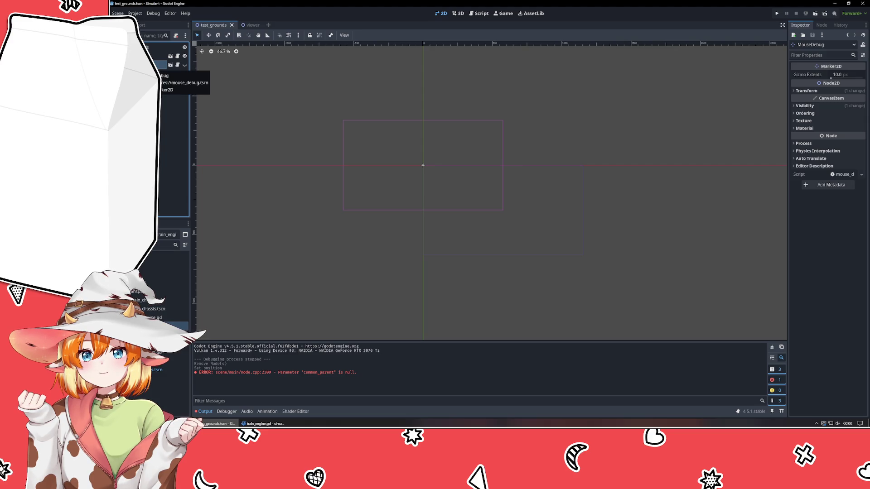
{"action": "key", "text": "Delete"}
{"action": "key", "text": "Return"}
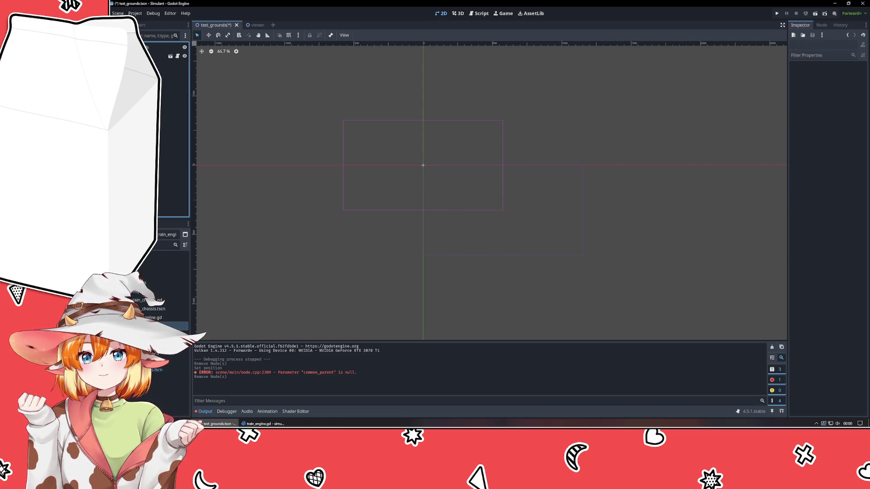
{"action": "key", "text": "ctrl+s"}
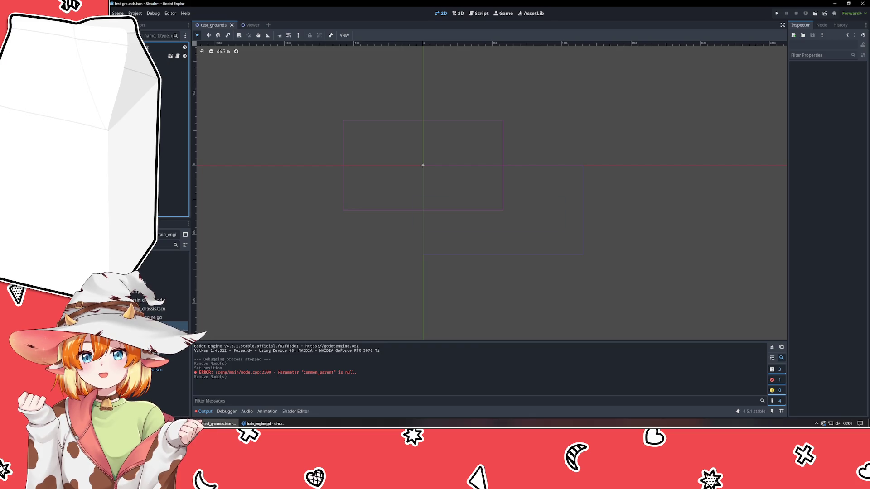
{"action": "key", "text": "alt+Tab"}
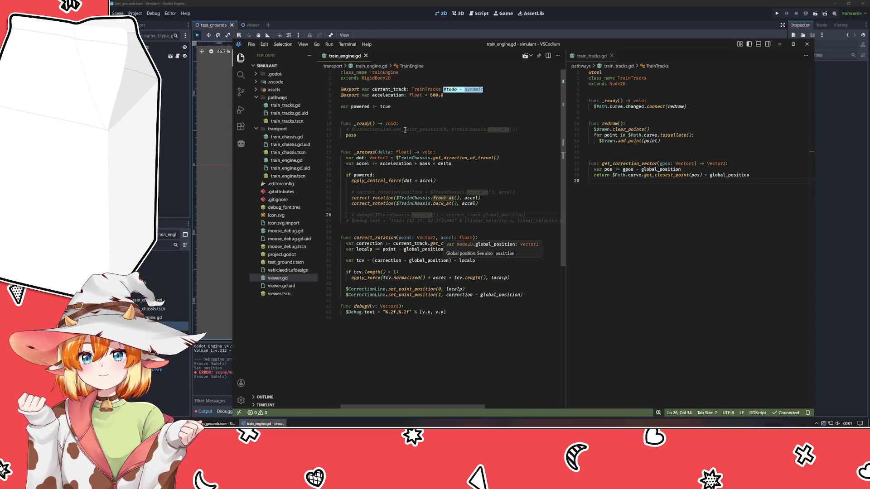
- Delete the commented CorrectionLine, correct_rotation and debug lines, then save train_engine.gd
{"action": "left_click", "coordinate": [392, 130]}
{"action": "key", "text": "ctrl+shift+k"}
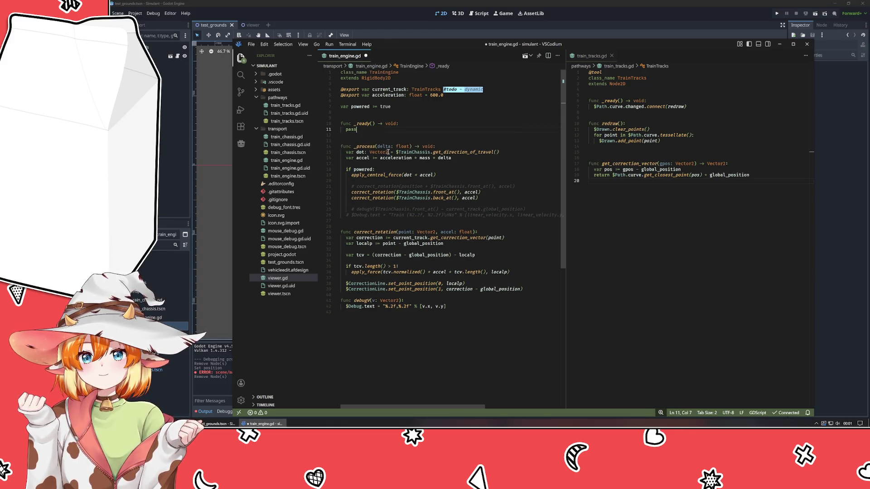
{"action": "left_click", "coordinate": [384, 186]}
{"action": "key", "text": "ctrl+shift+k"}
{"action": "left_click", "coordinate": [378, 203]}
{"action": "key", "text": "ctrl+shift+k"}
{"action": "key", "text": "ctrl+shift+k"}
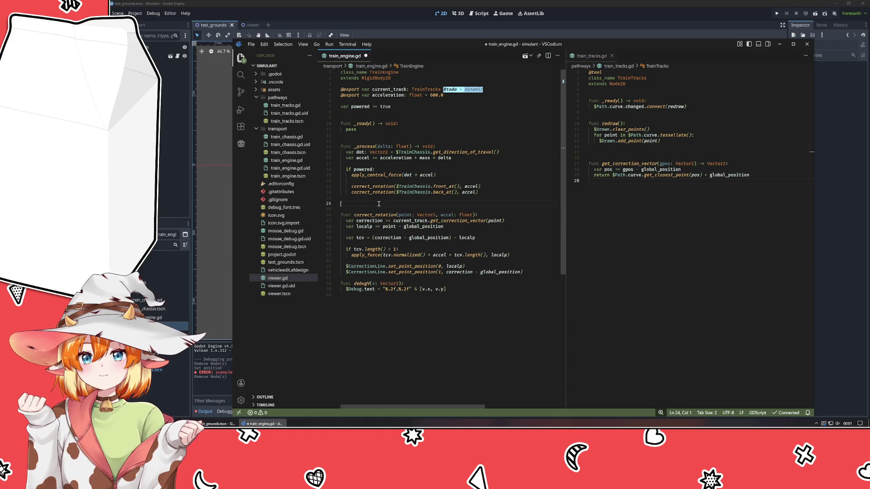
{"action": "key", "text": "BackSpace"}
{"action": "key", "text": "ctrl+s"}
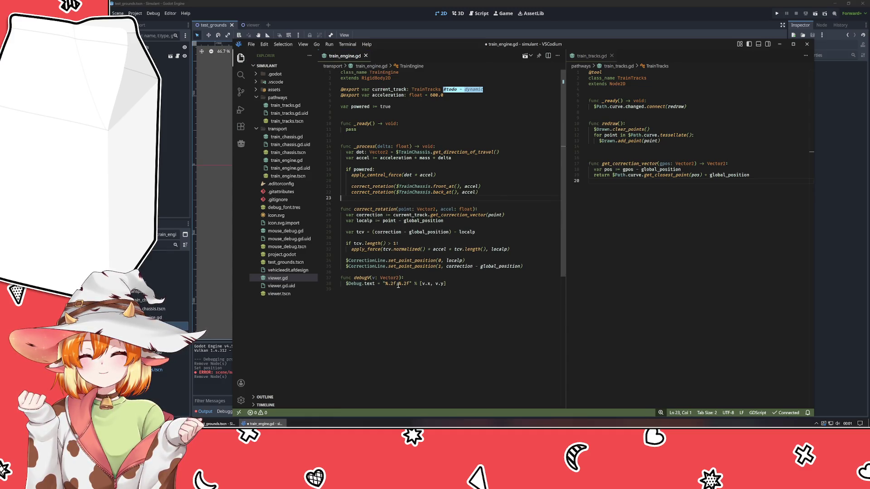
- Add a blank line before func debugV, save, and close both script files
{"action": "left_click", "coordinate": [369, 273]}
{"action": "key", "text": "Return"}
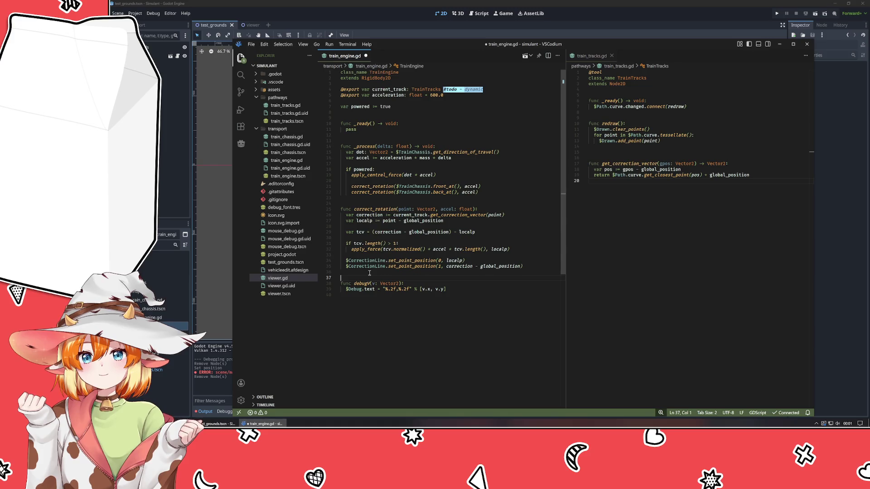
{"action": "key", "text": "ctrl+s"}
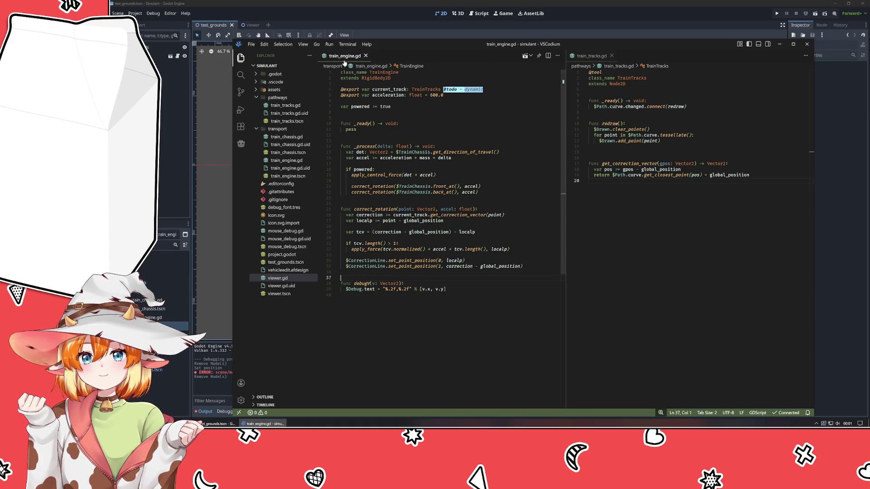
{"action": "key", "text": "ctrl+w"}
{"action": "key", "text": "ctrl+w"}
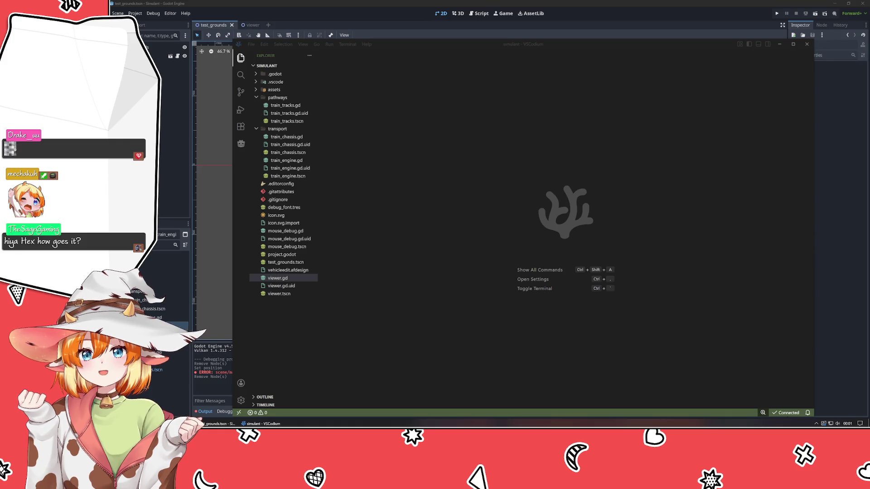
- Focus VSCodium, open and close File Explorer, then return to Godot's emptied test_grounds scene
{"action": "left_click", "coordinate": [446, 329]}
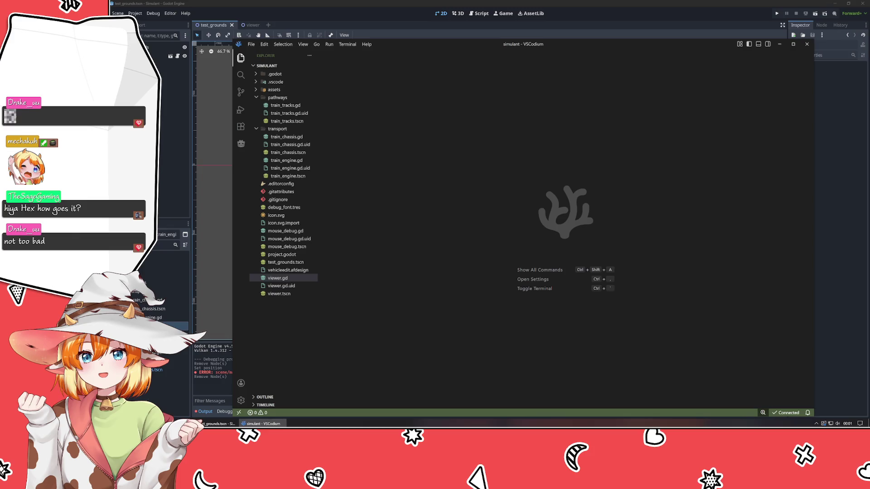
{"action": "key", "text": "super+e"}
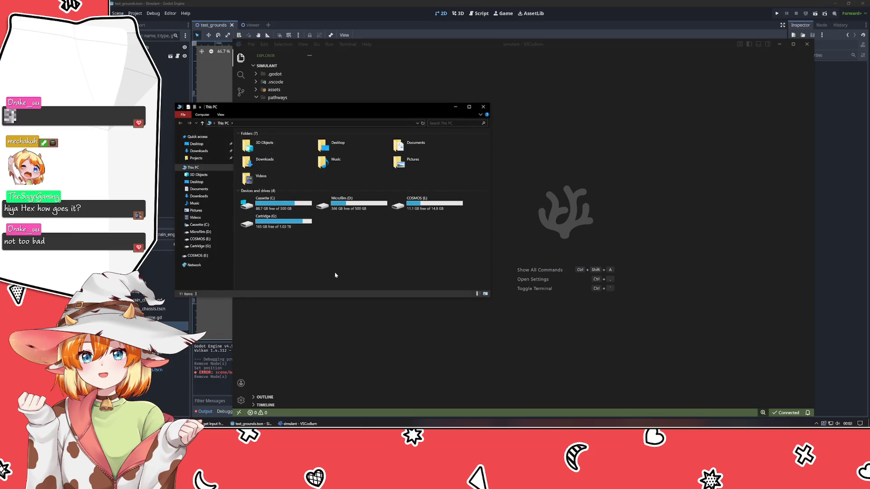
{"action": "key", "text": "alt+F4"}
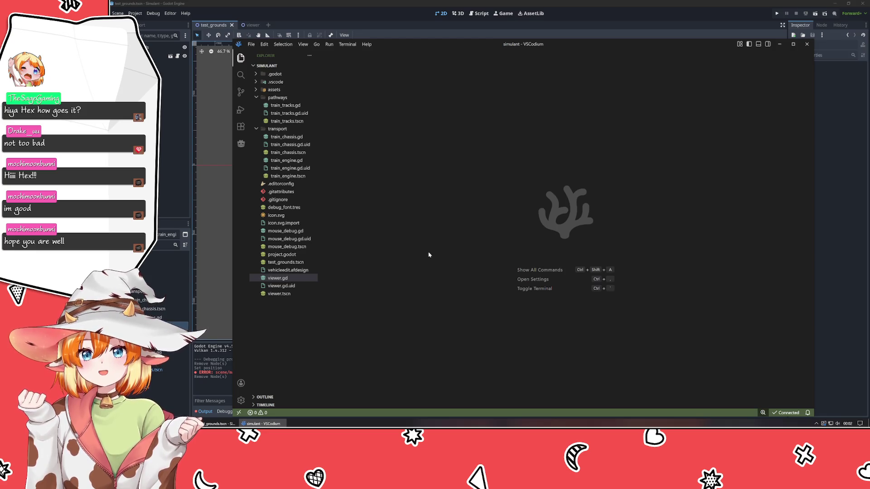
{"action": "key", "text": "alt+Tab"}
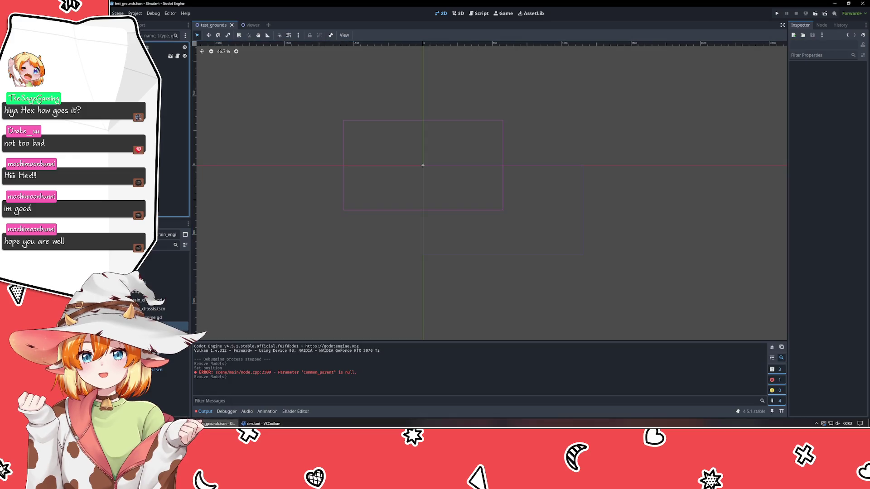
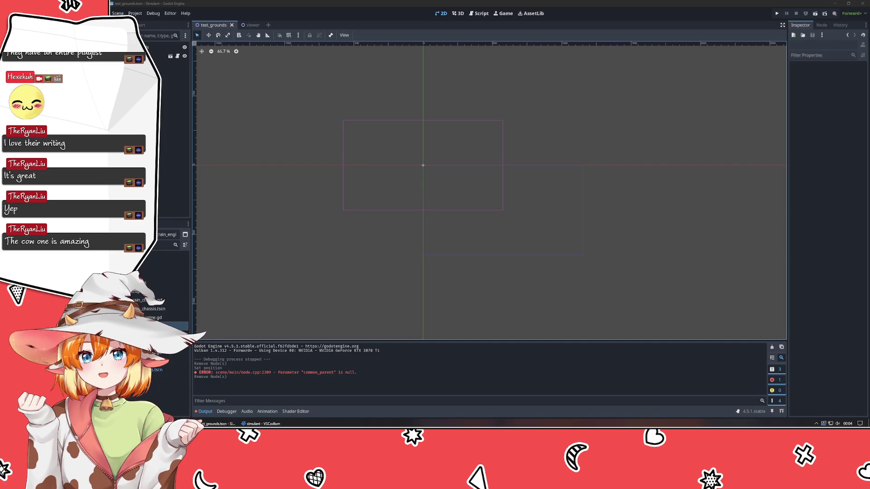
- Launch Microsoft Paint from the Start menu on top of the Godot editor
{"action": "key", "text": "super"}
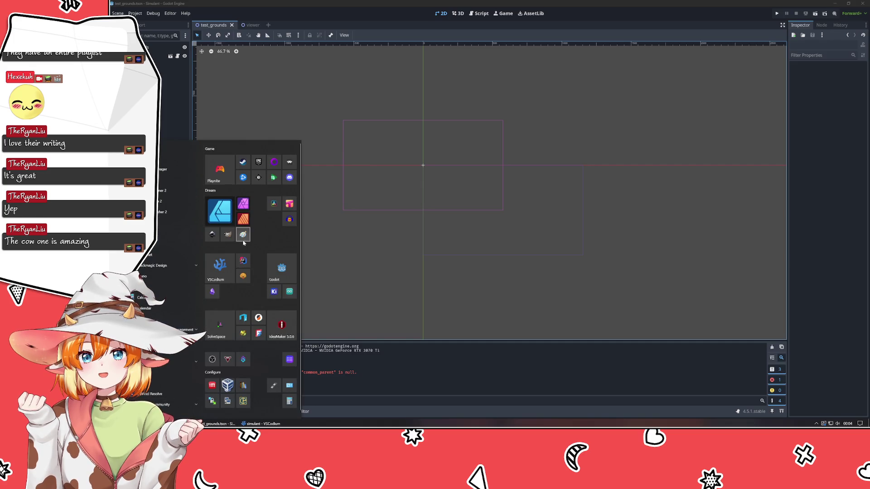
{"action": "left_click", "coordinate": [245, 236]}
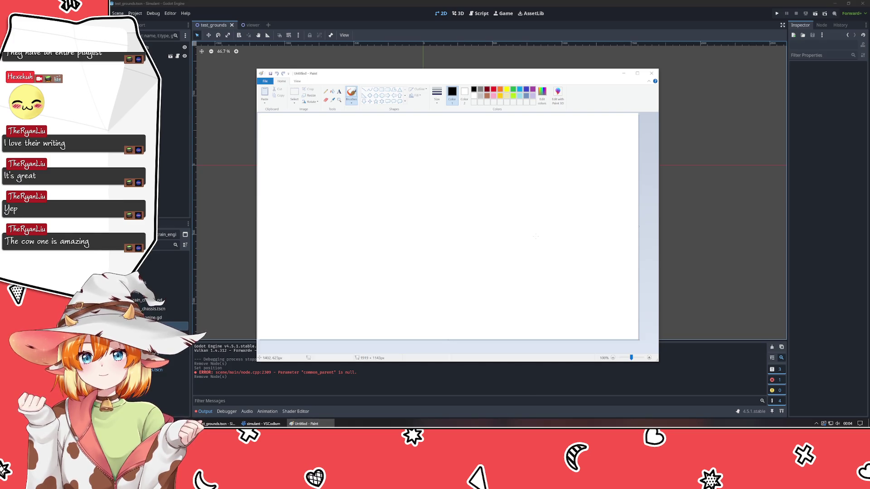
- Fill the canvas with grey, zoom to 200%, and enlarge and reposition the Paint window
{"action": "left_click", "coordinate": [333, 91]}
{"action": "left_click", "coordinate": [481, 89]}
{"action": "left_click", "coordinate": [467, 185]}
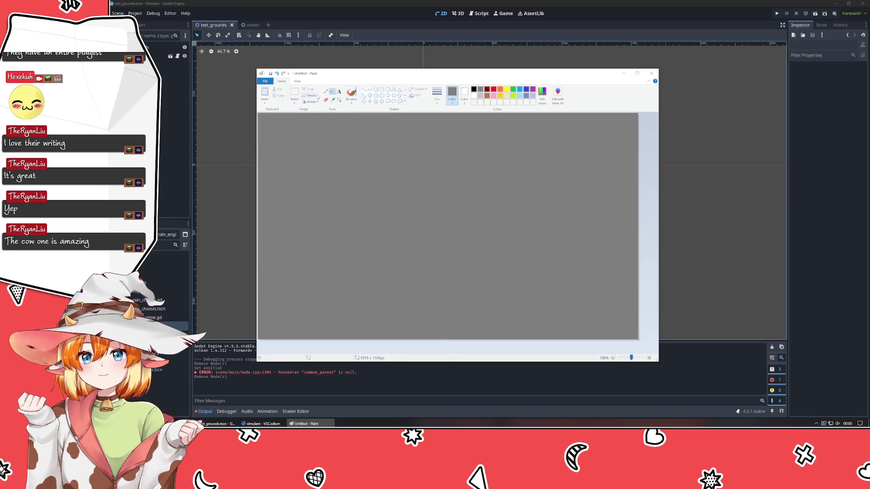
{"action": "left_click", "coordinate": [649, 358]}
{"action": "left_click_drag", "start_coordinate": [657, 361], "coordinate": [752, 411]}
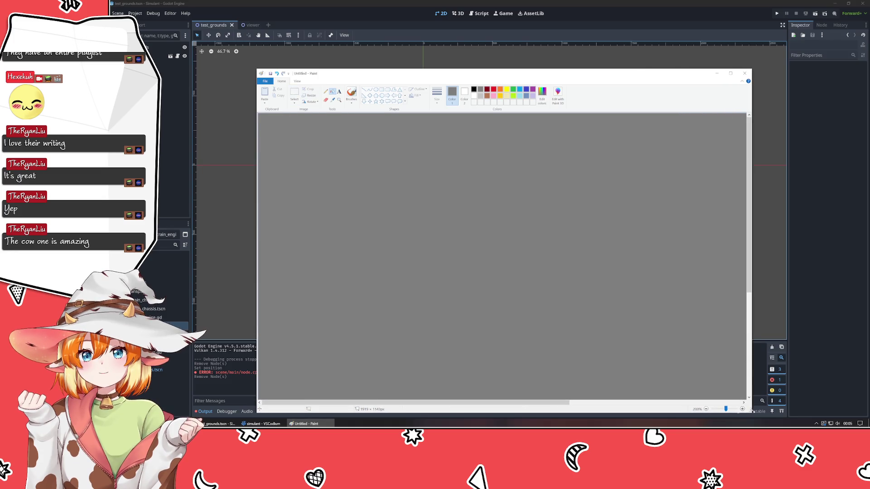
{"action": "left_click_drag", "start_coordinate": [455, 75], "coordinate": [429, 32]}
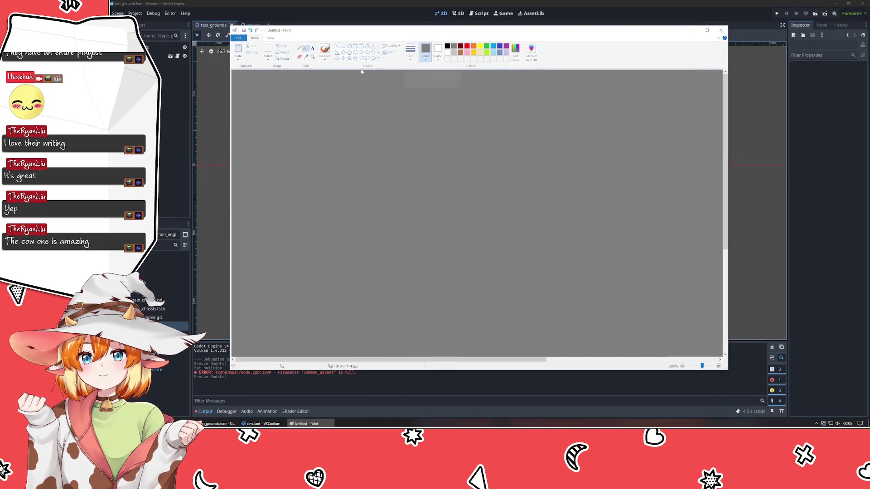
- Draw a small rectangle with solid black fill near the canvas's top-left
{"action": "left_click", "coordinate": [299, 49]}
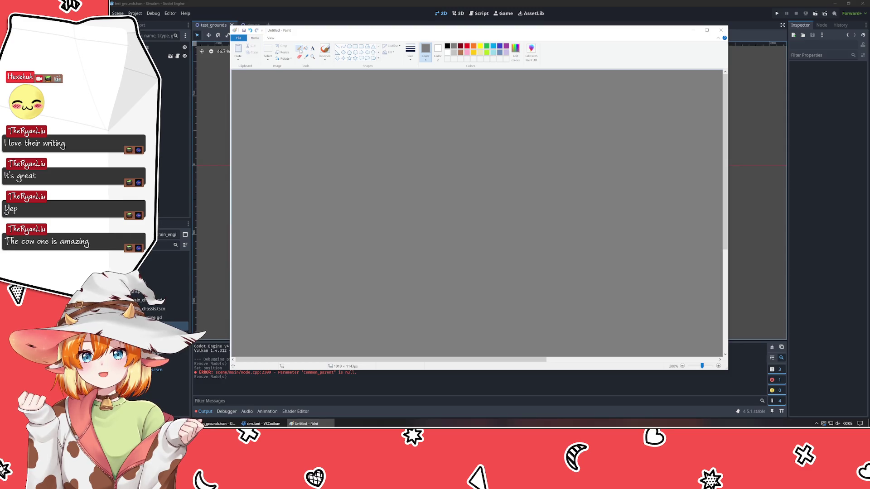
{"action": "left_click", "coordinate": [355, 46]}
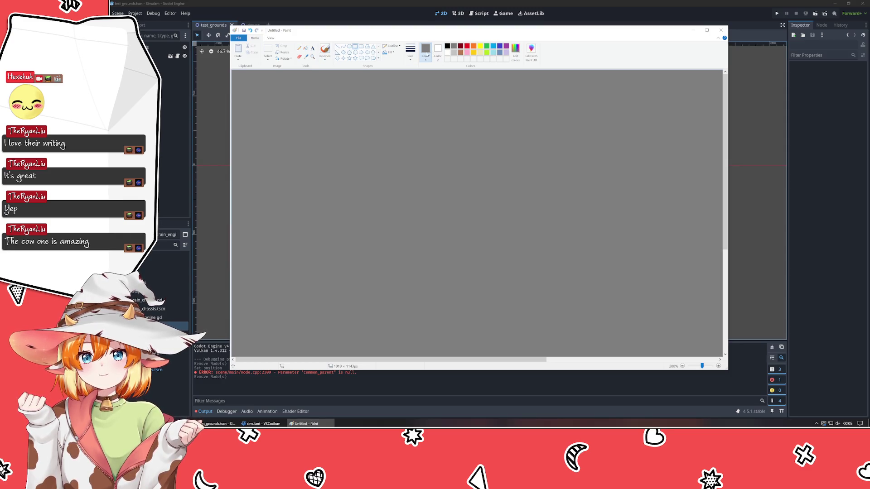
{"action": "left_click", "coordinate": [393, 46]}
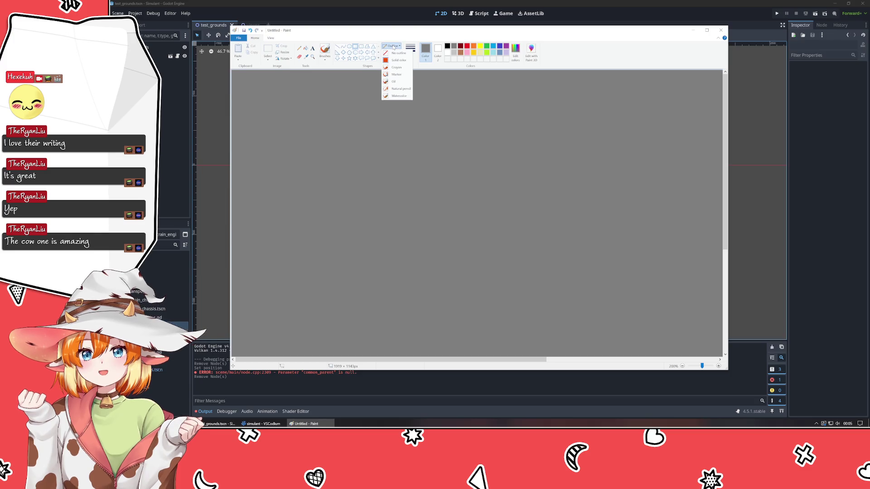
{"action": "left_click", "coordinate": [393, 47]}
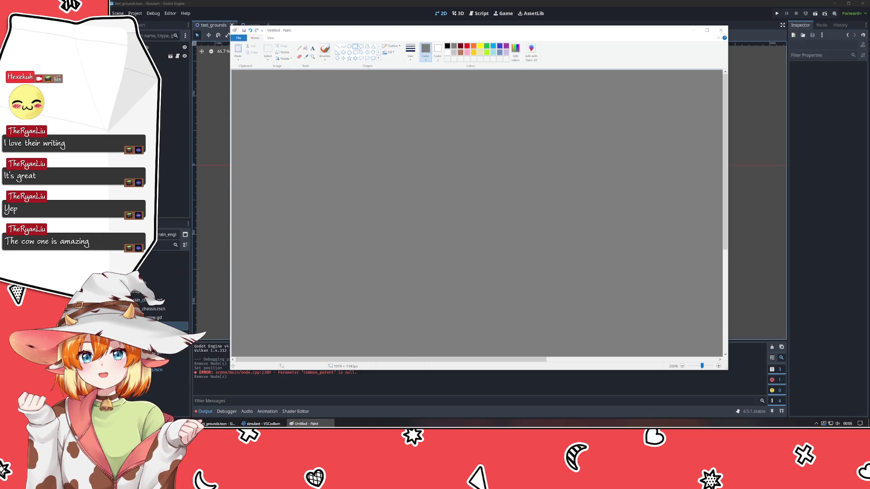
{"action": "left_click", "coordinate": [391, 46]}
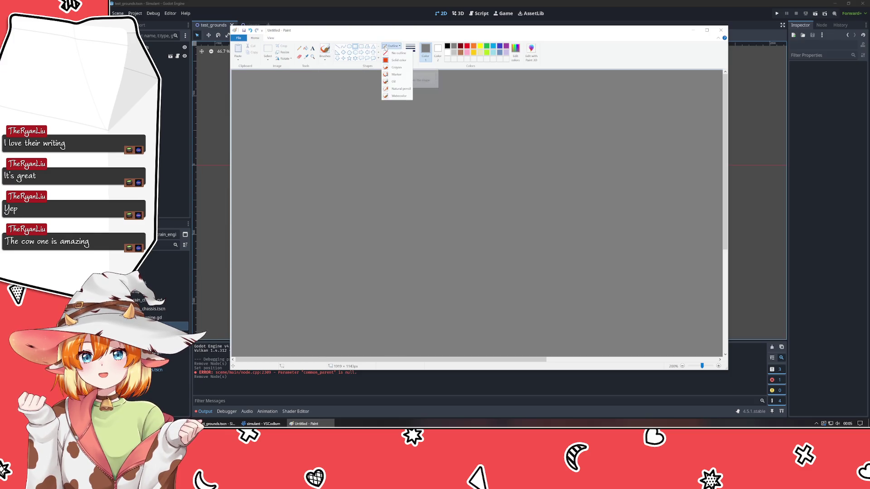
{"action": "left_click", "coordinate": [394, 60]}
{"action": "left_click", "coordinate": [392, 47]}
{"action": "left_click", "coordinate": [392, 53]}
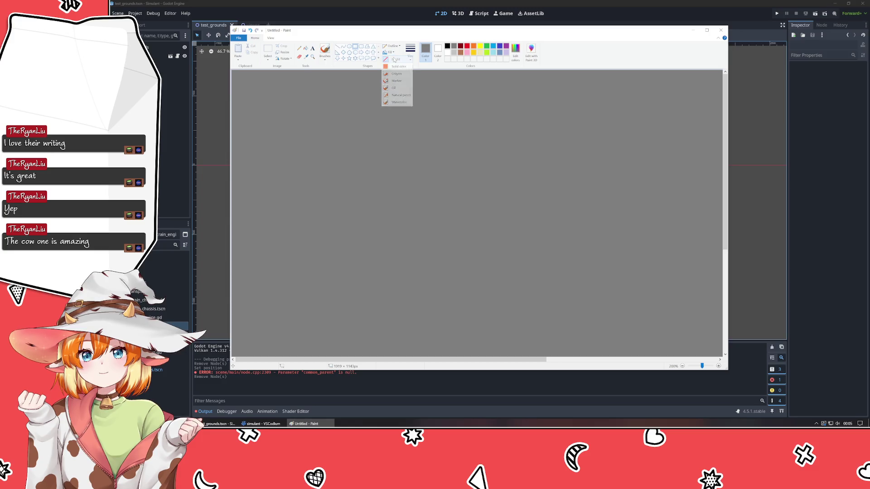
{"action": "left_click", "coordinate": [398, 66]}
{"action": "left_click", "coordinate": [437, 50]}
{"action": "left_click", "coordinate": [447, 46]}
{"action": "left_click_drag", "start_coordinate": [408, 109], "coordinate": [434, 150]}
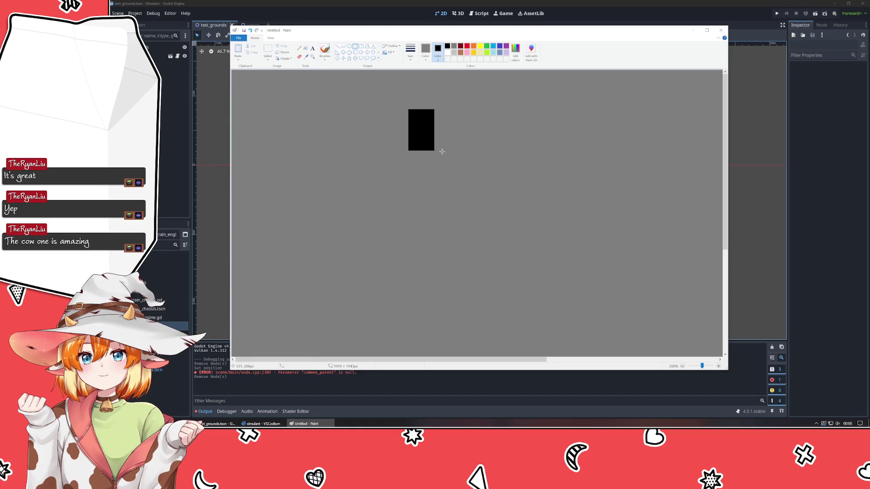
- Replace the small rectangle with a tall vertical black bar and a long horizontal bar crossing it
{"action": "key", "text": "ctrl+z"}
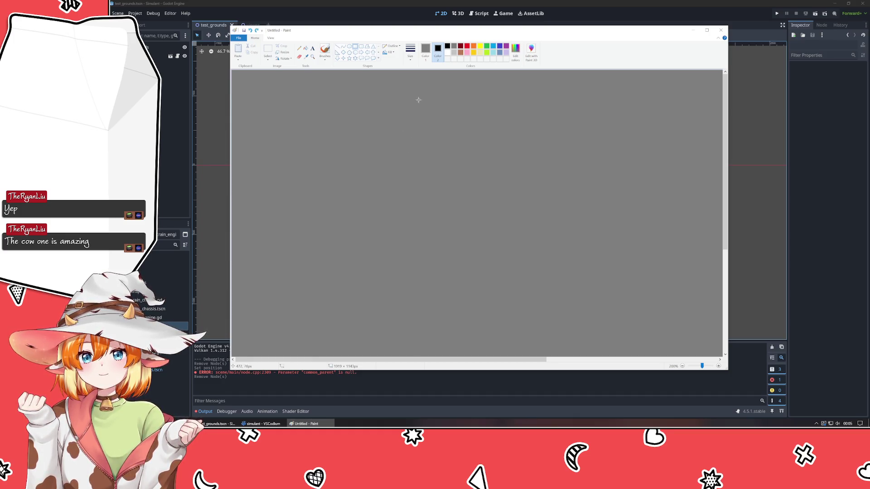
{"action": "mouse_move", "coordinate": [408, 85]}
{"action": "left_mouse_down"}
{"action": "mouse_move", "coordinate": [493, 327]}
{"action": "mouse_move", "coordinate": [430, 325]}
{"action": "mouse_move", "coordinate": [427, 338]}
{"action": "left_mouse_up"}
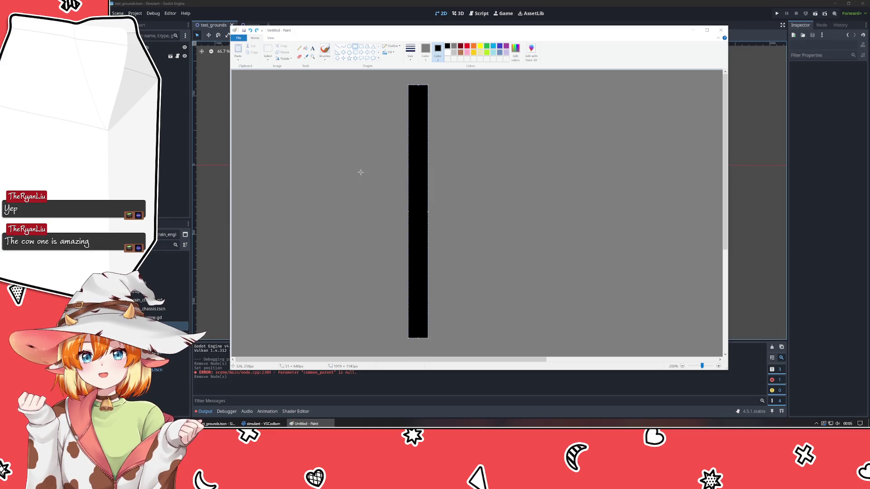
{"action": "mouse_move", "coordinate": [317, 127]}
{"action": "left_mouse_down"}
{"action": "mouse_move", "coordinate": [631, 142]}
{"action": "mouse_move", "coordinate": [661, 152]}
{"action": "mouse_move", "coordinate": [628, 150]}
{"action": "left_mouse_up"}
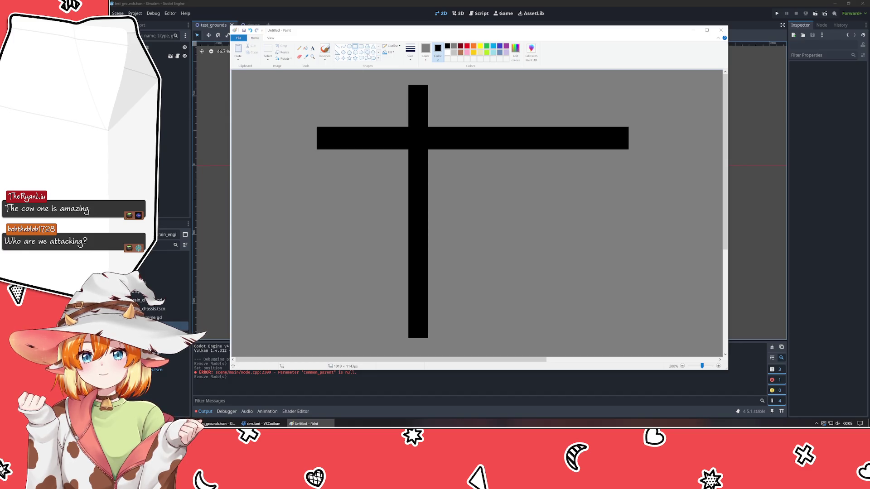
- Try a grey shape and a selection to the right of the crossbar's end
{"action": "left_click", "coordinate": [343, 46]}
{"action": "scroll", "coordinate": [634, 272], "scroll_direction": "right", "scroll_amount": 5}
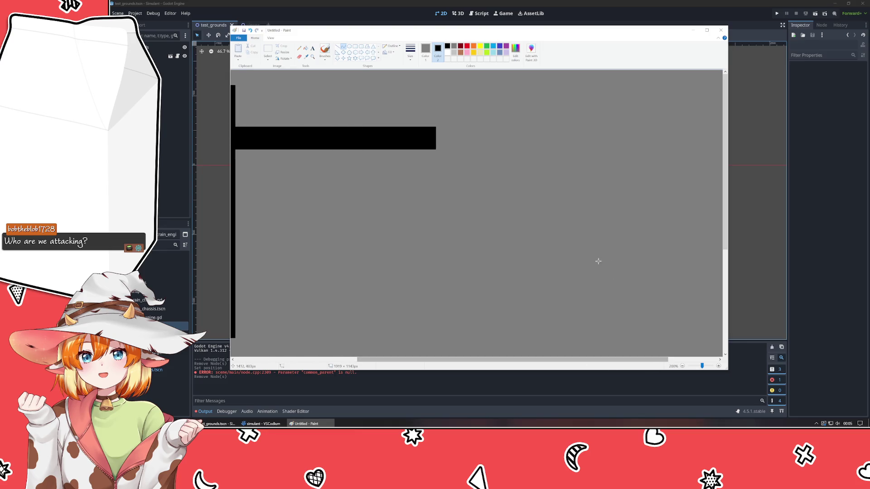
{"action": "left_click_drag", "start_coordinate": [549, 171], "coordinate": [614, 123]}
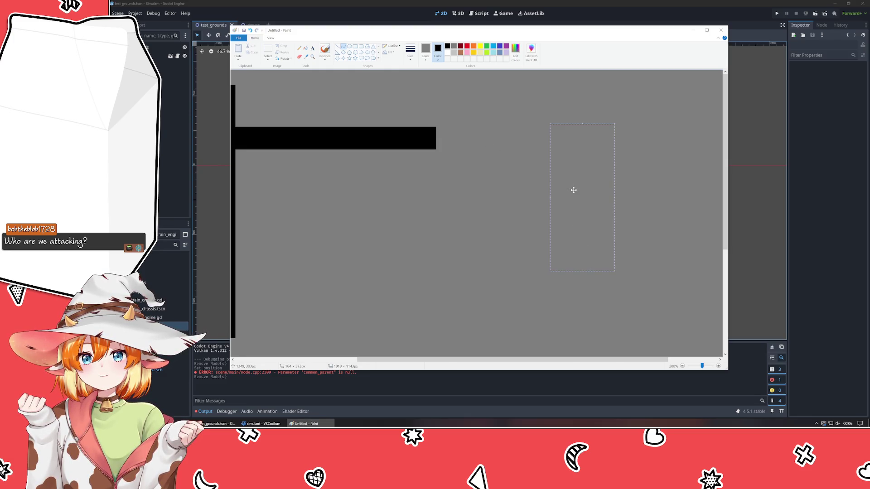
{"action": "left_click", "coordinate": [547, 184]}
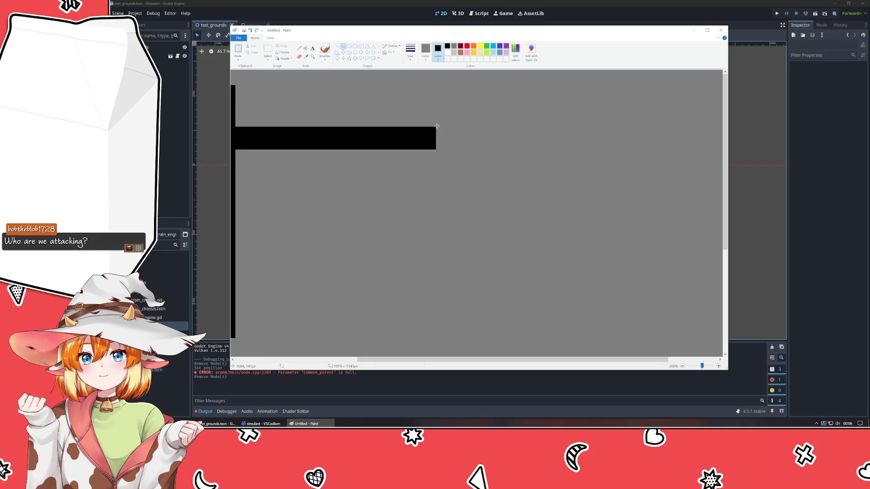
{"action": "mouse_move", "coordinate": [435, 126]}
{"action": "left_mouse_down"}
{"action": "mouse_move", "coordinate": [545, 188]}
{"action": "mouse_move", "coordinate": [560, 228]}
{"action": "left_mouse_up"}
{"action": "right_click", "coordinate": [506, 143]}
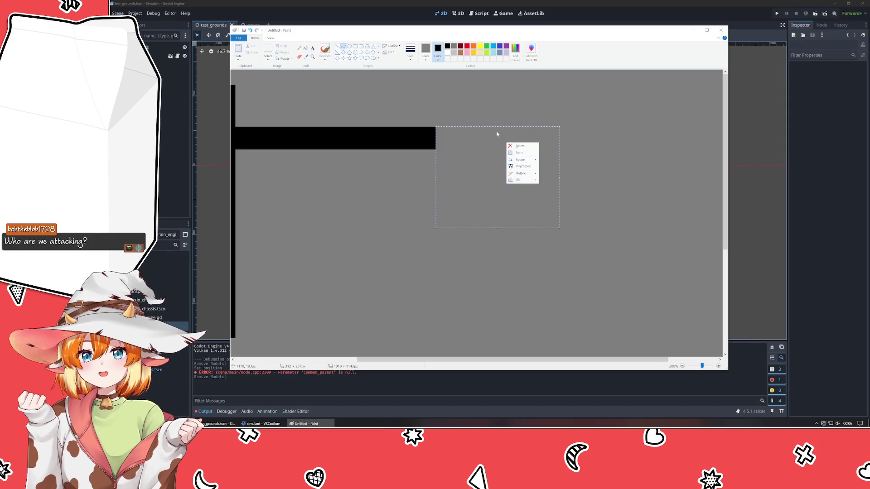
{"action": "left_click", "coordinate": [468, 105]}
- Set the primary colour to gold, then back to black
{"action": "left_click", "coordinate": [427, 97]}
{"action": "left_click", "coordinate": [425, 52]}
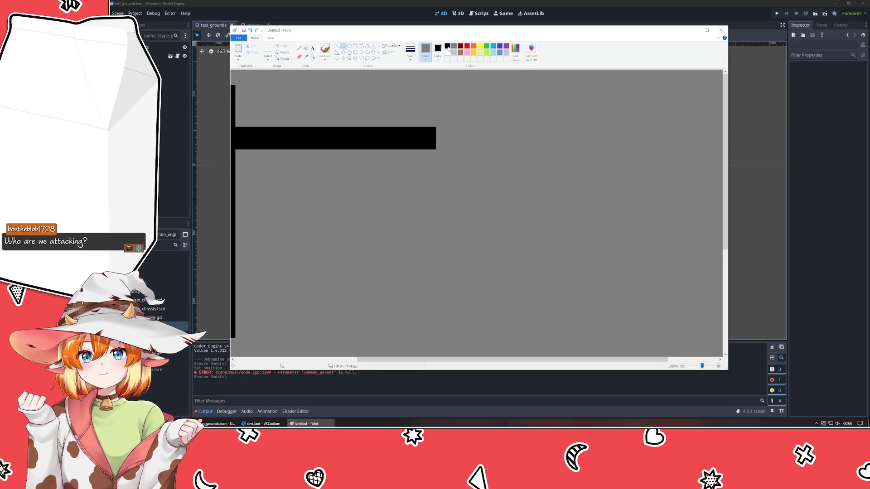
{"action": "left_click", "coordinate": [474, 53]}
{"action": "left_click", "coordinate": [447, 46]}
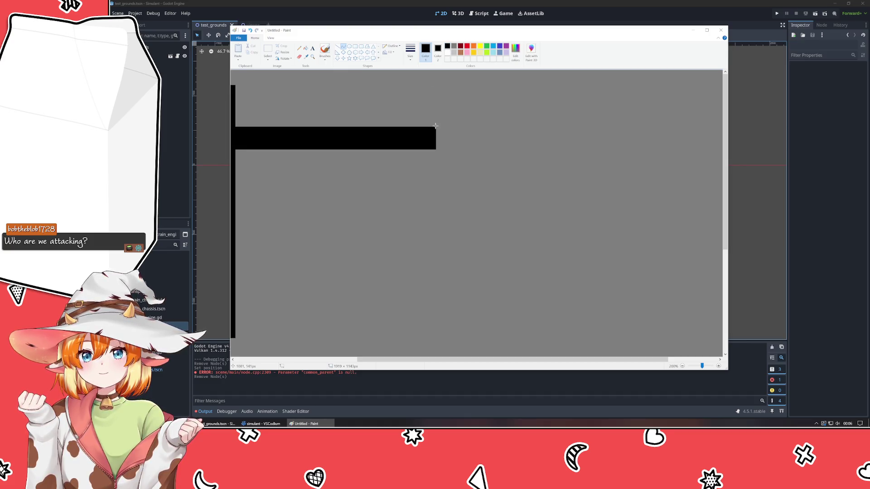
{"action": "left_click", "coordinate": [571, 246]}
{"action": "scroll", "coordinate": [519, 232], "scroll_direction": "down", "scroll_amount": 5, "text": "ctrl"}
{"action": "scroll", "coordinate": [521, 233], "scroll_direction": "up", "scroll_amount": 5, "text": "ctrl"}
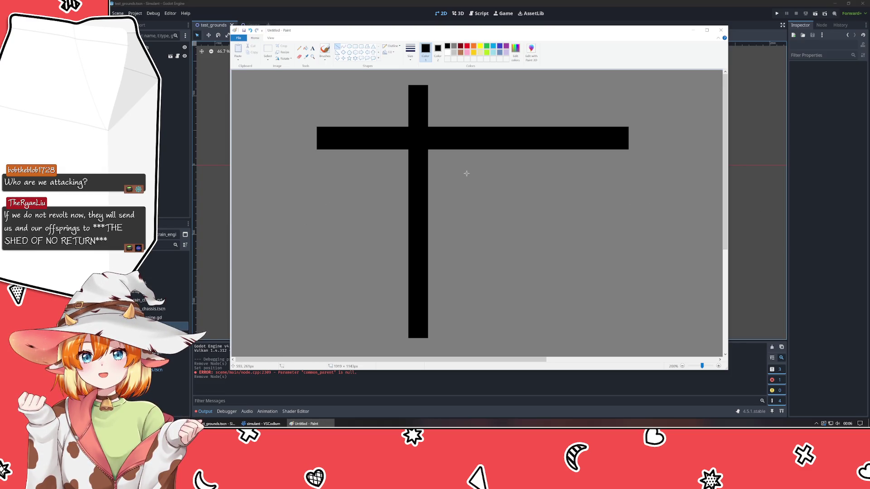
- Select an area over the cross and test a large black rectangle, then undo it
{"action": "left_click_drag", "start_coordinate": [472, 95], "coordinate": [391, 266]}
{"action": "left_click_drag", "start_coordinate": [541, 170], "coordinate": [593, 166]}
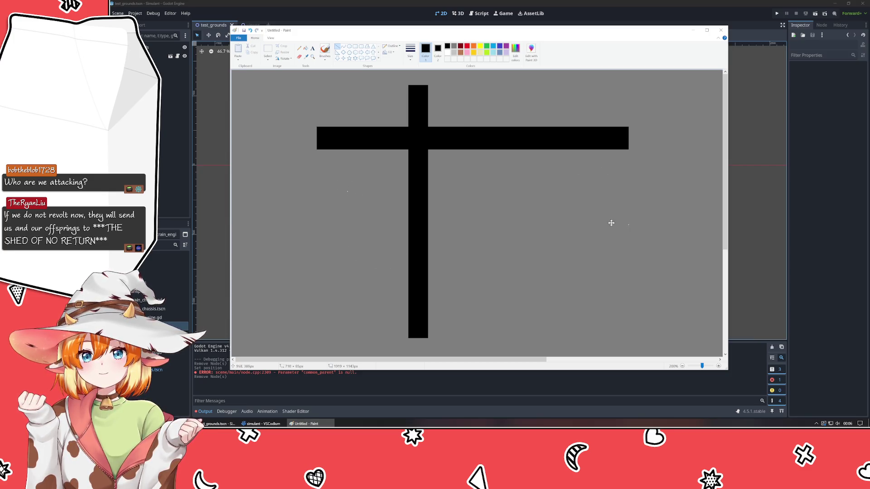
{"action": "scroll", "coordinate": [392, 207], "scroll_direction": "down", "scroll_amount": 4}
{"action": "scroll", "coordinate": [317, 176], "scroll_direction": "up", "scroll_amount": 5}
{"action": "scroll", "coordinate": [322, 167], "scroll_direction": "down", "scroll_amount": 1}
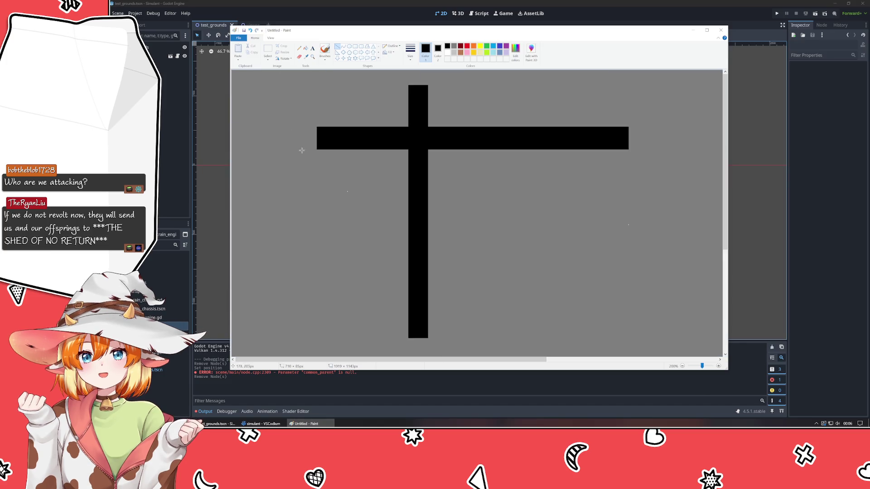
{"action": "left_click", "coordinate": [355, 46]}
{"action": "left_click_drag", "start_coordinate": [321, 109], "coordinate": [602, 202]}
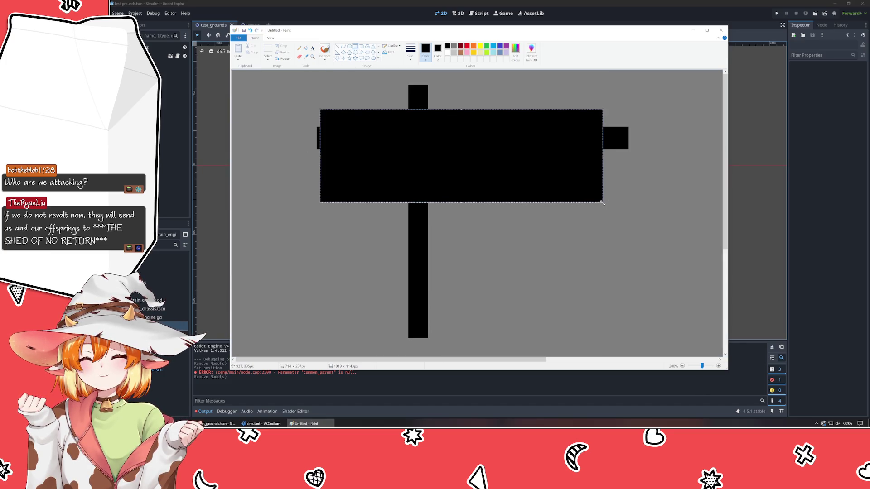
{"action": "key", "text": "ctrl+z"}
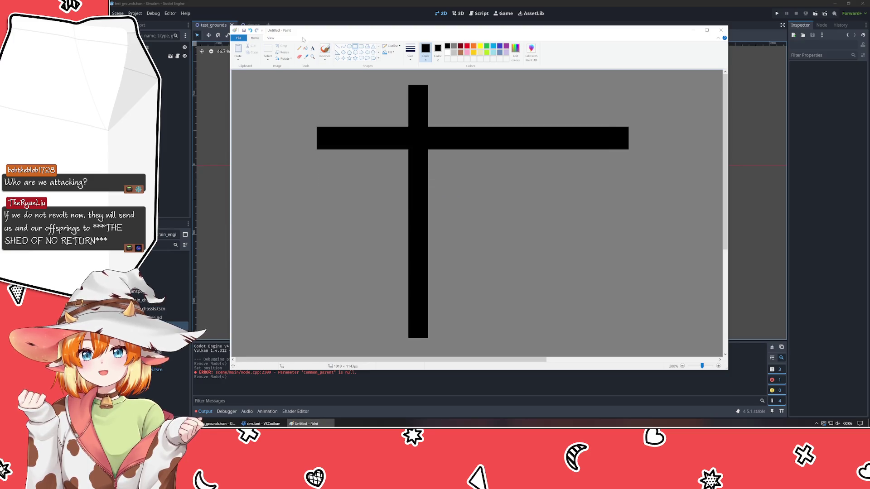
{"action": "left_click", "coordinate": [343, 46]}
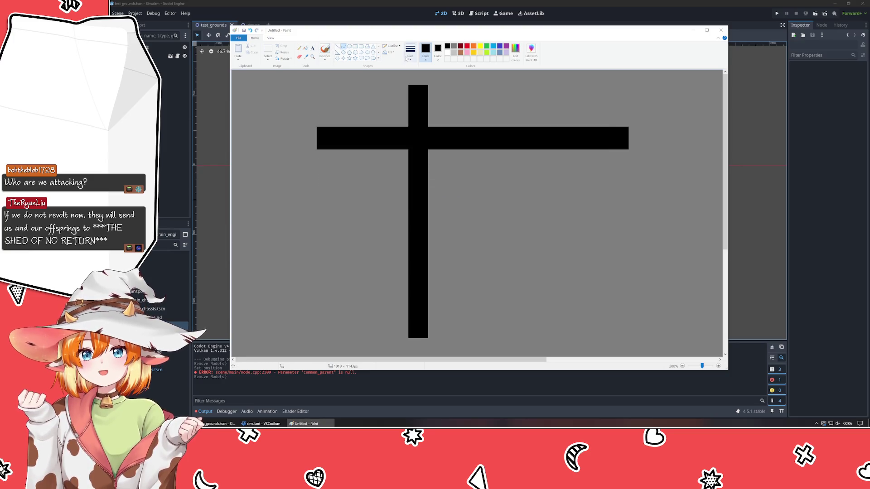
{"action": "left_click", "coordinate": [392, 46]}
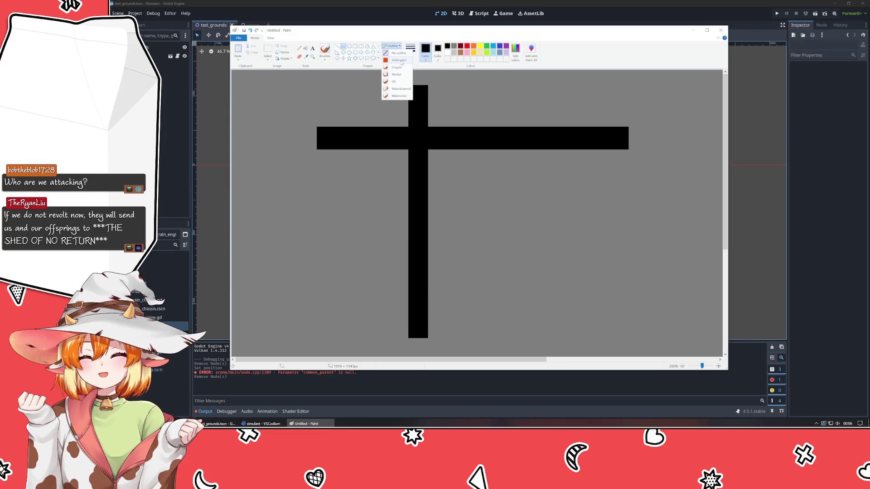
- Test solid-outlined black lines beside the cross, undoing each attempt
{"action": "left_click", "coordinate": [400, 60]}
{"action": "left_click_drag", "start_coordinate": [517, 186], "coordinate": [590, 179]}
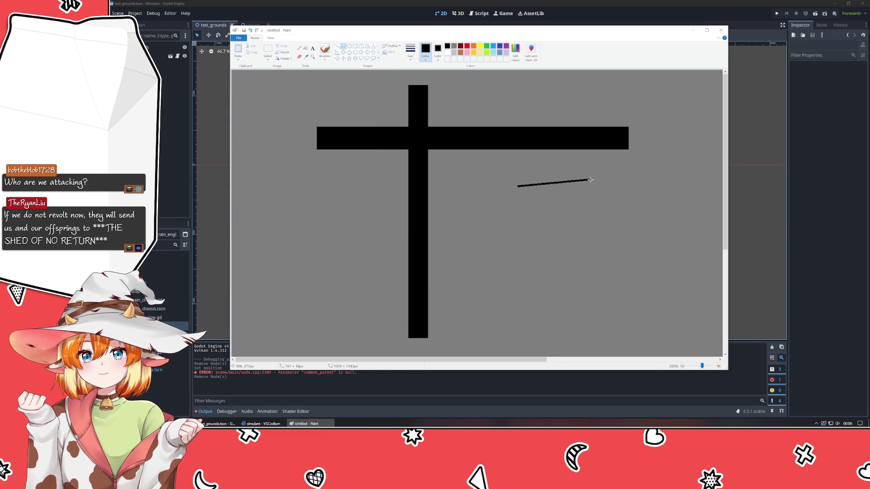
{"action": "left_click_drag", "start_coordinate": [579, 218], "coordinate": [574, 254]}
{"action": "key", "text": "ctrl+z"}
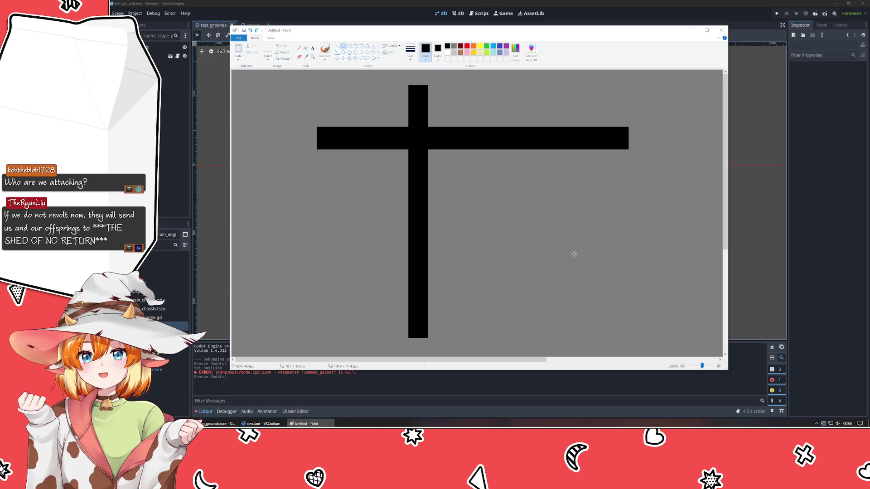
{"action": "left_click_drag", "start_coordinate": [407, 206], "coordinate": [567, 206]}
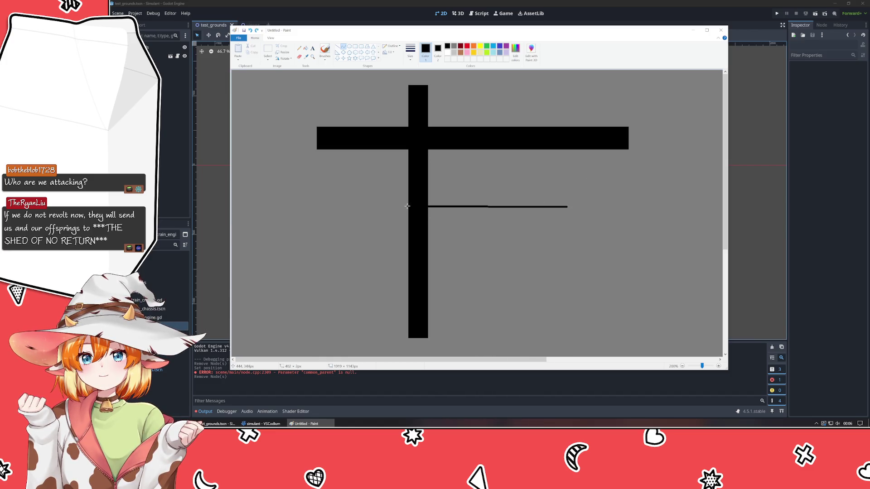
{"action": "key", "text": "ctrl+z"}
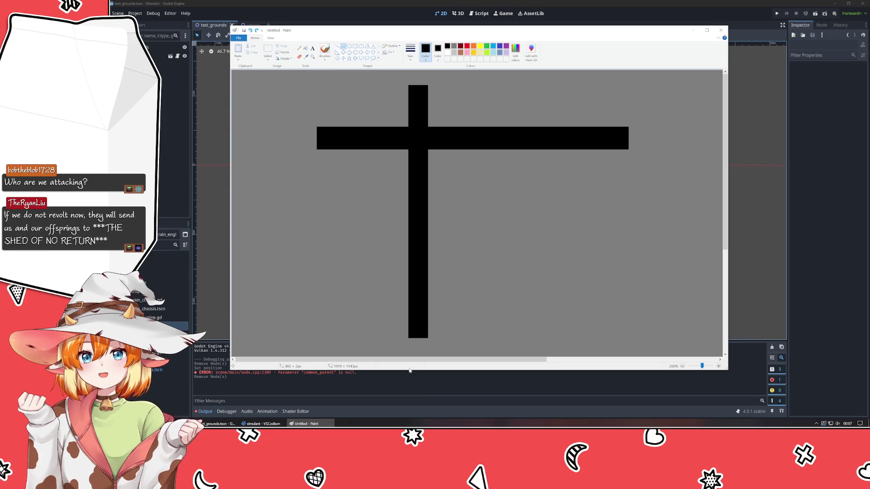
{"action": "left_click_drag", "start_coordinate": [417, 359], "coordinate": [588, 357]}
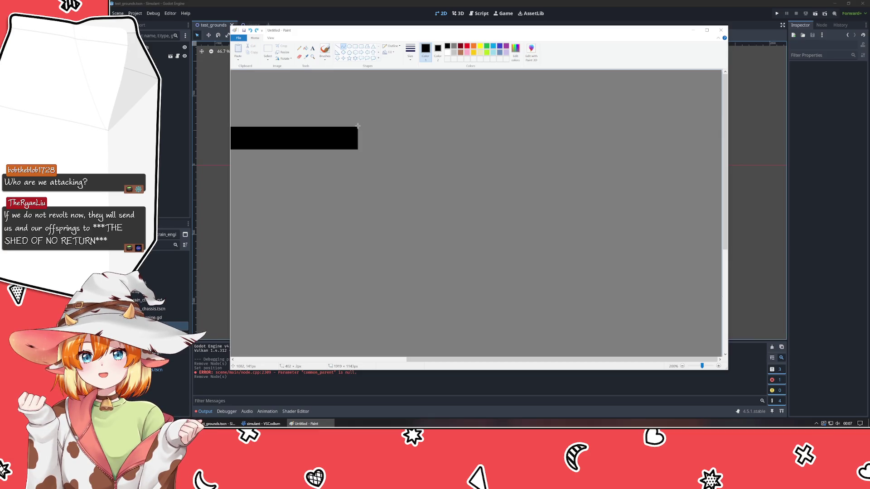
- Draw two bent curves from the horizontal bar's corner, then remove both
{"action": "left_click_drag", "start_coordinate": [358, 127], "coordinate": [634, 316]}
{"action": "mouse_move", "coordinate": [529, 242]}
{"action": "left_mouse_down"}
{"action": "mouse_move", "coordinate": [577, 128]}
{"action": "mouse_move", "coordinate": [592, 127]}
{"action": "mouse_move", "coordinate": [525, 147]}
{"action": "left_mouse_up"}
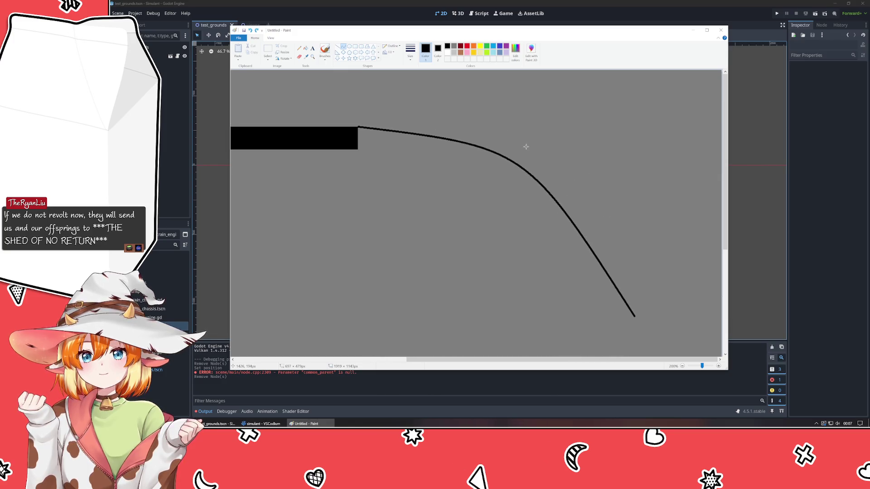
{"action": "left_click", "coordinate": [357, 150]}
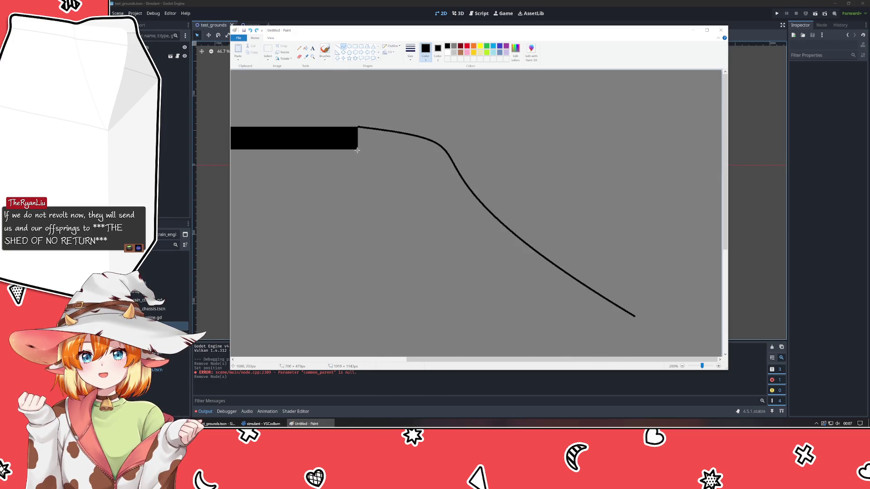
{"action": "left_click_drag", "start_coordinate": [357, 150], "coordinate": [434, 199]}
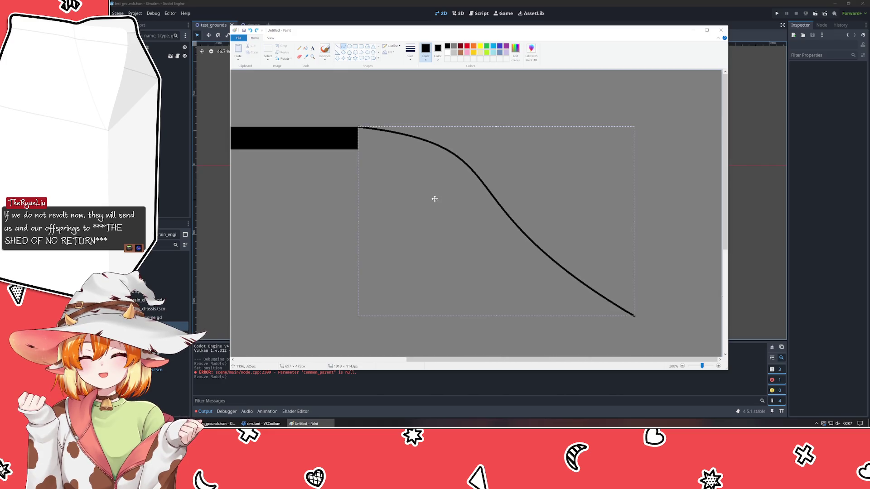
{"action": "left_click", "coordinate": [306, 182]}
{"action": "left_click_drag", "start_coordinate": [357, 149], "coordinate": [633, 340]}
{"action": "left_click_drag", "start_coordinate": [453, 213], "coordinate": [449, 169]}
{"action": "mouse_move", "coordinate": [498, 259]}
{"action": "left_mouse_down"}
{"action": "mouse_move", "coordinate": [503, 289]}
{"action": "mouse_move", "coordinate": [490, 273]}
{"action": "left_mouse_up"}
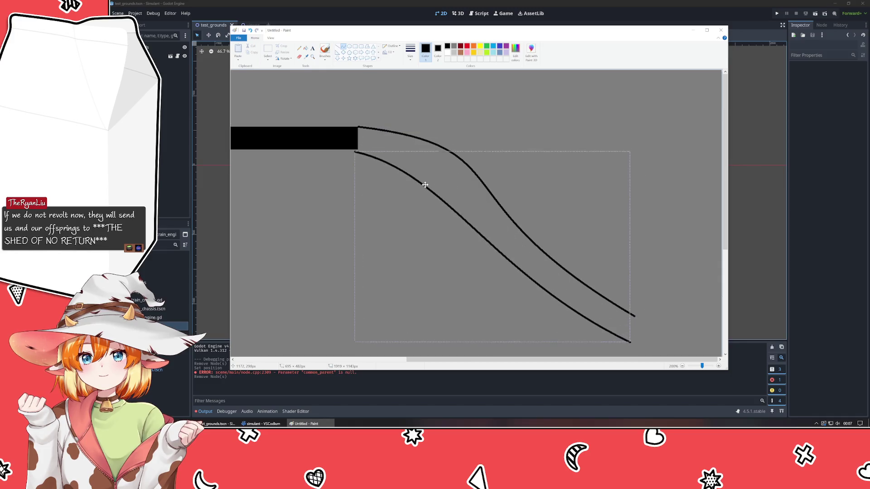
{"action": "key", "text": "Delete"}
{"action": "key", "text": "ctrl+z"}
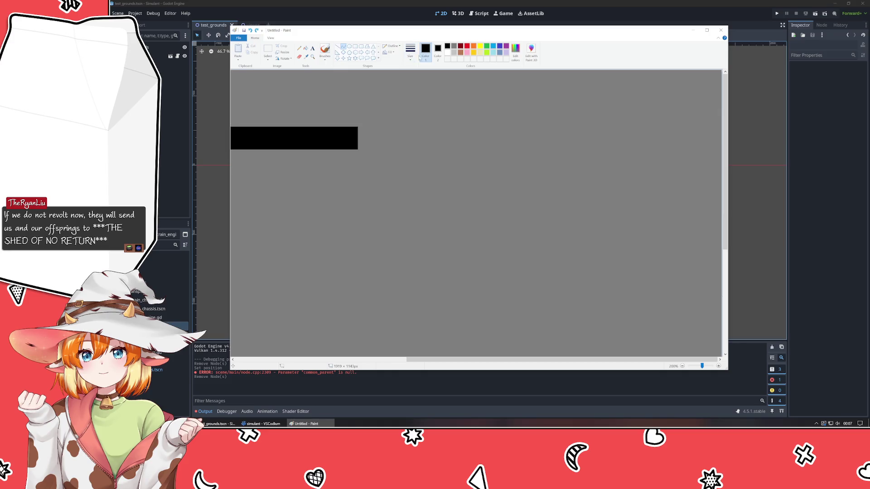
- Draw a thin black S-curve from the bar's end sweeping to the lower right
{"action": "left_click", "coordinate": [343, 46]}
{"action": "mouse_move", "coordinate": [358, 127]}
{"action": "left_mouse_down"}
{"action": "mouse_move", "coordinate": [567, 235]}
{"action": "mouse_move", "coordinate": [662, 355]}
{"action": "mouse_move", "coordinate": [654, 322]}
{"action": "mouse_move", "coordinate": [679, 317]}
{"action": "left_mouse_up"}
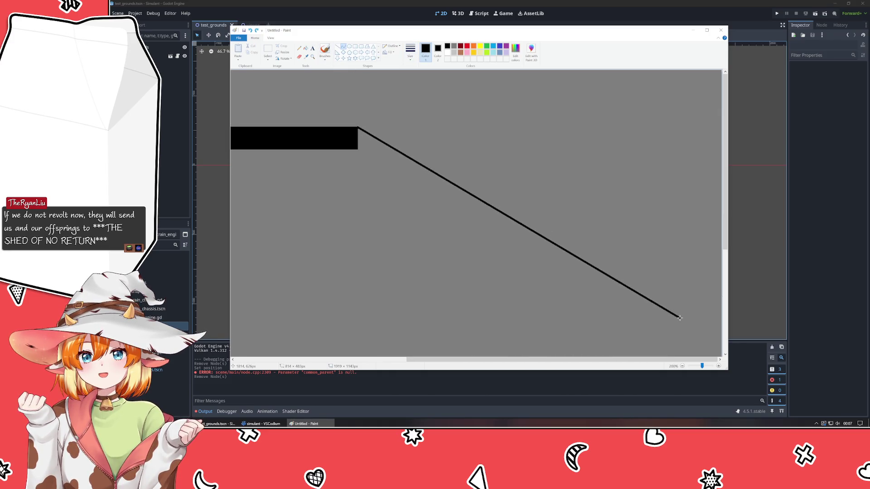
{"action": "mouse_move", "coordinate": [421, 194]}
{"action": "left_mouse_down"}
{"action": "mouse_move", "coordinate": [446, 151]}
{"action": "mouse_move", "coordinate": [471, 131]}
{"action": "mouse_move", "coordinate": [499, 129]}
{"action": "left_mouse_up"}
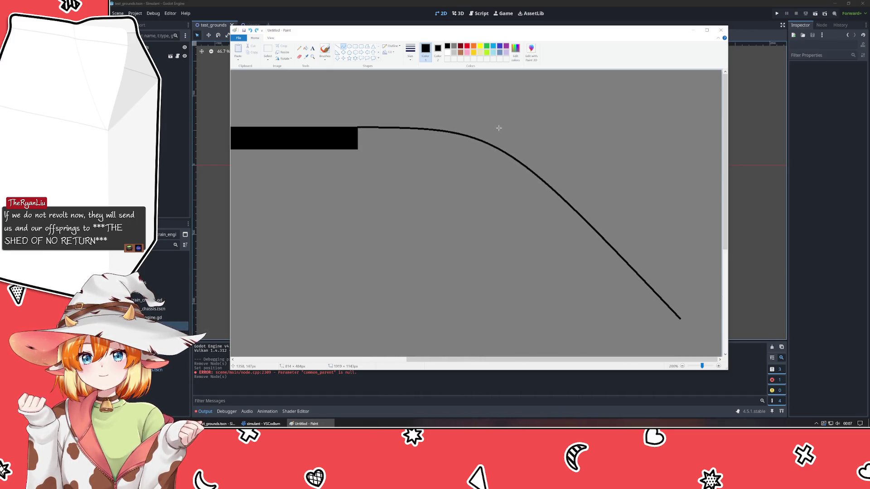
{"action": "mouse_move", "coordinate": [554, 214]}
{"action": "left_mouse_down"}
{"action": "mouse_move", "coordinate": [553, 237]}
{"action": "mouse_move", "coordinate": [521, 281]}
{"action": "left_mouse_up"}
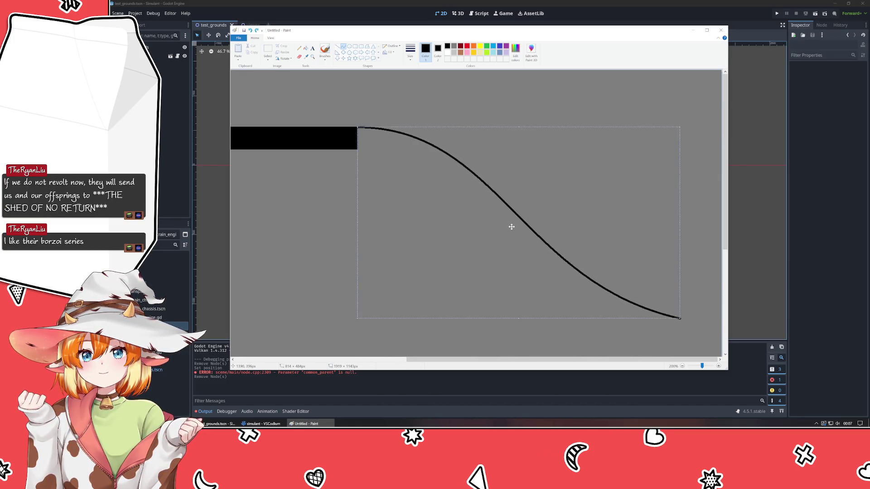
{"action": "left_click_drag", "start_coordinate": [512, 227], "coordinate": [511, 226]}
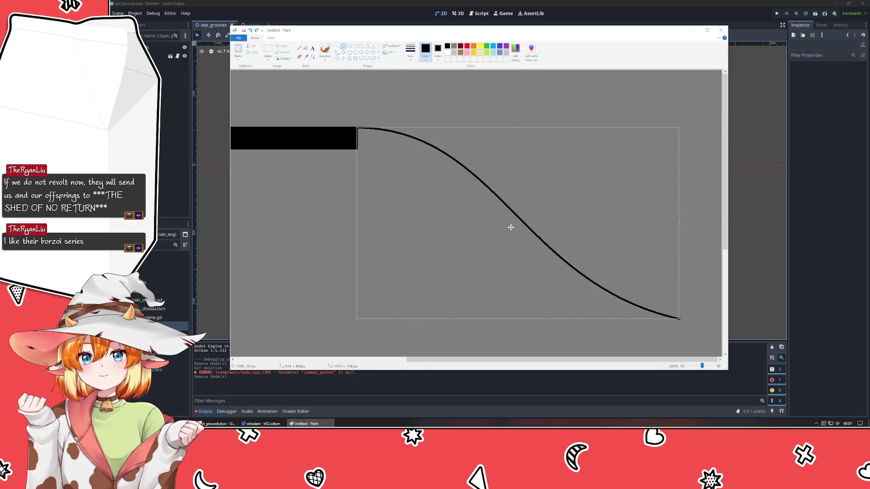
{"action": "left_click_drag", "start_coordinate": [510, 227], "coordinate": [511, 245]}
{"action": "key", "text": "ctrl+z"}
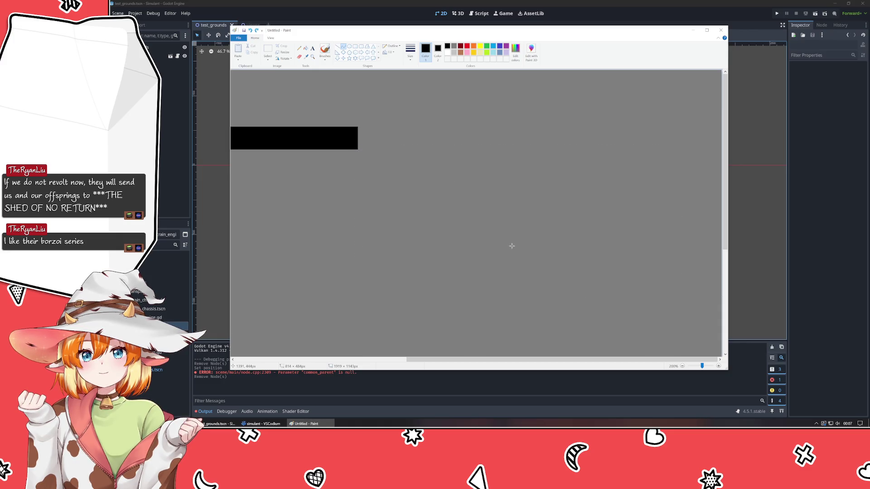
{"action": "scroll", "coordinate": [511, 246], "scroll_direction": "down", "scroll_amount": 4}
{"action": "scroll", "coordinate": [442, 163], "scroll_direction": "up", "scroll_amount": 6}
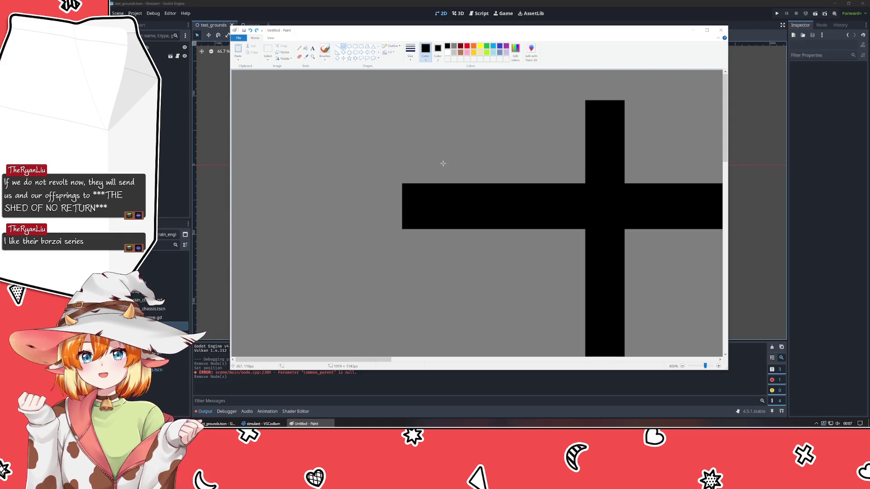
{"action": "scroll", "coordinate": [442, 163], "scroll_direction": "down", "scroll_amount": 2}
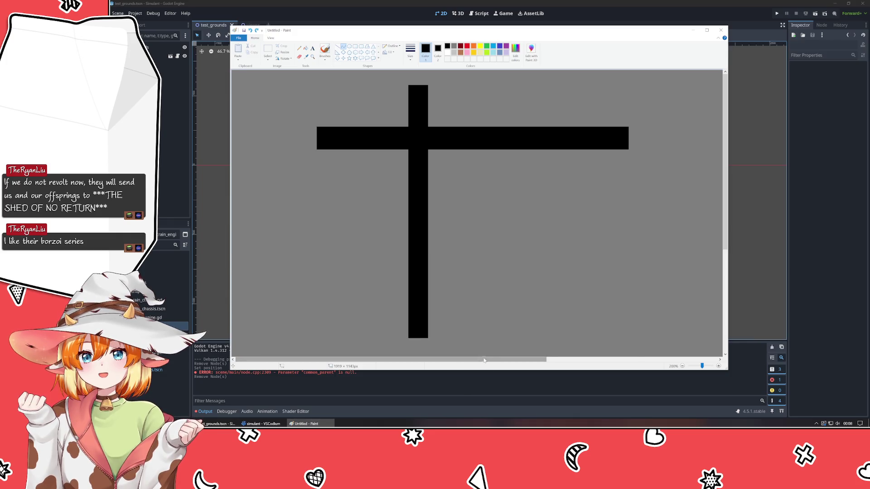
{"action": "left_click_drag", "start_coordinate": [486, 360], "coordinate": [669, 360]}
{"action": "key", "text": "ctrl+z"}
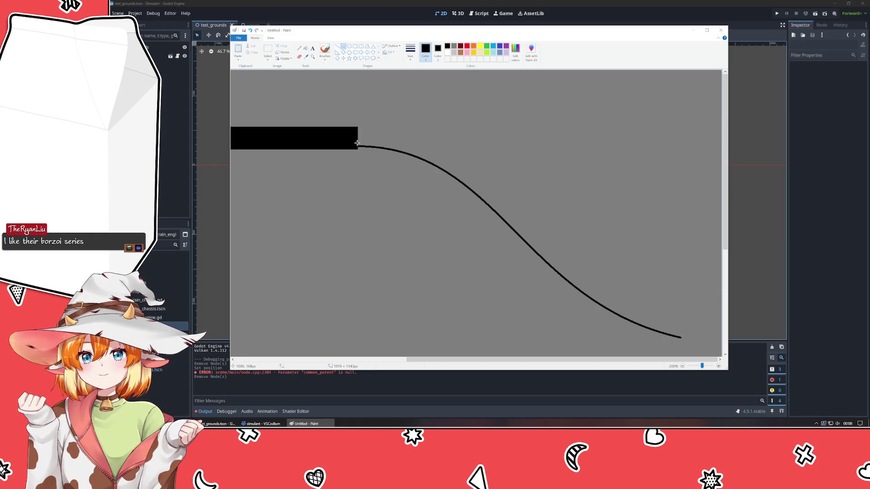
- Undo a stray straight line and try selecting the curve's region
{"action": "left_click_drag", "start_coordinate": [358, 142], "coordinate": [536, 281]}
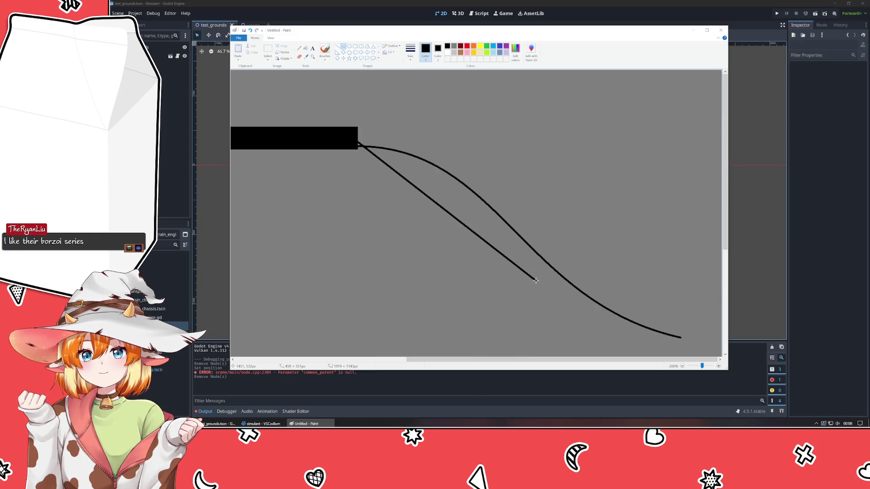
{"action": "key", "text": "ctrl+z"}
{"action": "left_click", "coordinate": [268, 50]}
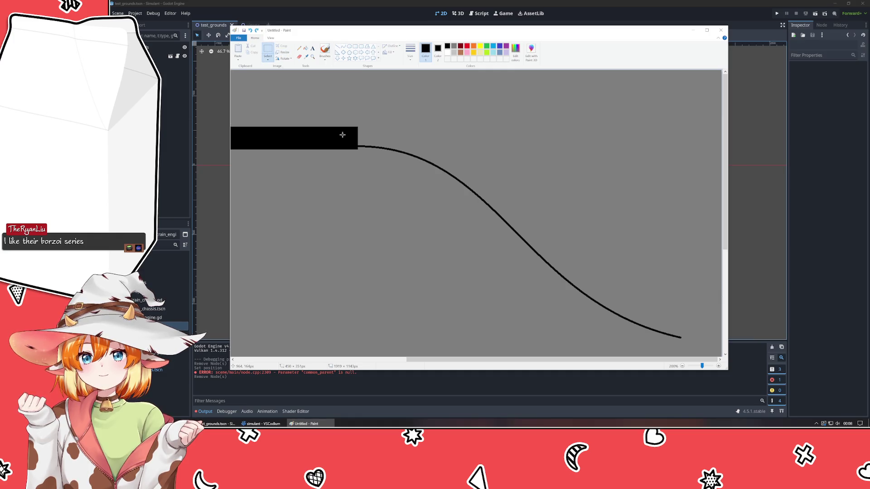
{"action": "left_click_drag", "start_coordinate": [358, 140], "coordinate": [588, 313]}
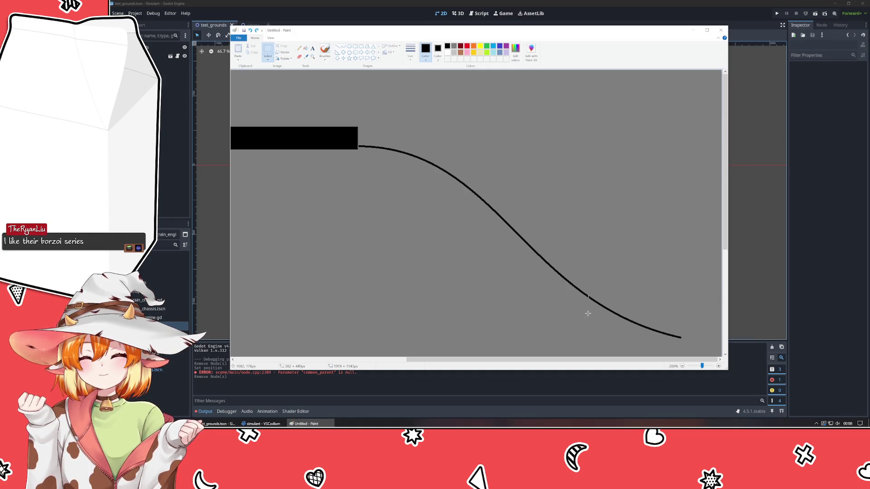
{"action": "left_click_drag", "start_coordinate": [693, 349], "coordinate": [695, 350]}
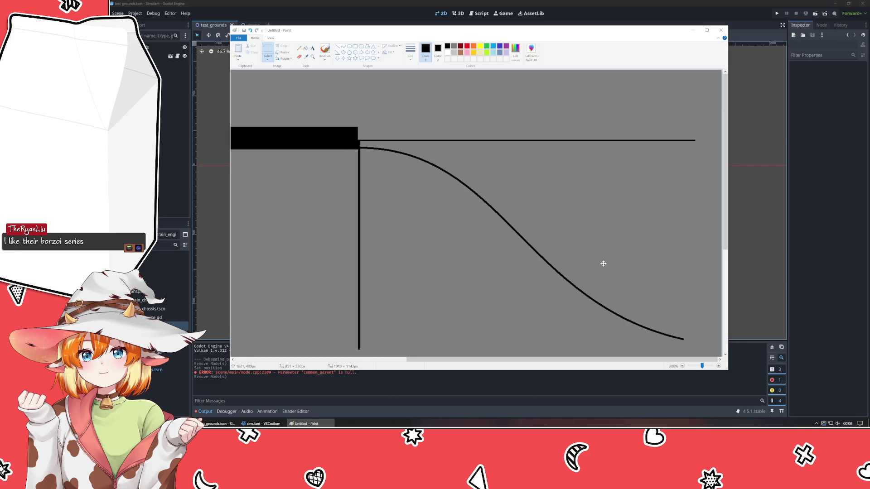
{"action": "key", "text": "Escape"}
- Set Color 2 to grey and shift the selected curve slightly lower
{"action": "left_click", "coordinate": [438, 50]}
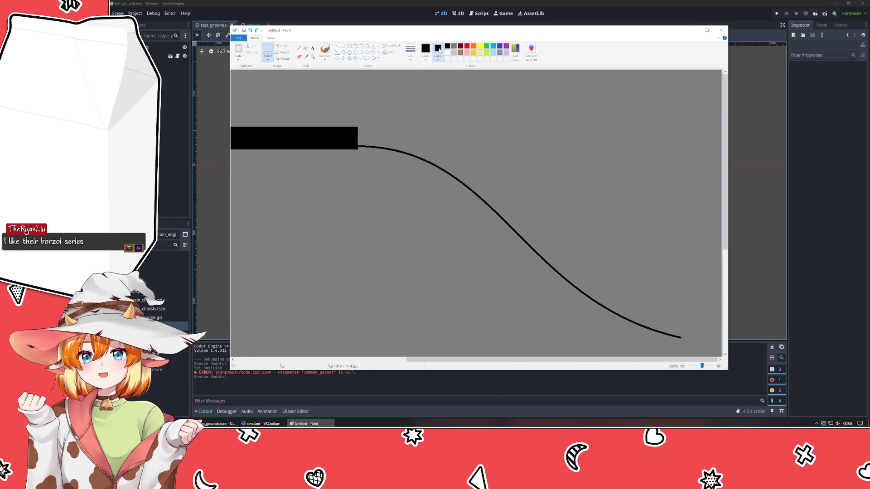
{"action": "left_click", "coordinate": [454, 46]}
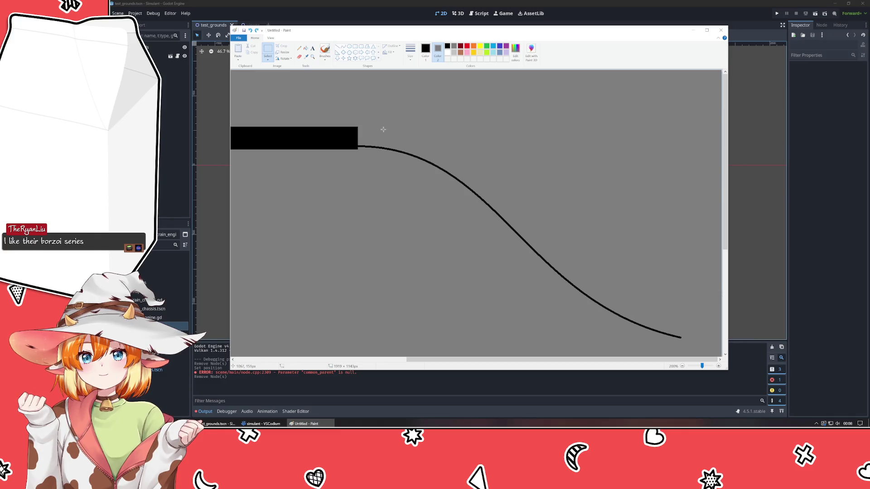
{"action": "left_click_drag", "start_coordinate": [358, 138], "coordinate": [606, 300]}
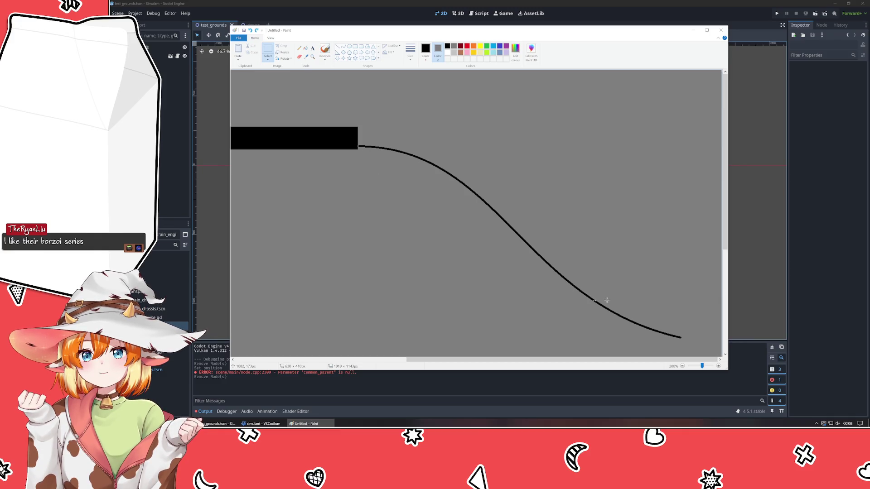
{"action": "mouse_move", "coordinate": [611, 231]}
{"action": "left_mouse_down"}
{"action": "mouse_move", "coordinate": [594, 240]}
{"action": "mouse_move", "coordinate": [583, 231]}
{"action": "left_mouse_up"}
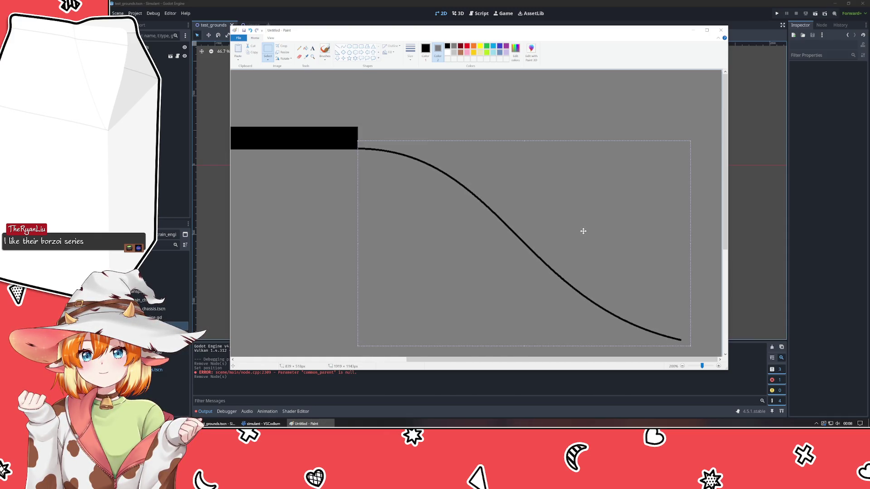
{"action": "scroll", "coordinate": [456, 177], "scroll_direction": "down", "scroll_amount": 4}
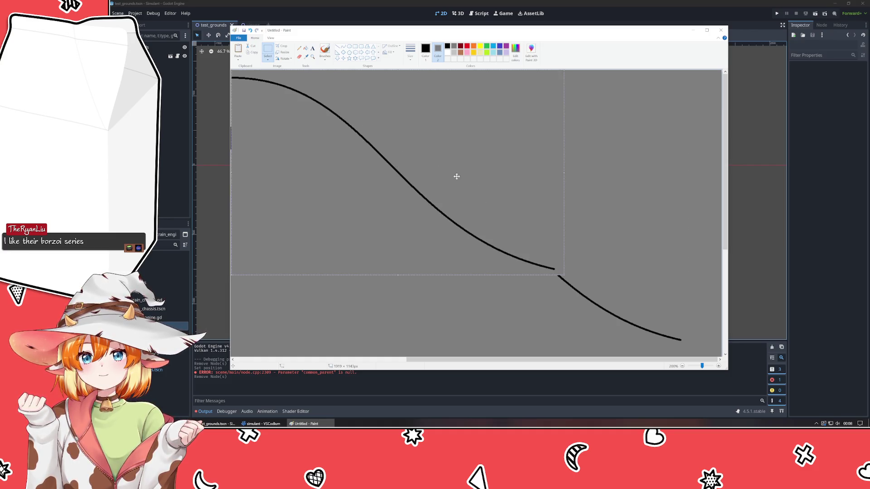
{"action": "scroll", "coordinate": [396, 155], "scroll_direction": "up", "scroll_amount": 2}
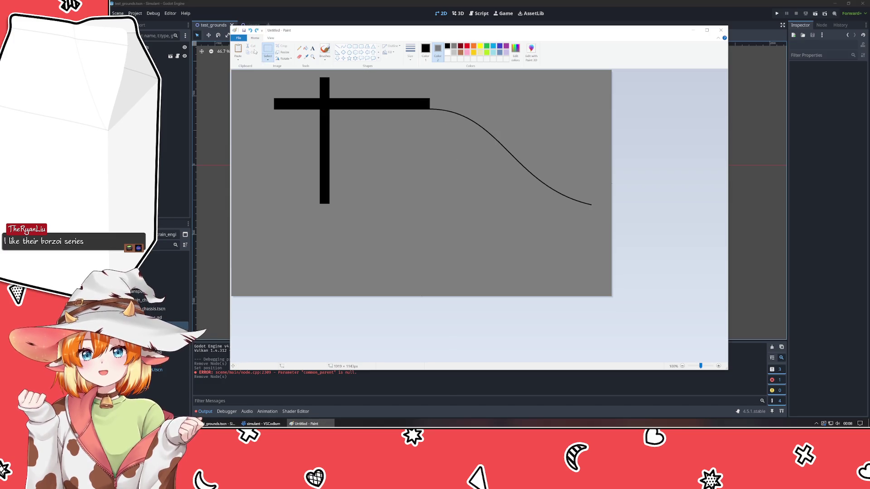
- Select the whole image with Select all
{"action": "left_click", "coordinate": [268, 59]}
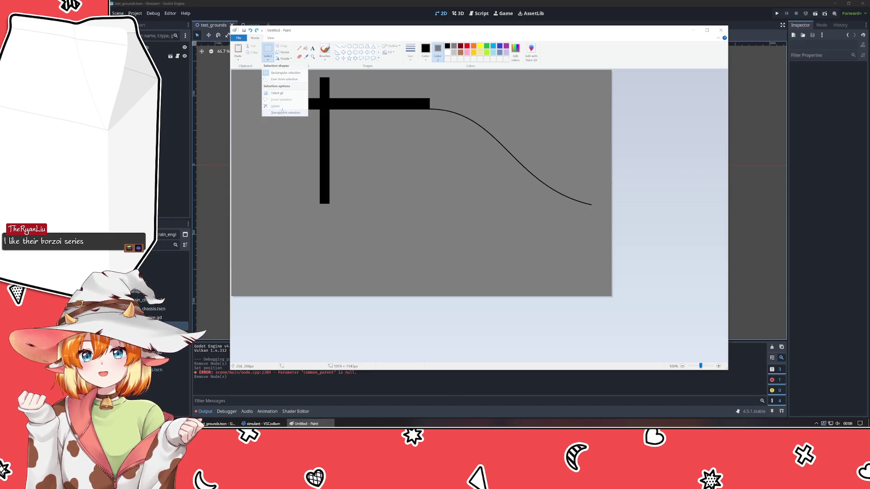
{"action": "left_click", "coordinate": [282, 93]}
{"action": "scroll", "coordinate": [480, 93], "scroll_direction": "up", "scroll_amount": 2}
{"action": "scroll", "coordinate": [478, 98], "scroll_direction": "down", "scroll_amount": 1}
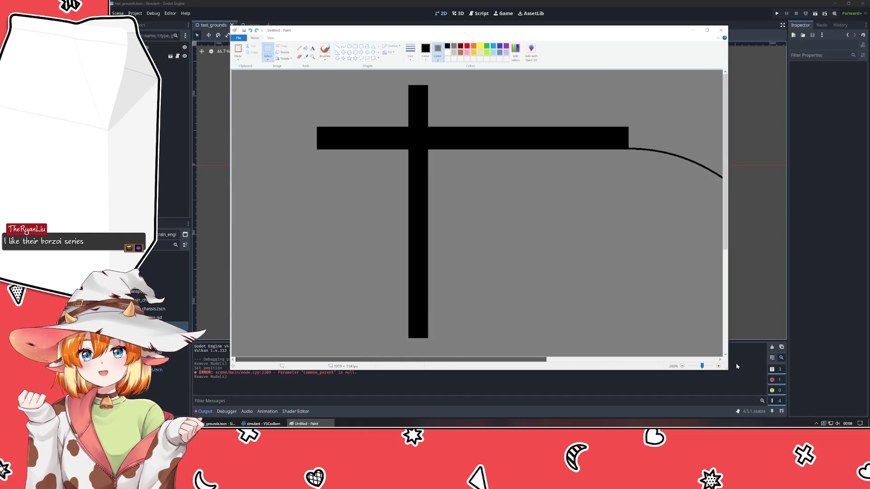
{"action": "left_click_drag", "start_coordinate": [453, 359], "coordinate": [624, 360]}
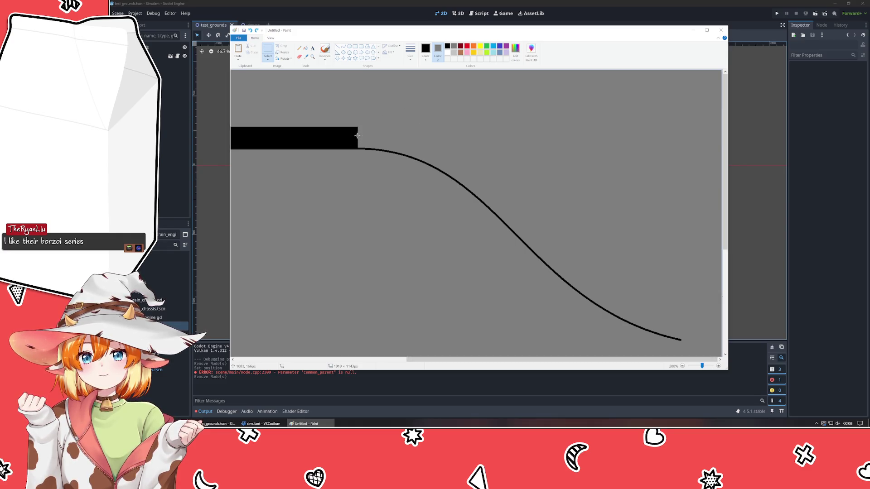
- Stretch the selected curve wider to the right and fix it in place
{"action": "mouse_move", "coordinate": [358, 135]}
{"action": "left_mouse_down"}
{"action": "mouse_move", "coordinate": [676, 313]}
{"action": "mouse_move", "coordinate": [362, 163]}
{"action": "mouse_move", "coordinate": [610, 210]}
{"action": "mouse_move", "coordinate": [487, 208]}
{"action": "left_mouse_up"}
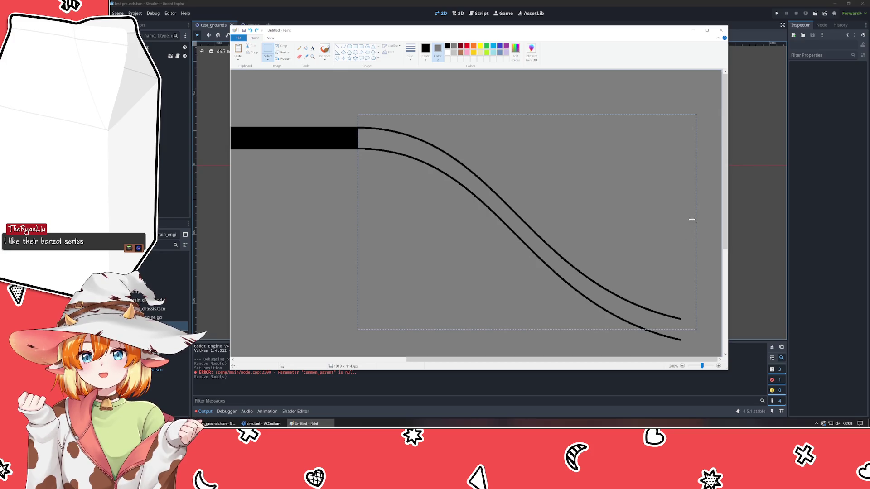
{"action": "left_click_drag", "start_coordinate": [712, 220], "coordinate": [712, 221]}
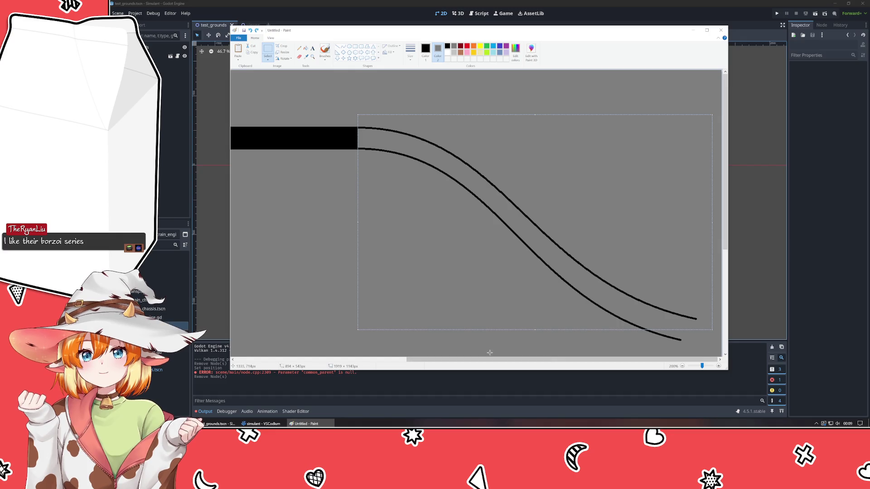
{"action": "left_click", "coordinate": [503, 345]}
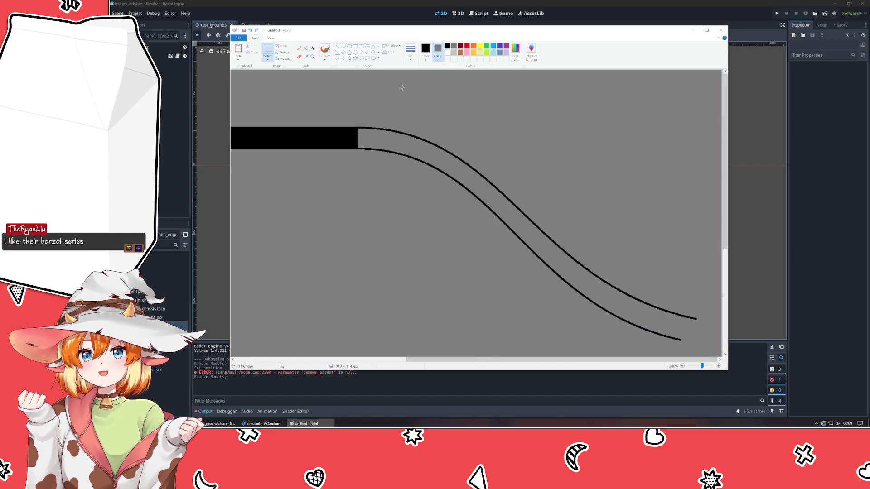
- Close the curve ends with a brush stroke and fill the band between them black
{"action": "left_click", "coordinate": [325, 51]}
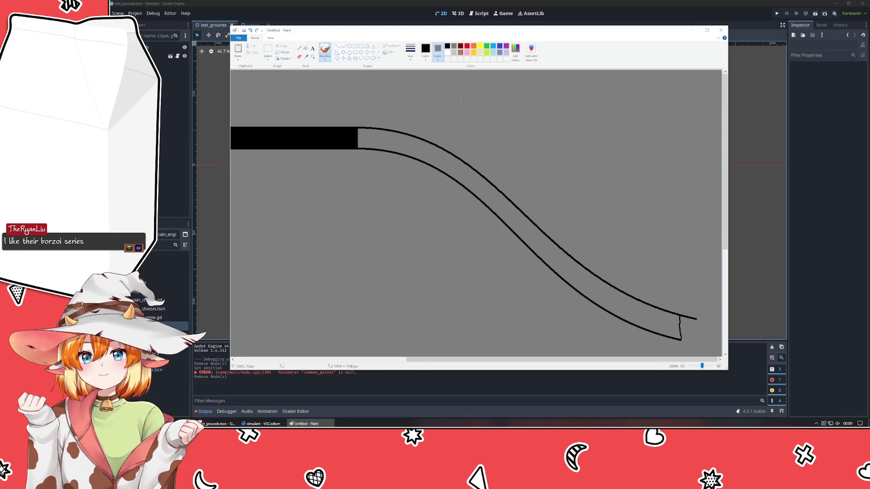
{"action": "left_click", "coordinate": [305, 48]}
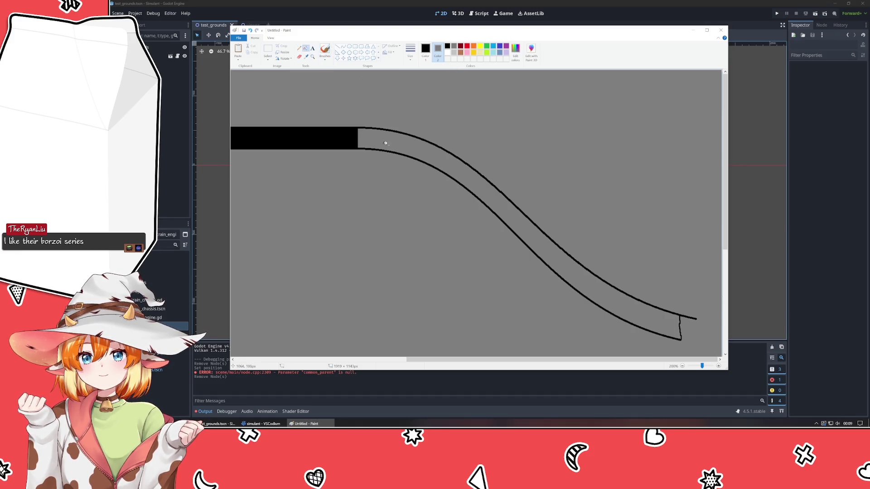
{"action": "left_click", "coordinate": [385, 140]}
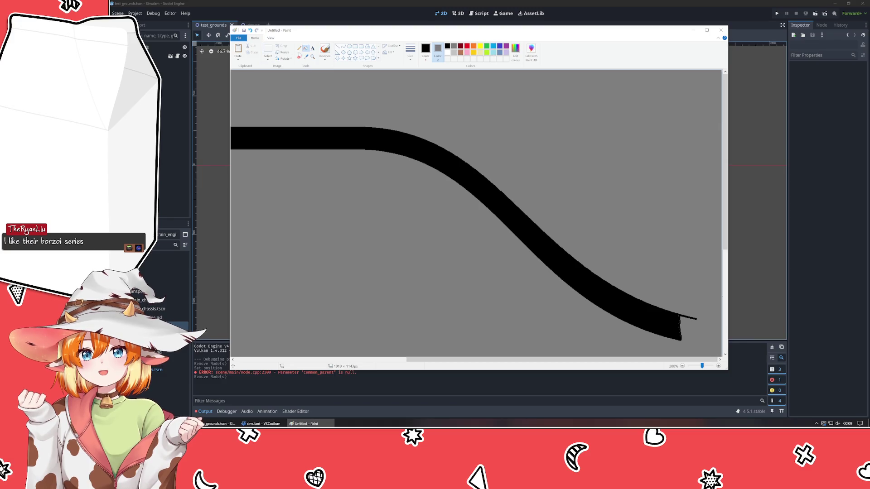
- Try a solid-filled rectangle across the lower vertical road, undoing the grey result
{"action": "scroll", "coordinate": [301, 200], "scroll_direction": "down", "scroll_amount": 4}
{"action": "scroll", "coordinate": [291, 175], "scroll_direction": "up", "scroll_amount": 4}
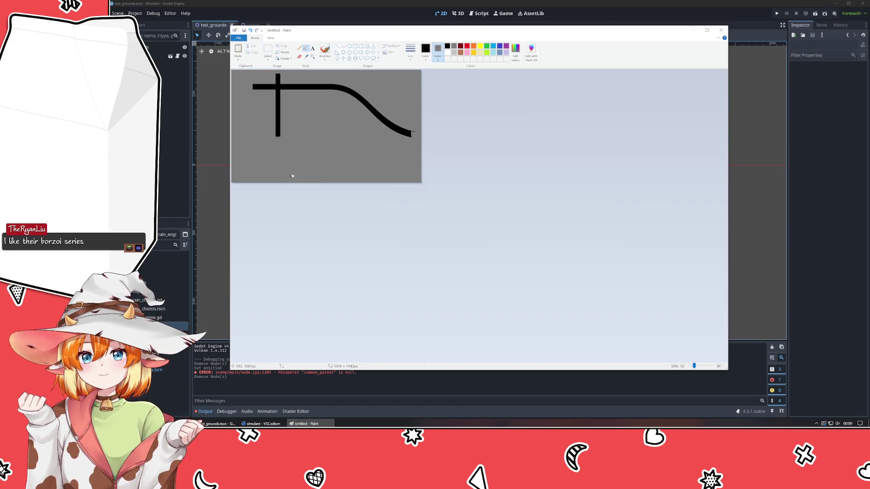
{"action": "scroll", "coordinate": [373, 176], "scroll_direction": "down", "scroll_amount": 3}
{"action": "scroll", "coordinate": [348, 180], "scroll_direction": "up", "scroll_amount": 3}
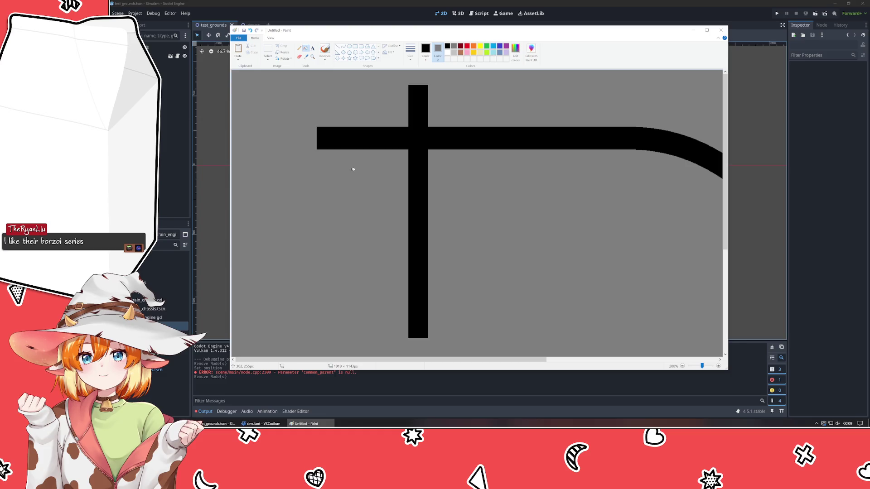
{"action": "left_click", "coordinate": [355, 47]}
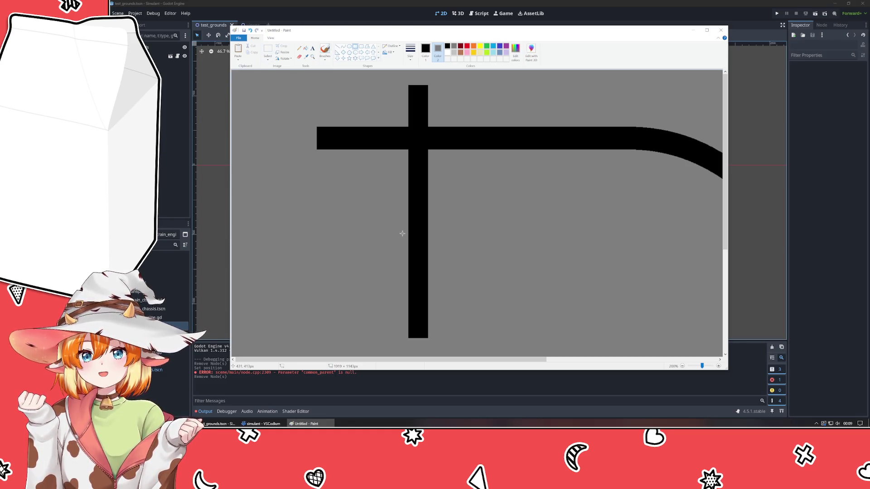
{"action": "left_click", "coordinate": [385, 52]}
{"action": "left_click", "coordinate": [385, 52]}
{"action": "left_click_drag", "start_coordinate": [396, 280], "coordinate": [606, 312]}
{"action": "key", "text": "ctrl+z"}
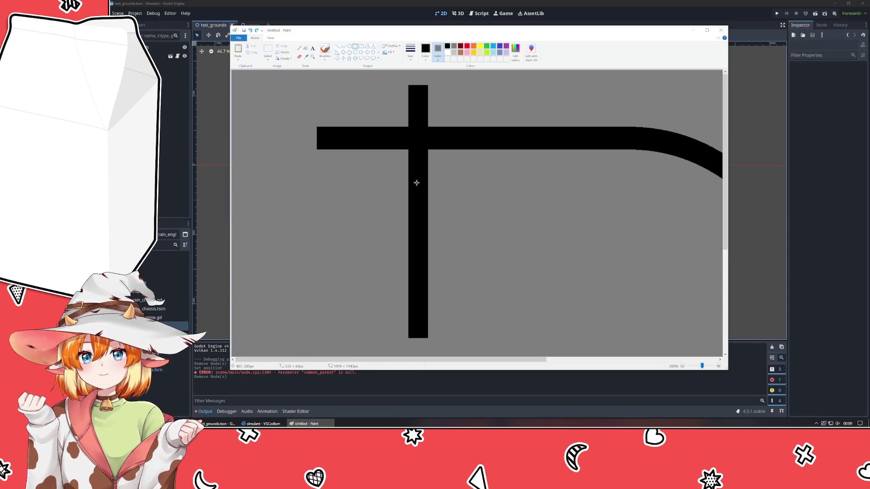
- Draw a black bar across the lower vertical road, stretched right to meet the curve
{"action": "left_click", "coordinate": [389, 46]}
{"action": "left_click", "coordinate": [394, 64]}
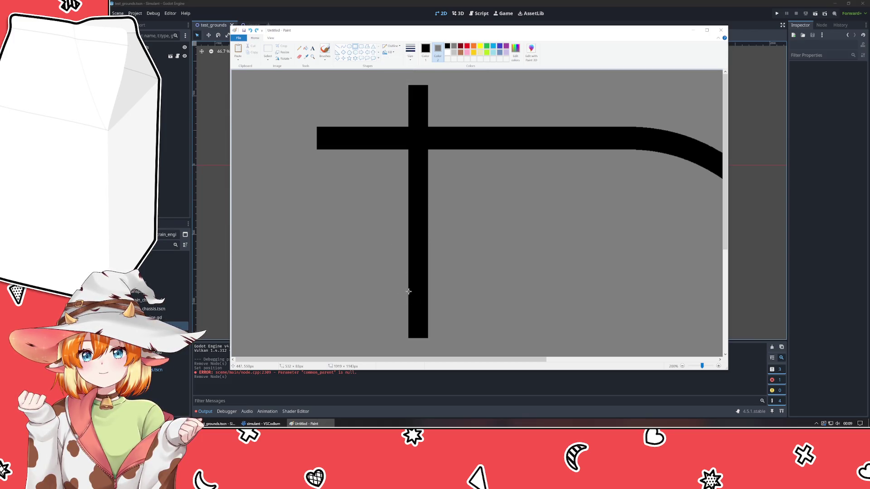
{"action": "mouse_move", "coordinate": [394, 286]}
{"action": "left_mouse_down"}
{"action": "mouse_move", "coordinate": [700, 283]}
{"action": "mouse_move", "coordinate": [713, 320]}
{"action": "mouse_move", "coordinate": [689, 308]}
{"action": "mouse_move", "coordinate": [604, 307]}
{"action": "mouse_move", "coordinate": [861, 316]}
{"action": "mouse_move", "coordinate": [863, 297]}
{"action": "mouse_move", "coordinate": [863, 310]}
{"action": "left_mouse_up"}
{"action": "left_click_drag", "start_coordinate": [538, 359], "coordinate": [709, 364]}
{"action": "left_click_drag", "start_coordinate": [594, 298], "coordinate": [610, 298]}
{"action": "left_click", "coordinate": [628, 253]}
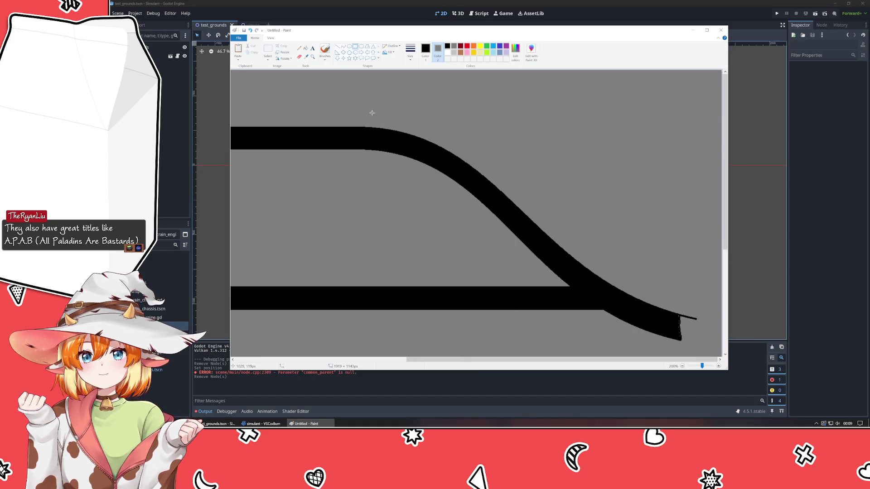
{"action": "left_click", "coordinate": [348, 46]}
{"action": "scroll", "coordinate": [467, 237], "scroll_direction": "down", "scroll_amount": 3}
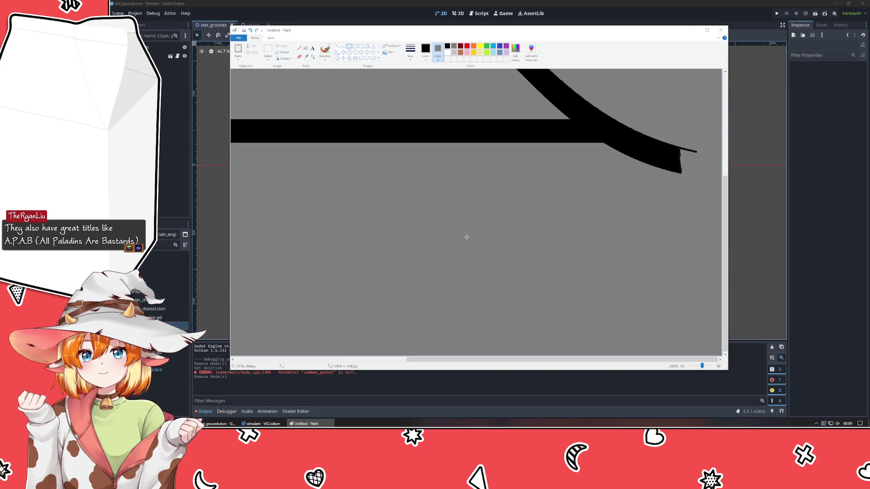
- Draw a large black circle below the junction, moved under it and slightly narrowed
{"action": "left_click_drag", "start_coordinate": [512, 360], "coordinate": [340, 359]}
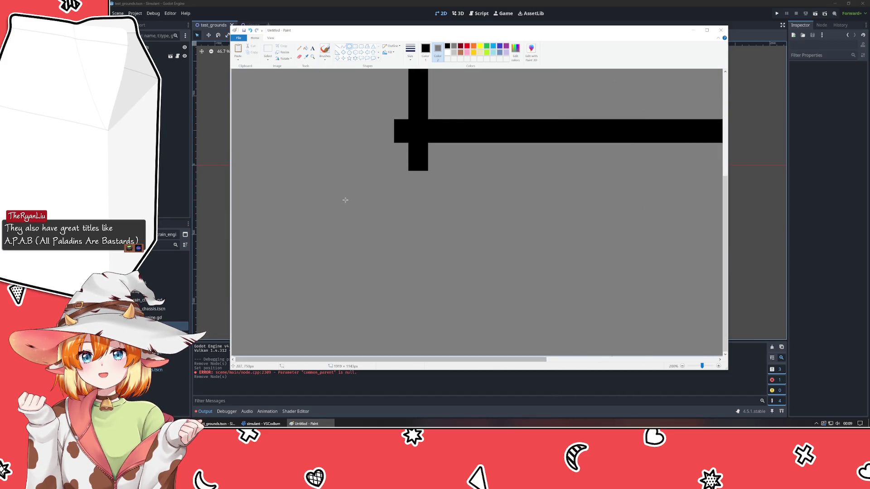
{"action": "mouse_move", "coordinate": [355, 167]}
{"action": "left_mouse_down"}
{"action": "mouse_move", "coordinate": [553, 334]}
{"action": "mouse_move", "coordinate": [552, 354]}
{"action": "left_mouse_up"}
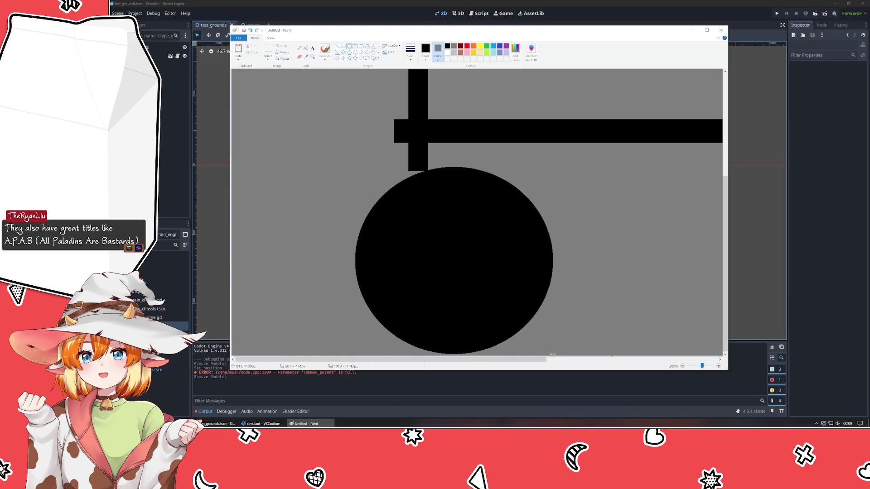
{"action": "left_click_drag", "start_coordinate": [480, 293], "coordinate": [552, 281]}
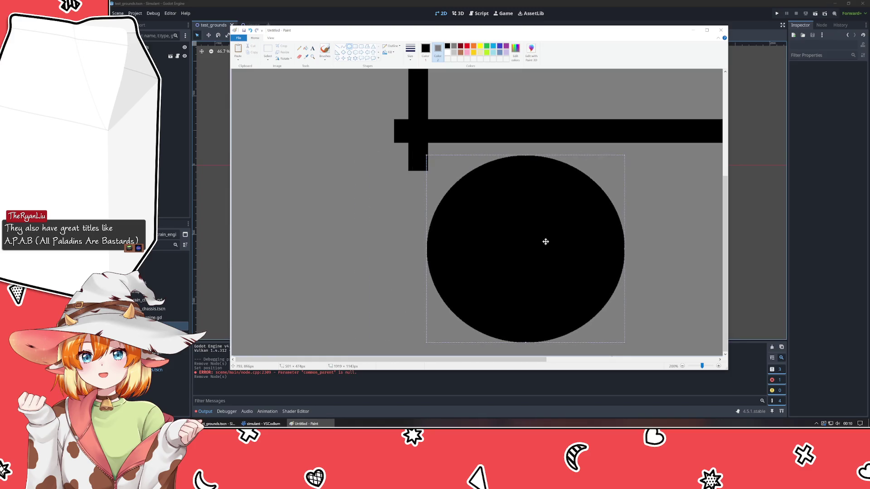
{"action": "left_click_drag", "start_coordinate": [625, 250], "coordinate": [617, 252]}
{"action": "left_click", "coordinate": [624, 245]}
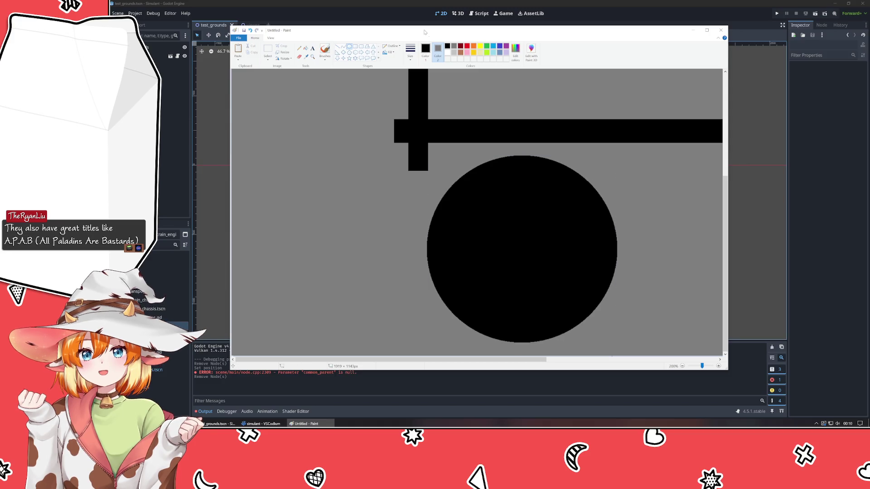
- Hollow the circle into a ring with a centred grey ellipse inside
{"action": "mouse_move", "coordinate": [480, 204]}
{"action": "left_mouse_down"}
{"action": "mouse_move", "coordinate": [557, 305]}
{"action": "mouse_move", "coordinate": [583, 298]}
{"action": "left_mouse_up"}
{"action": "mouse_move", "coordinate": [534, 252]}
{"action": "left_mouse_down"}
{"action": "mouse_move", "coordinate": [508, 250]}
{"action": "mouse_move", "coordinate": [593, 249]}
{"action": "mouse_move", "coordinate": [583, 249]}
{"action": "left_mouse_up"}
{"action": "left_click_drag", "start_coordinate": [521, 197], "coordinate": [522, 180]}
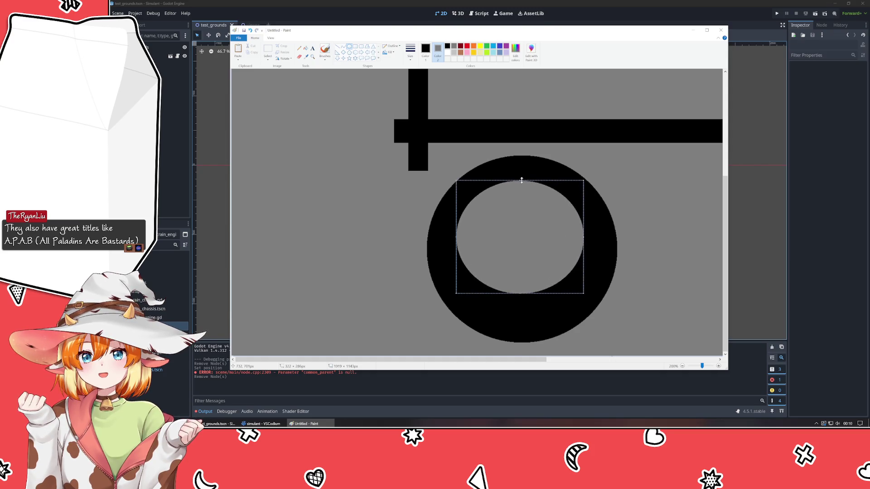
{"action": "left_click_drag", "start_coordinate": [520, 294], "coordinate": [520, 311]}
{"action": "left_click_drag", "start_coordinate": [583, 249], "coordinate": [596, 249]}
{"action": "left_click_drag", "start_coordinate": [535, 249], "coordinate": [534, 251]}
{"action": "left_click_drag", "start_coordinate": [532, 250], "coordinate": [532, 253]}
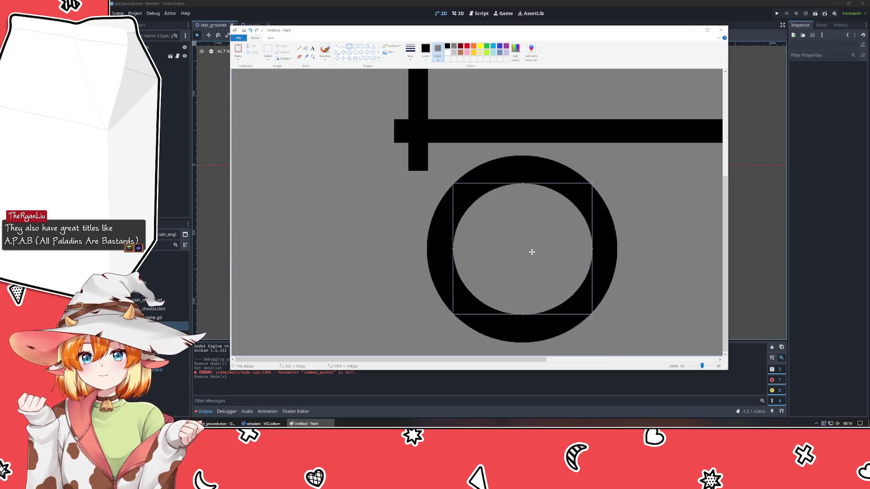
{"action": "left_click", "coordinate": [654, 231]}
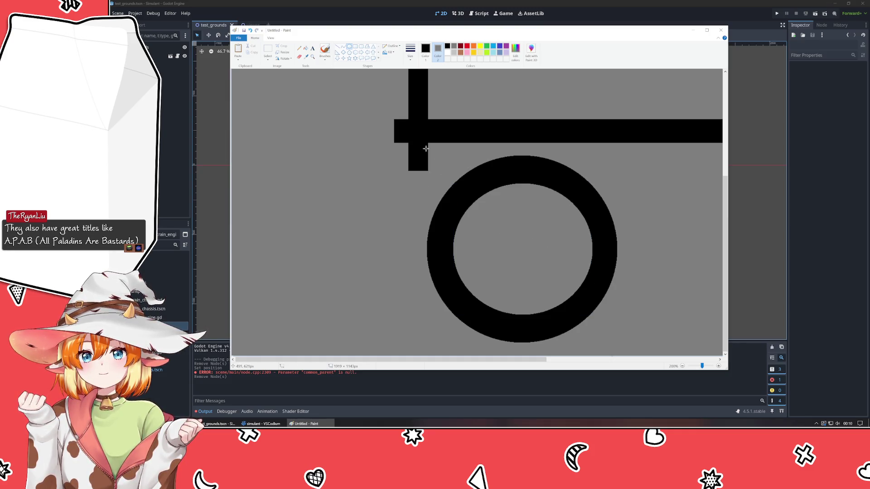
- Undo an extra grey ellipse and select the ring
{"action": "left_click_drag", "start_coordinate": [430, 147], "coordinate": [621, 322]}
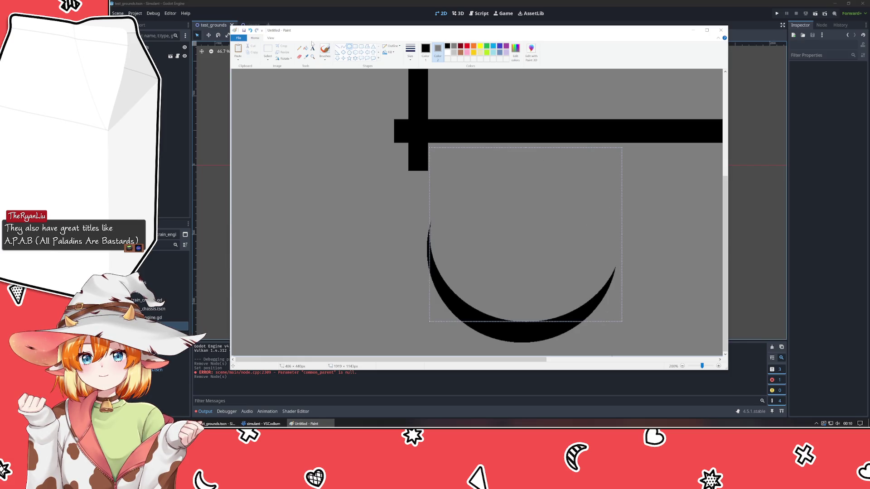
{"action": "key", "text": "ctrl+z"}
{"action": "left_click", "coordinate": [268, 49]}
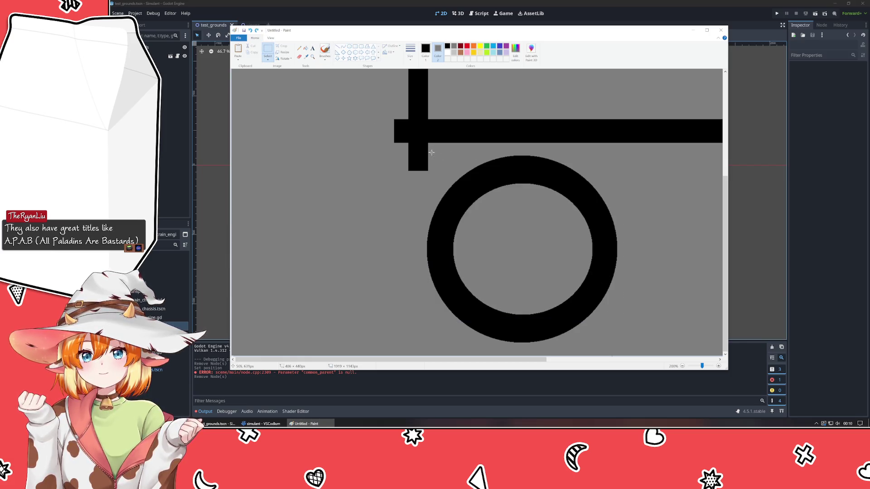
{"action": "mouse_move", "coordinate": [429, 152]}
{"action": "left_mouse_down"}
{"action": "mouse_move", "coordinate": [592, 320]}
{"action": "mouse_move", "coordinate": [652, 349]}
{"action": "mouse_move", "coordinate": [626, 346]}
{"action": "left_mouse_up"}
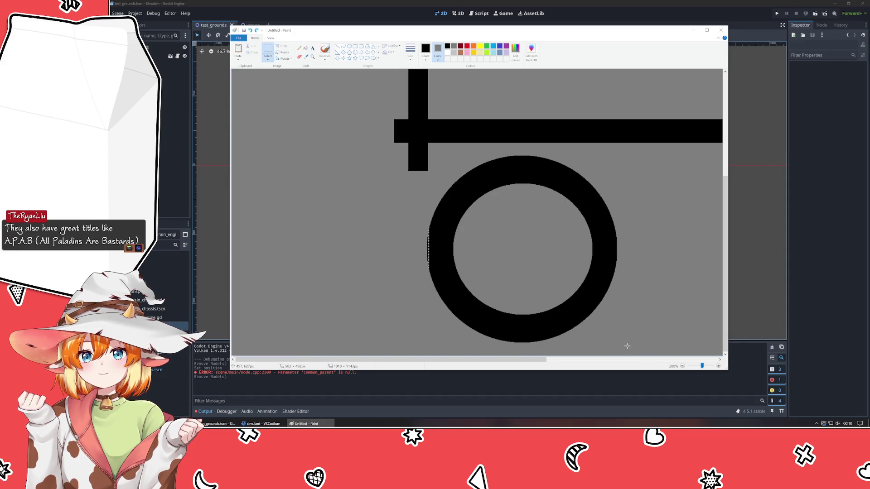
{"action": "mouse_move", "coordinate": [503, 308]}
{"action": "left_mouse_down"}
{"action": "mouse_move", "coordinate": [448, 266]}
{"action": "mouse_move", "coordinate": [330, 305]}
{"action": "left_mouse_up"}
{"action": "key", "text": "ctrl+z"}
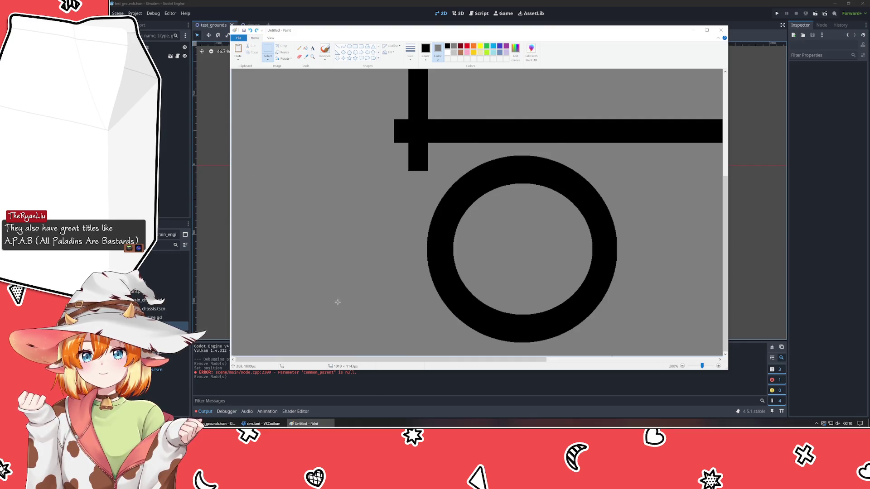
{"action": "left_click_drag", "start_coordinate": [437, 156], "coordinate": [684, 340]}
{"action": "right_click", "coordinate": [512, 283]}
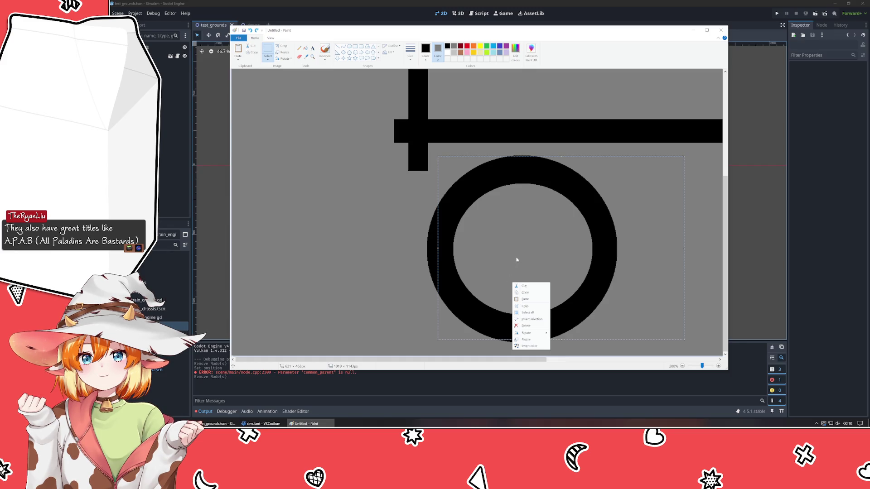
{"action": "left_click", "coordinate": [501, 258]}
{"action": "mouse_move", "coordinate": [501, 258]}
{"action": "left_mouse_down"}
{"action": "mouse_move", "coordinate": [580, 223]}
{"action": "mouse_move", "coordinate": [485, 163]}
{"action": "mouse_move", "coordinate": [368, 241]}
{"action": "mouse_move", "coordinate": [317, 200]}
{"action": "mouse_move", "coordinate": [447, 232]}
{"action": "mouse_move", "coordinate": [636, 195]}
{"action": "mouse_move", "coordinate": [485, 202]}
{"action": "left_mouse_up"}
{"action": "scroll", "coordinate": [485, 202], "scroll_direction": "down", "scroll_amount": 4, "text": "ctrl"}
{"action": "scroll", "coordinate": [339, 168], "scroll_direction": "up", "scroll_amount": 2, "text": "ctrl"}
{"action": "key", "text": "ctrl+z"}
{"action": "scroll", "coordinate": [354, 159], "scroll_direction": "up", "scroll_amount": 2, "text": "ctrl"}
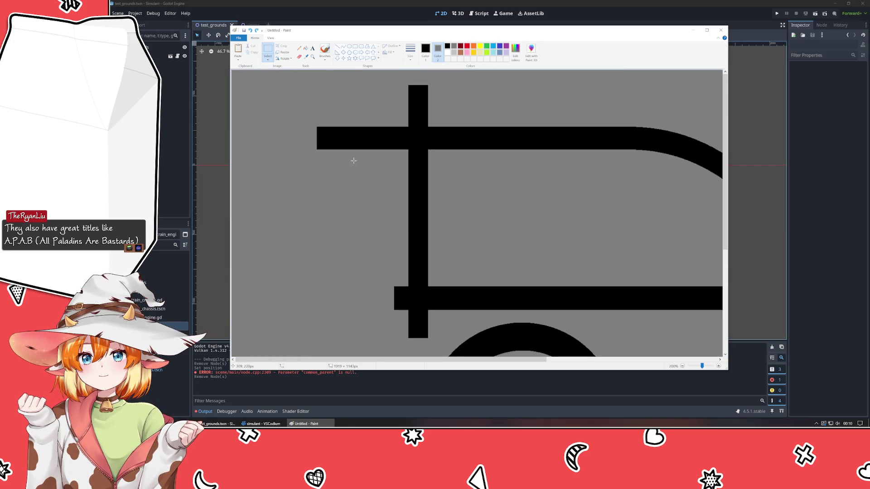
{"action": "scroll", "coordinate": [435, 233], "scroll_direction": "down", "scroll_amount": 4}
{"action": "scroll", "coordinate": [471, 233], "scroll_direction": "down", "scroll_amount": 1, "text": "ctrl"}
{"action": "scroll", "coordinate": [470, 232], "scroll_direction": "down", "scroll_amount": 1, "text": "ctrl"}
{"action": "scroll", "coordinate": [403, 227], "scroll_direction": "up", "scroll_amount": 1, "text": "ctrl"}
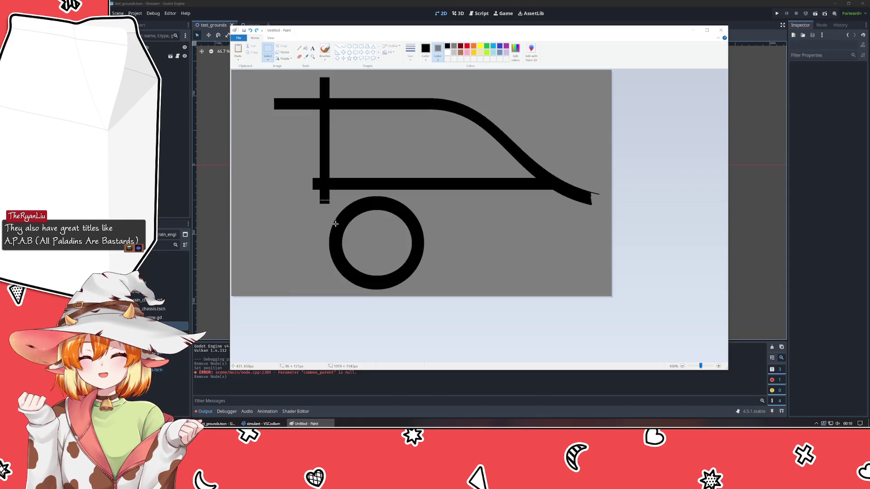
{"action": "mouse_move", "coordinate": [316, 201]}
{"action": "left_mouse_down"}
{"action": "mouse_move", "coordinate": [333, 182]}
{"action": "mouse_move", "coordinate": [407, 145]}
{"action": "mouse_move", "coordinate": [471, 181]}
{"action": "mouse_move", "coordinate": [472, 240]}
{"action": "mouse_move", "coordinate": [561, 204]}
{"action": "mouse_move", "coordinate": [539, 127]}
{"action": "mouse_move", "coordinate": [421, 131]}
{"action": "mouse_move", "coordinate": [318, 228]}
{"action": "mouse_move", "coordinate": [267, 173]}
{"action": "mouse_move", "coordinate": [279, 153]}
{"action": "left_mouse_up"}
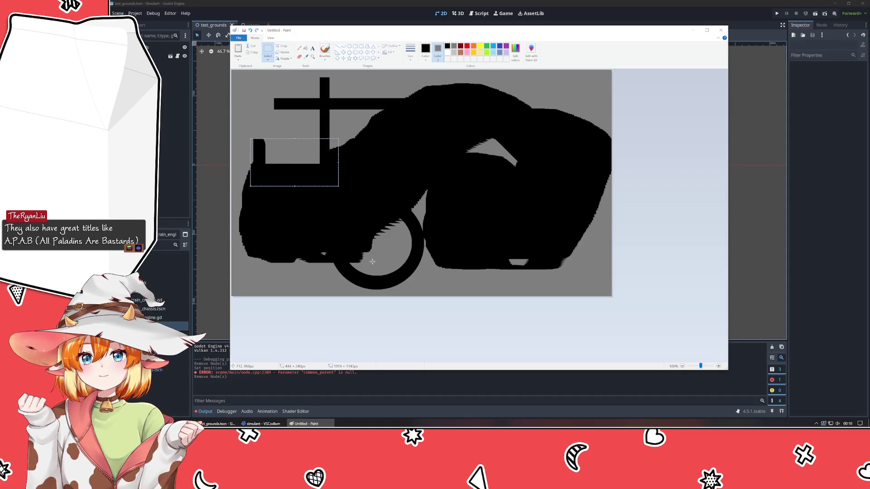
{"action": "key", "text": "ctrl+z"}
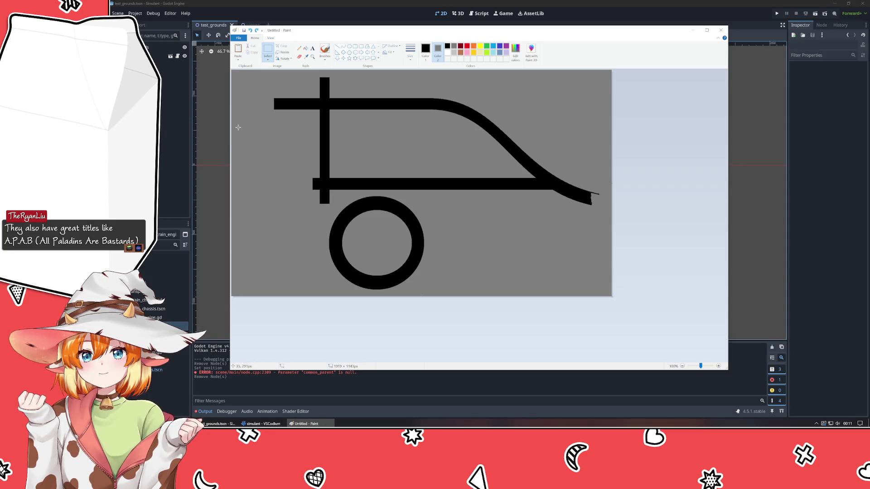
{"action": "left_click", "coordinate": [306, 48]}
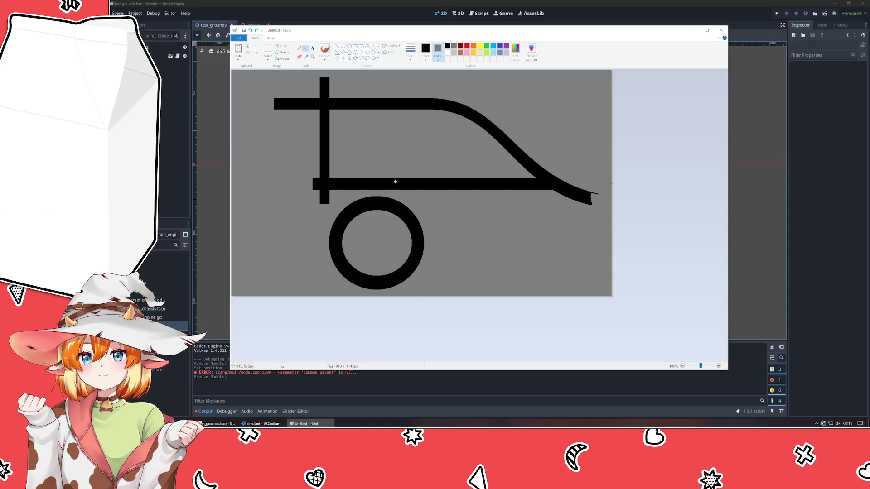
- Erase the old ring by filling it with the background grey
{"action": "right_click", "coordinate": [388, 211]}
{"action": "scroll", "coordinate": [325, 217], "scroll_direction": "up", "scroll_amount": 2}
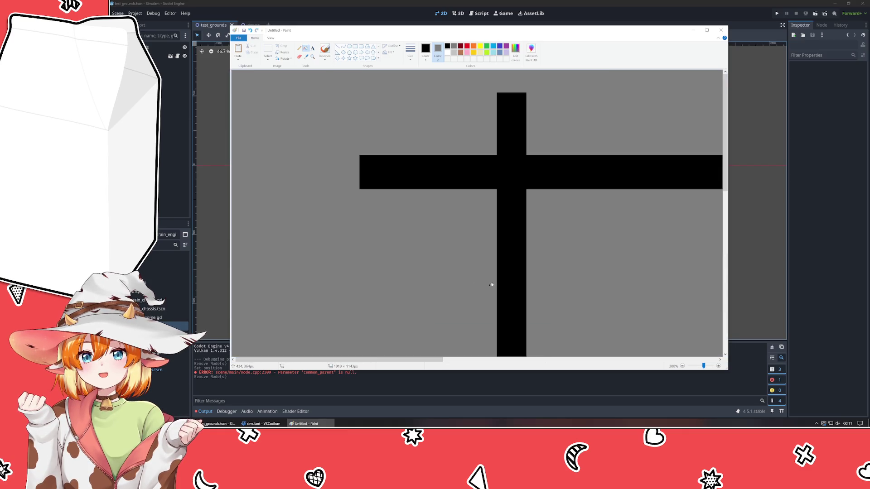
{"action": "scroll", "coordinate": [491, 285], "scroll_direction": "down", "scroll_amount": 1}
{"action": "scroll", "coordinate": [548, 312], "scroll_direction": "down", "scroll_amount": 3}
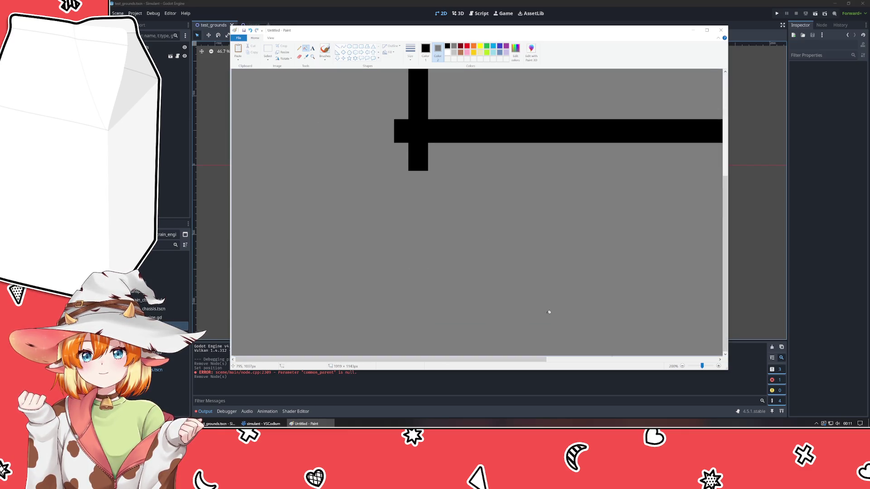
{"action": "left_click_drag", "start_coordinate": [477, 358], "coordinate": [515, 359]}
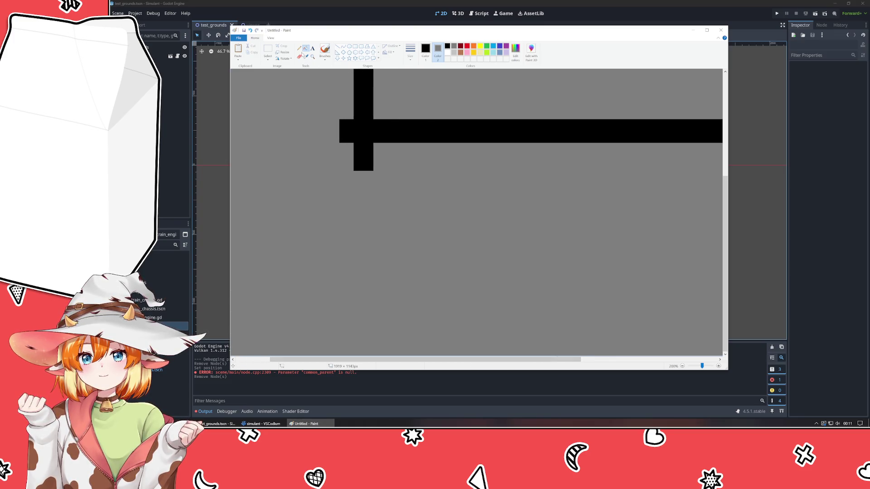
- Draw a new filled black circle below the road junction
{"action": "left_click", "coordinate": [349, 48]}
{"action": "left_click", "coordinate": [426, 47]}
{"action": "left_click_drag", "start_coordinate": [453, 194], "coordinate": [559, 299]}
{"action": "key", "text": "Escape"}
{"action": "mouse_move", "coordinate": [405, 170]}
{"action": "left_mouse_down"}
{"action": "mouse_move", "coordinate": [533, 317]}
{"action": "mouse_move", "coordinate": [571, 314]}
{"action": "mouse_move", "coordinate": [541, 304]}
{"action": "mouse_move", "coordinate": [534, 277]}
{"action": "mouse_move", "coordinate": [518, 278]}
{"action": "mouse_move", "coordinate": [538, 294]}
{"action": "left_mouse_up"}
{"action": "left_click", "coordinate": [581, 277]}
- Cut a grey ellipse into the circle to form a ring, widening it slightly on both sides
{"action": "mouse_move", "coordinate": [413, 172]}
{"action": "left_mouse_down"}
{"action": "mouse_move", "coordinate": [531, 278]}
{"action": "mouse_move", "coordinate": [507, 257]}
{"action": "mouse_move", "coordinate": [506, 267]}
{"action": "left_mouse_up"}
{"action": "mouse_move", "coordinate": [465, 218]}
{"action": "left_mouse_down"}
{"action": "mouse_move", "coordinate": [492, 240]}
{"action": "mouse_move", "coordinate": [478, 229]}
{"action": "left_mouse_up"}
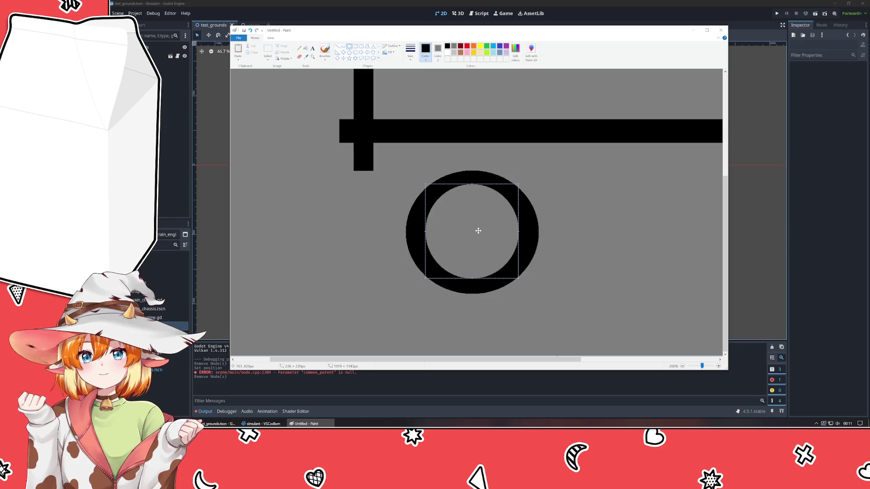
{"action": "left_click_drag", "start_coordinate": [425, 231], "coordinate": [424, 232]}
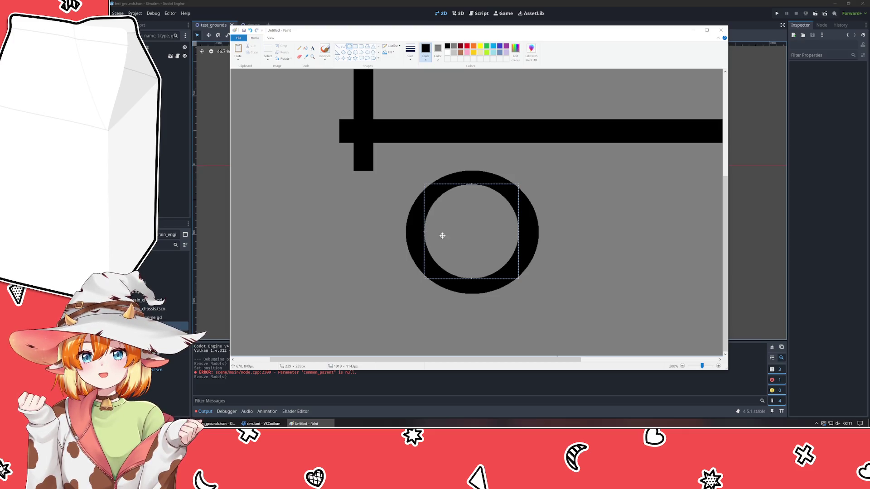
{"action": "left_click_drag", "start_coordinate": [521, 237], "coordinate": [522, 234]}
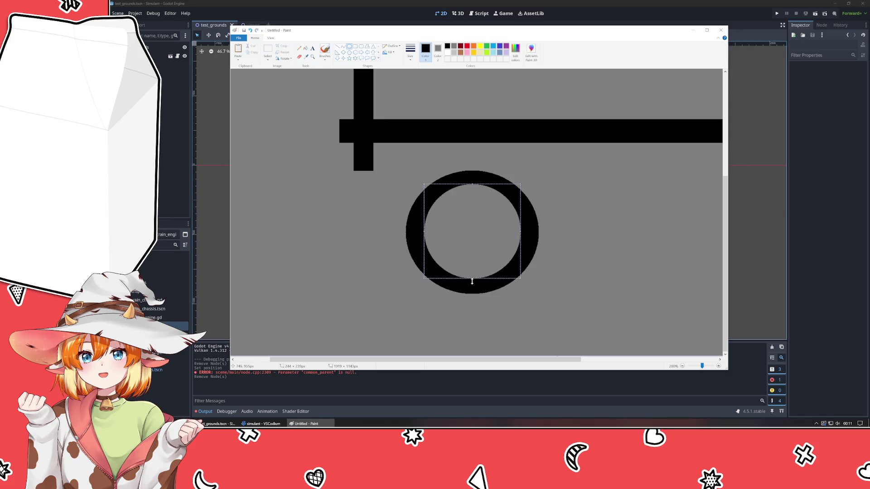
{"action": "left_click", "coordinate": [582, 268]}
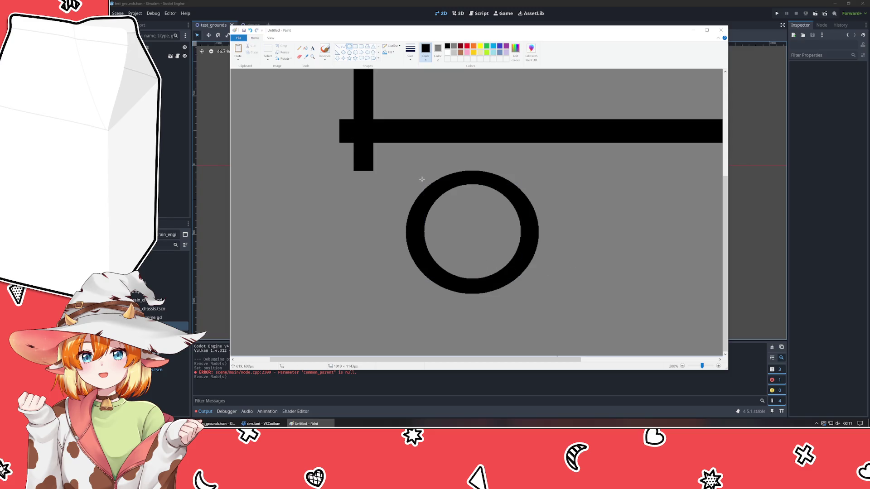
{"action": "key", "text": "ctrl+z"}
{"action": "key", "text": "ctrl+y"}
- Move the ring left so it hangs directly beneath the vertical road
{"action": "left_click", "coordinate": [266, 50]}
{"action": "left_click_drag", "start_coordinate": [396, 166], "coordinate": [575, 307]}
{"action": "mouse_move", "coordinate": [487, 238]}
{"action": "left_mouse_down"}
{"action": "mouse_move", "coordinate": [373, 240]}
{"action": "mouse_move", "coordinate": [379, 235]}
{"action": "left_mouse_up"}
{"action": "left_click", "coordinate": [516, 243]}
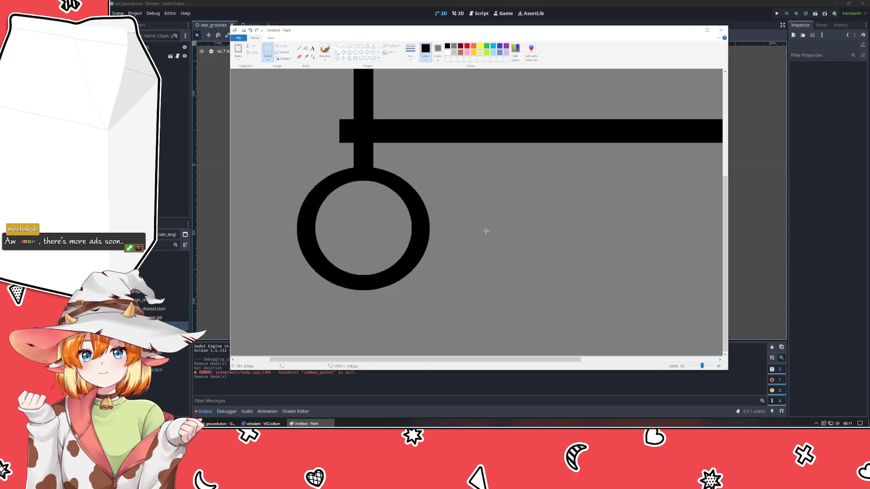
{"action": "left_click", "coordinate": [324, 51]}
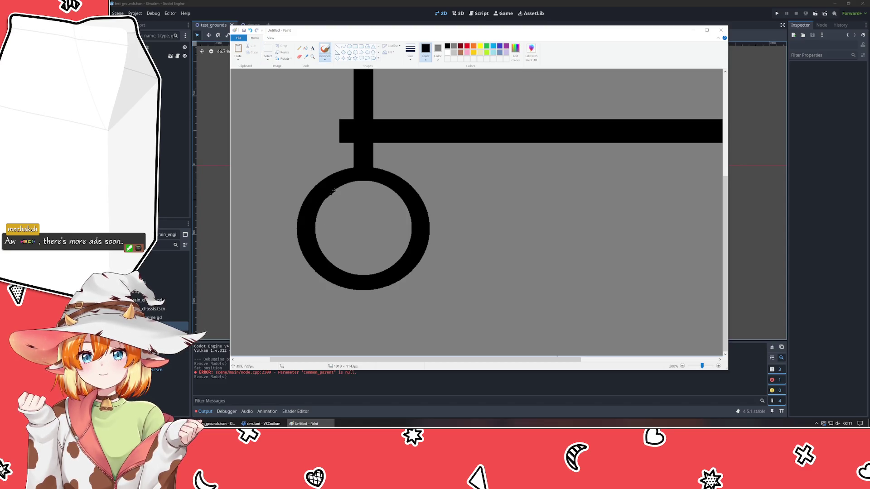
- Repaint the ring's ragged inner top edge in black with a thicker brush
{"action": "mouse_move", "coordinate": [366, 184]}
{"action": "left_mouse_down"}
{"action": "mouse_move", "coordinate": [390, 187]}
{"action": "mouse_move", "coordinate": [403, 201]}
{"action": "left_mouse_up"}
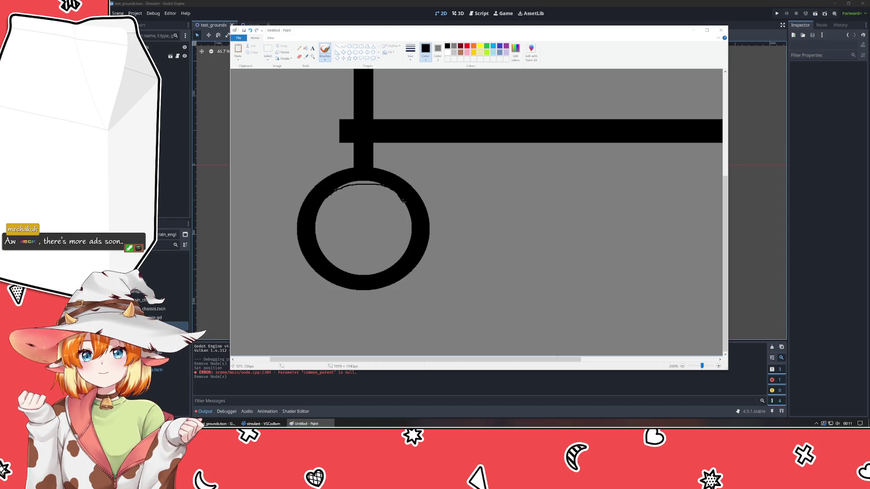
{"action": "left_click", "coordinate": [410, 51]}
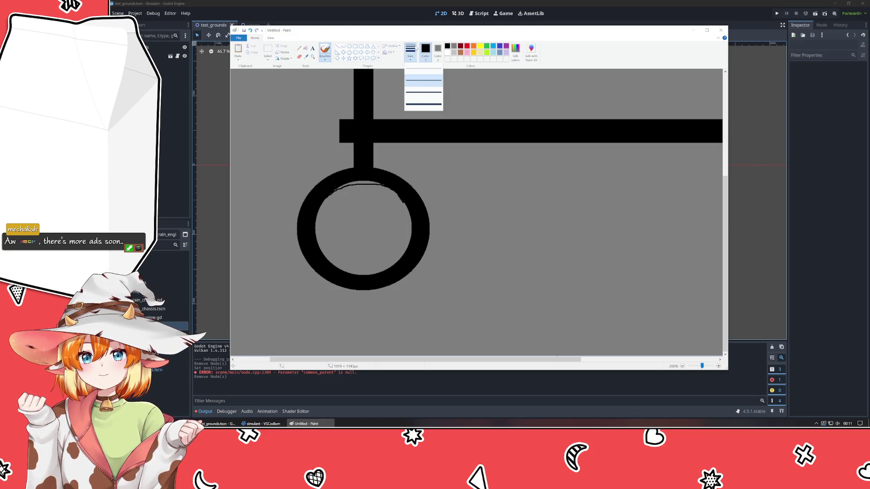
{"action": "left_click", "coordinate": [423, 105]}
{"action": "mouse_move", "coordinate": [406, 206]}
{"action": "left_mouse_down"}
{"action": "mouse_move", "coordinate": [378, 184]}
{"action": "mouse_move", "coordinate": [349, 183]}
{"action": "mouse_move", "coordinate": [326, 194]}
{"action": "mouse_move", "coordinate": [357, 181]}
{"action": "left_mouse_up"}
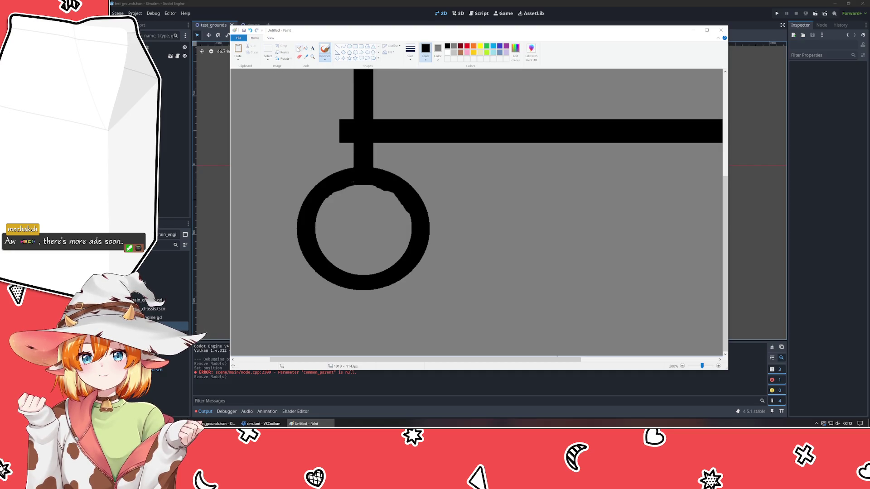
- Draw black rectangular road stubs leading right, down and left from the ring
{"action": "left_click", "coordinate": [355, 46]}
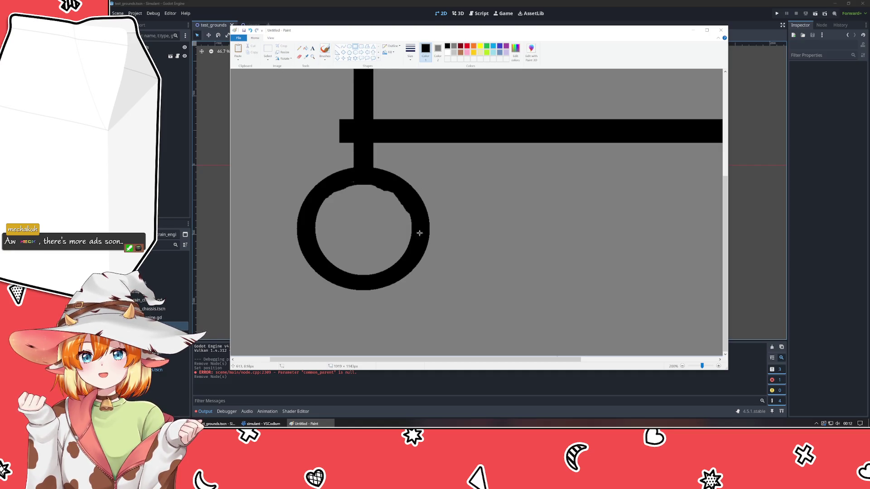
{"action": "mouse_move", "coordinate": [423, 217]}
{"action": "left_mouse_down"}
{"action": "mouse_move", "coordinate": [481, 248]}
{"action": "mouse_move", "coordinate": [536, 244]}
{"action": "mouse_move", "coordinate": [455, 243]}
{"action": "mouse_move", "coordinate": [524, 241]}
{"action": "left_mouse_up"}
{"action": "left_click", "coordinate": [384, 292]}
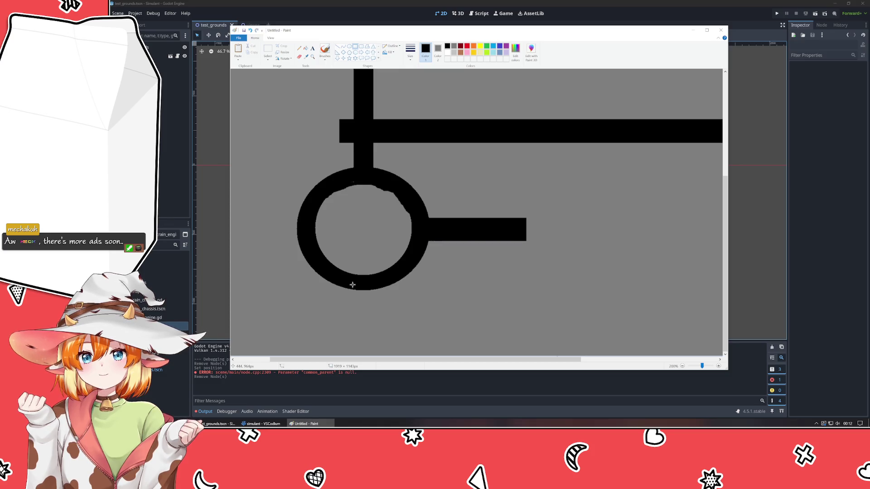
{"action": "mouse_move", "coordinate": [353, 284]}
{"action": "left_mouse_down"}
{"action": "mouse_move", "coordinate": [393, 325]}
{"action": "mouse_move", "coordinate": [373, 338]}
{"action": "left_mouse_up"}
{"action": "left_click", "coordinate": [311, 234]}
{"action": "left_click_drag", "start_coordinate": [303, 219], "coordinate": [241, 243]}
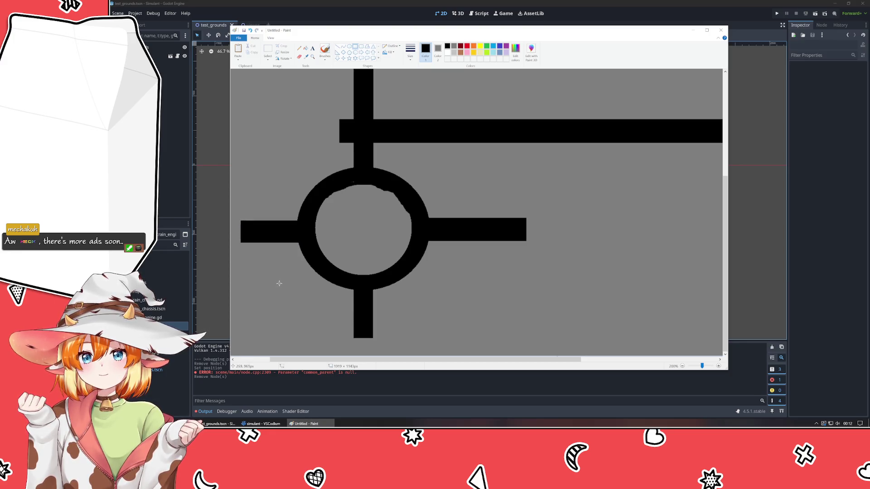
{"action": "scroll", "coordinate": [405, 144], "scroll_direction": "down", "scroll_amount": 1}
{"action": "scroll", "coordinate": [324, 130], "scroll_direction": "up", "scroll_amount": 1}
{"action": "scroll", "coordinate": [414, 155], "scroll_direction": "down", "scroll_amount": 1}
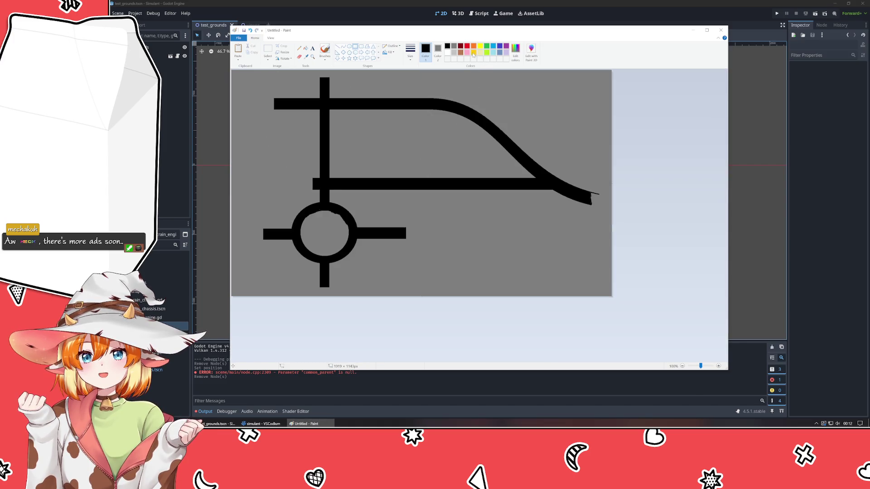
- Set up a thin yellow brush for painting dashes
{"action": "left_click", "coordinate": [337, 46]}
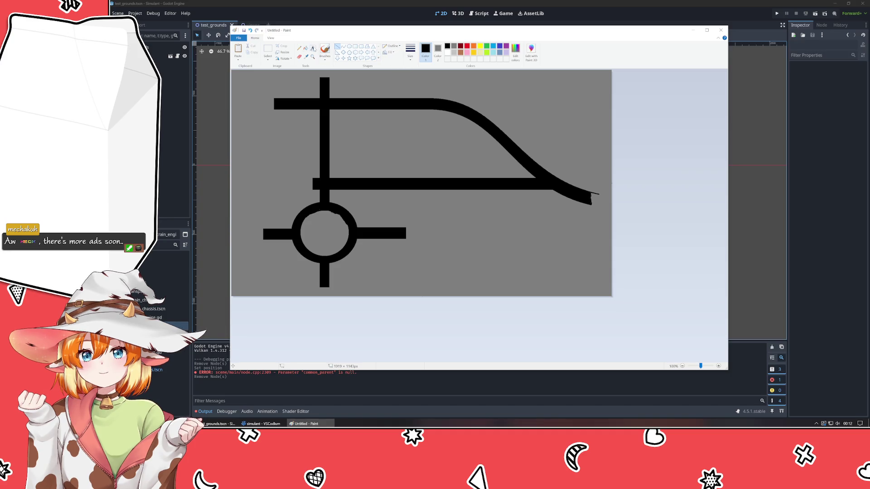
{"action": "left_click", "coordinate": [325, 50]}
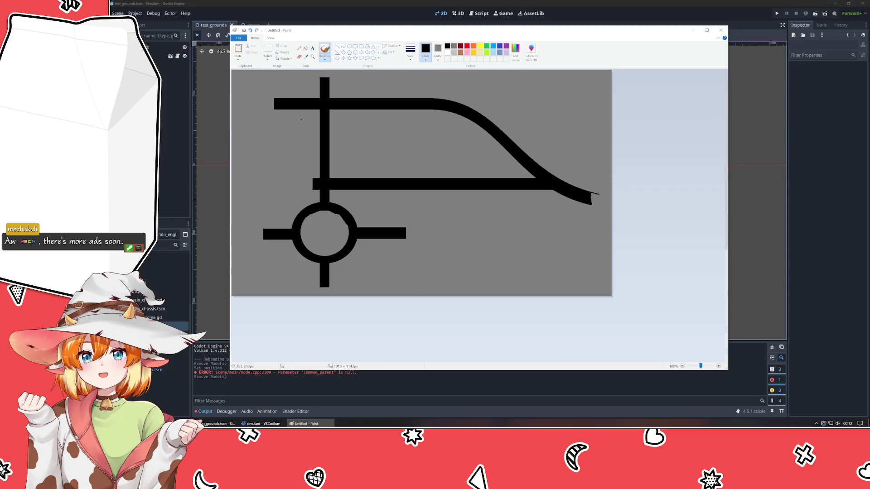
{"action": "scroll", "coordinate": [301, 119], "scroll_direction": "up", "scroll_amount": 1}
{"action": "left_click", "coordinate": [481, 48]}
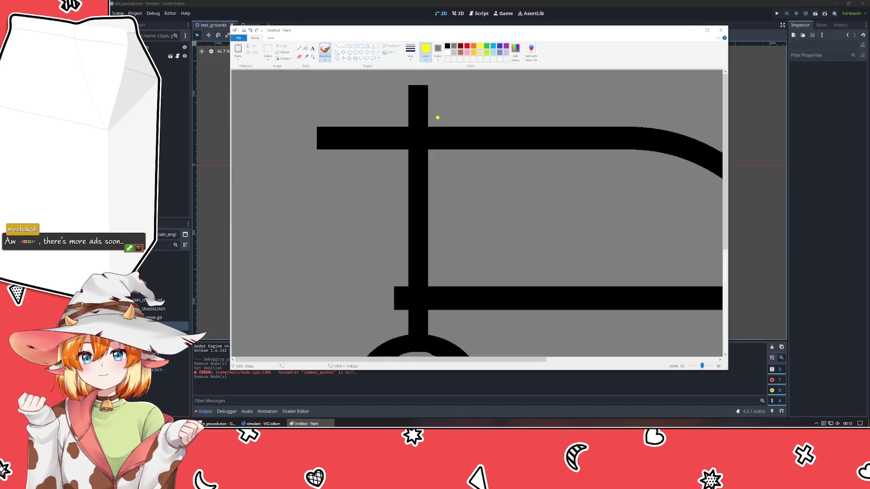
{"action": "left_click", "coordinate": [416, 53]}
{"action": "left_click", "coordinate": [420, 80]}
- Paint yellow dashes around the crossroads and along the top road
{"action": "left_click_drag", "start_coordinate": [411, 122], "coordinate": [415, 124]}
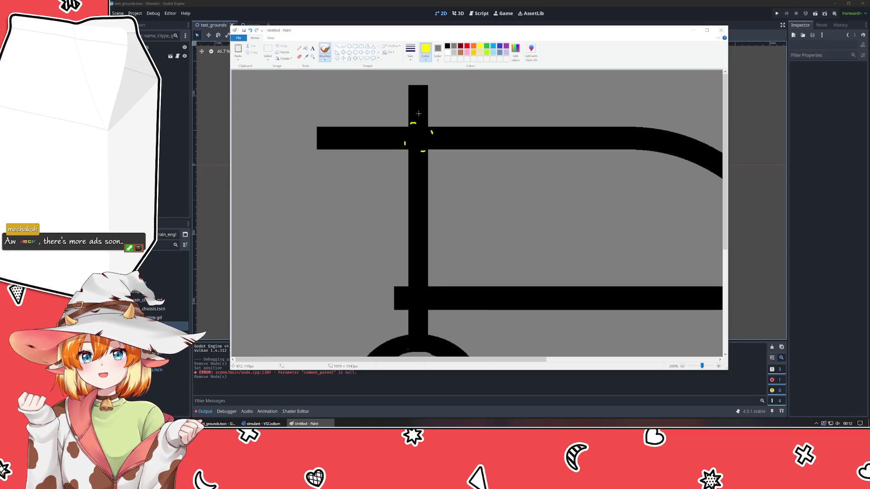
{"action": "left_click_drag", "start_coordinate": [417, 102], "coordinate": [416, 89]}
{"action": "left_click_drag", "start_coordinate": [400, 137], "coordinate": [317, 137]}
{"action": "left_click", "coordinate": [358, 138]}
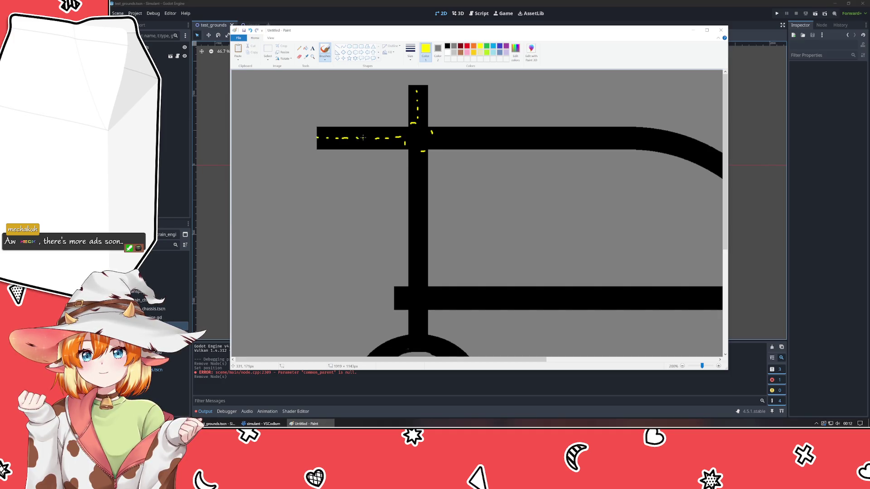
{"action": "left_click_drag", "start_coordinate": [440, 139], "coordinate": [447, 137]}
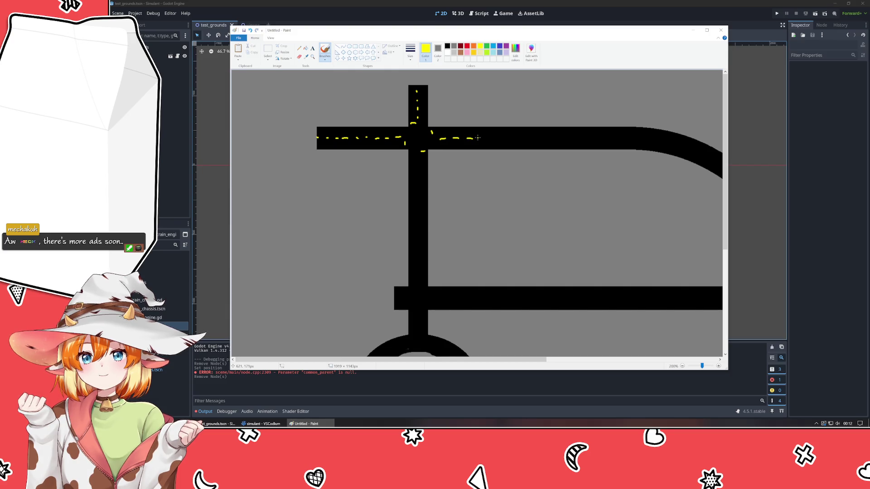
{"action": "left_click_drag", "start_coordinate": [492, 138], "coordinate": [499, 138]}
{"action": "left_click_drag", "start_coordinate": [511, 138], "coordinate": [557, 138]}
{"action": "left_click_drag", "start_coordinate": [565, 138], "coordinate": [655, 143]}
- Continue yellow dashes around the top road's curve and down the vertical road
{"action": "left_click_drag", "start_coordinate": [658, 143], "coordinate": [696, 156]}
{"action": "left_click_drag", "start_coordinate": [708, 159], "coordinate": [711, 162]}
{"action": "left_click_drag", "start_coordinate": [418, 177], "coordinate": [418, 181]}
{"action": "left_click_drag", "start_coordinate": [418, 187], "coordinate": [417, 207]}
{"action": "left_click_drag", "start_coordinate": [419, 216], "coordinate": [419, 221]}
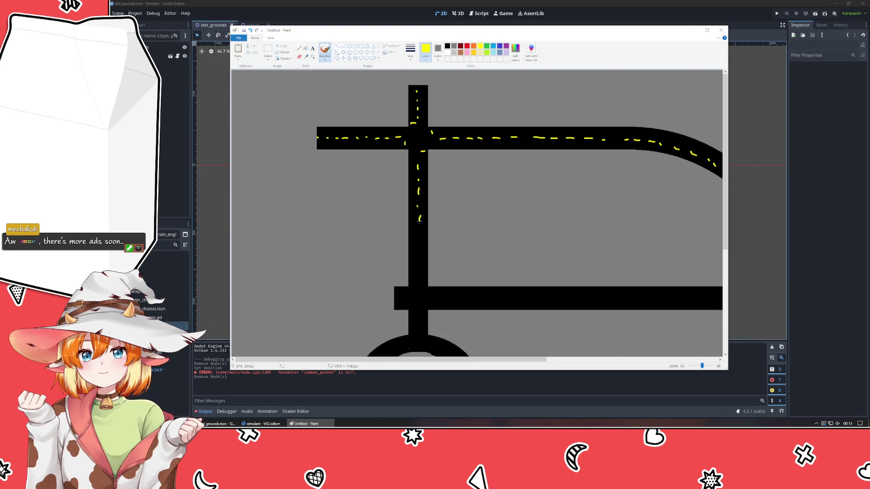
{"action": "left_click_drag", "start_coordinate": [414, 272], "coordinate": [416, 276]}
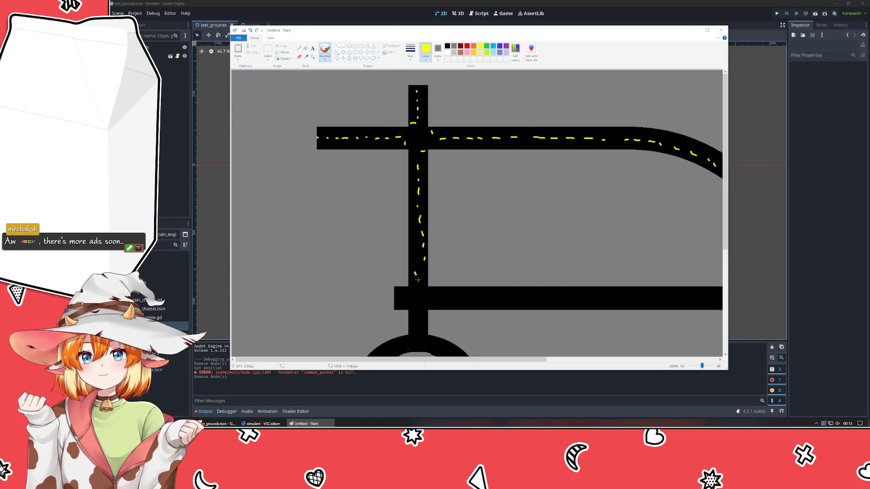
{"action": "scroll", "coordinate": [458, 314], "scroll_direction": "down", "scroll_amount": 5}
{"action": "scroll", "coordinate": [455, 266], "scroll_direction": "up", "scroll_amount": 4}
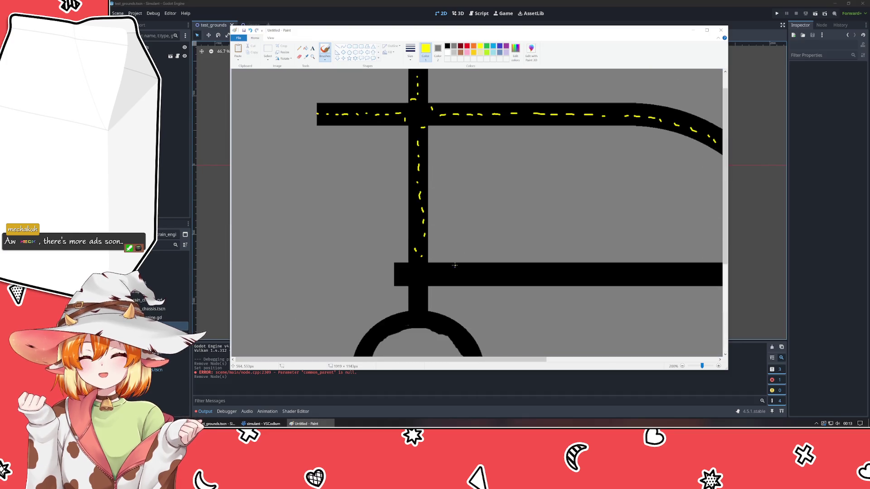
- Paint yellow dashes at the vertical road's bottom and along the lower horizontal road
{"action": "mouse_move", "coordinate": [411, 261]}
{"action": "left_mouse_down"}
{"action": "mouse_move", "coordinate": [431, 274]}
{"action": "mouse_move", "coordinate": [406, 283]}
{"action": "mouse_move", "coordinate": [418, 306]}
{"action": "left_mouse_up"}
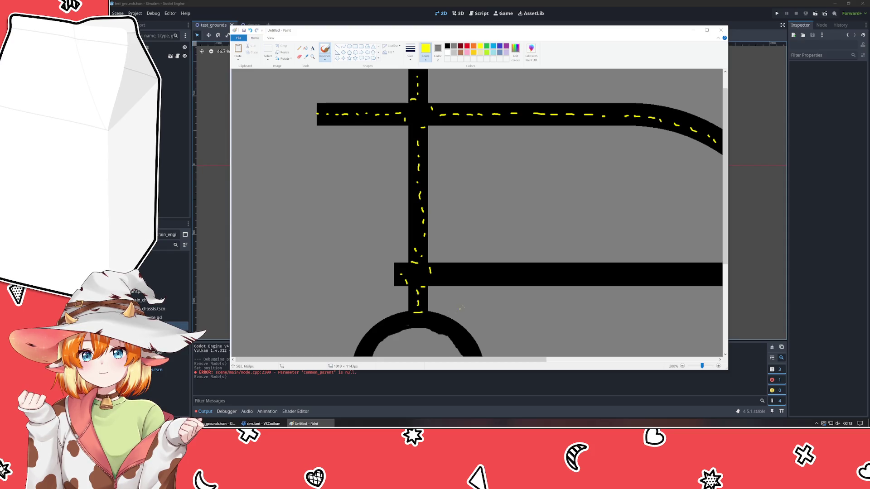
{"action": "left_click_drag", "start_coordinate": [409, 311], "coordinate": [420, 311]}
{"action": "left_click_drag", "start_coordinate": [448, 275], "coordinate": [719, 277]}
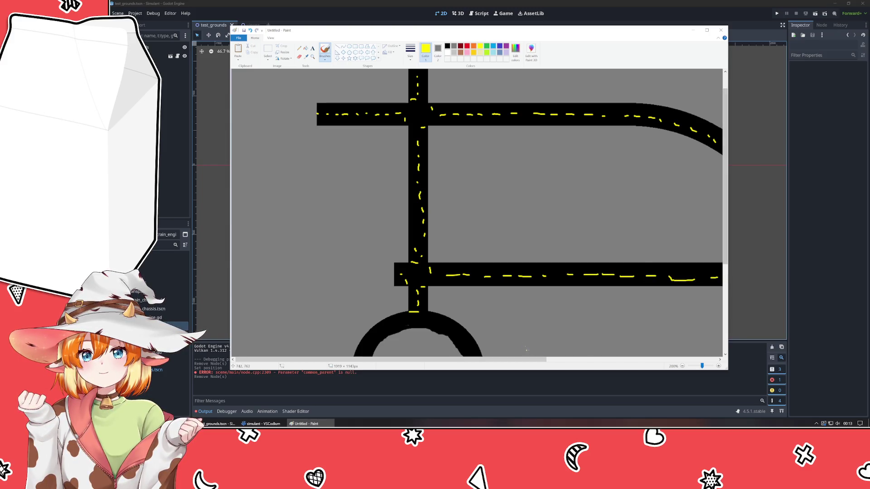
{"action": "scroll", "coordinate": [459, 274], "scroll_direction": "right", "scroll_amount": 6}
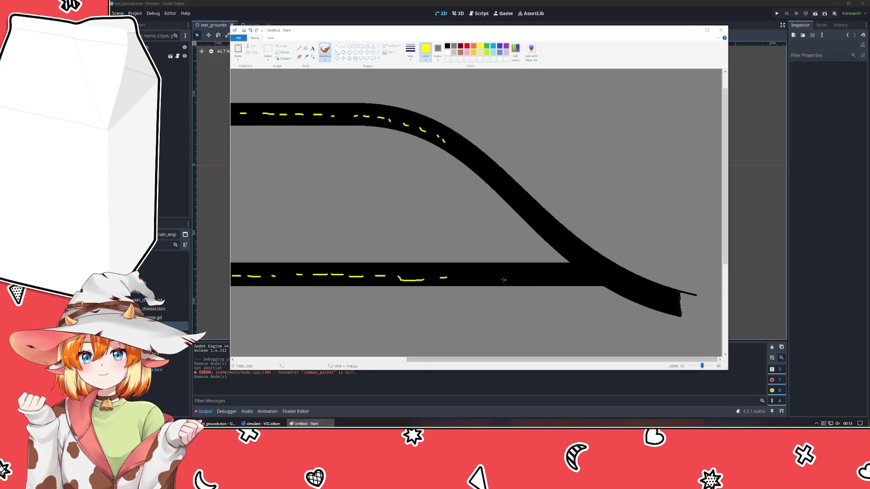
{"action": "left_click_drag", "start_coordinate": [458, 275], "coordinate": [465, 274]}
{"action": "left_click_drag", "start_coordinate": [481, 274], "coordinate": [508, 272]}
{"action": "left_click_drag", "start_coordinate": [522, 274], "coordinate": [563, 273]}
{"action": "left_click_drag", "start_coordinate": [566, 273], "coordinate": [600, 283]}
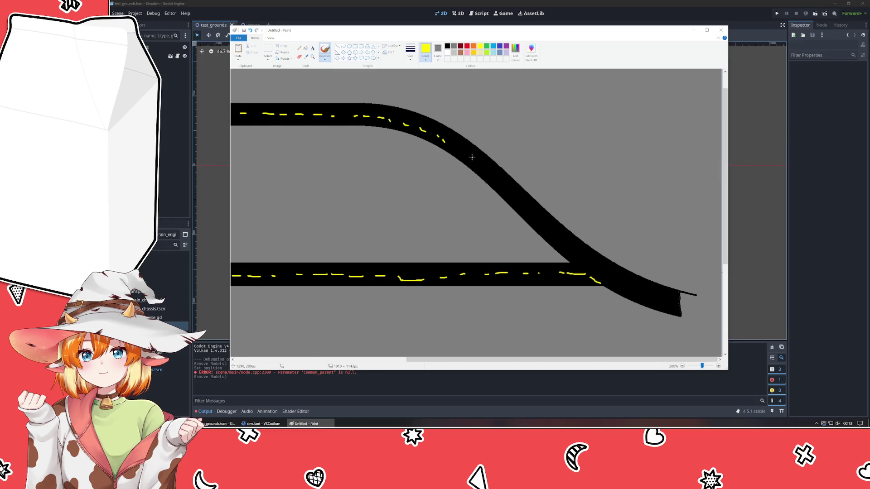
- Add yellow dashes down the upper road's curve and along the lower road's curve
{"action": "left_click_drag", "start_coordinate": [474, 163], "coordinate": [479, 170]}
{"action": "left_click_drag", "start_coordinate": [495, 178], "coordinate": [498, 183]}
{"action": "left_click_drag", "start_coordinate": [511, 190], "coordinate": [515, 197]}
{"action": "left_click_drag", "start_coordinate": [531, 204], "coordinate": [563, 239]}
{"action": "left_click_drag", "start_coordinate": [581, 249], "coordinate": [652, 294]}
{"action": "left_click_drag", "start_coordinate": [659, 295], "coordinate": [665, 295]}
{"action": "left_click_drag", "start_coordinate": [679, 294], "coordinate": [681, 300]}
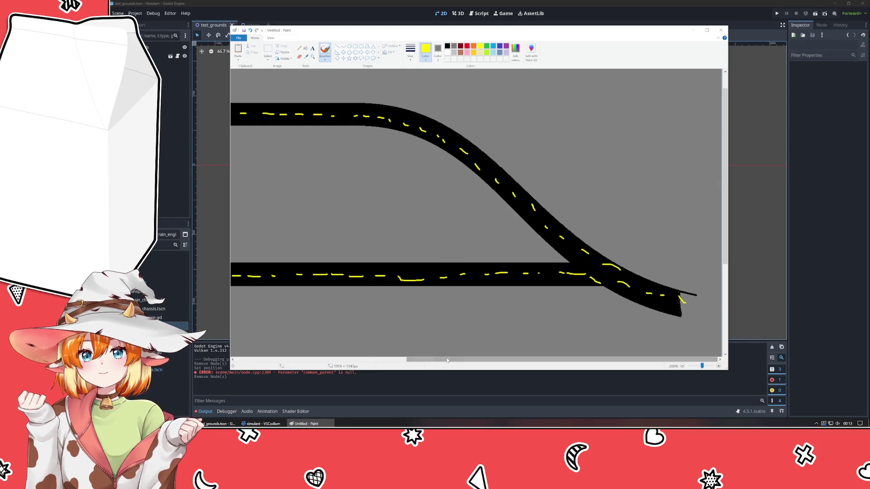
{"action": "left_click_drag", "start_coordinate": [434, 359], "coordinate": [261, 359]}
{"action": "scroll", "coordinate": [321, 259], "scroll_direction": "down", "scroll_amount": 3}
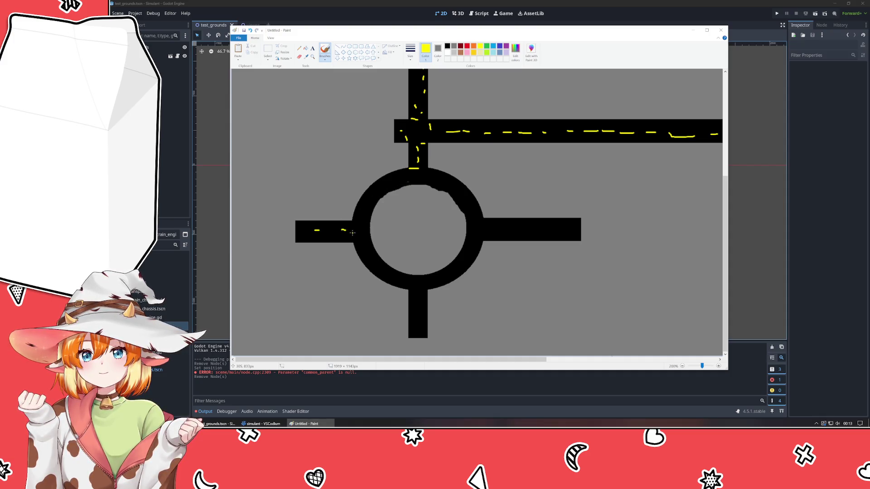
- Paint yellow dashes on the roundabout's lower and right road stubs
{"action": "left_click_drag", "start_coordinate": [416, 309], "coordinate": [417, 316]}
{"action": "left_click_drag", "start_coordinate": [419, 323], "coordinate": [418, 328]}
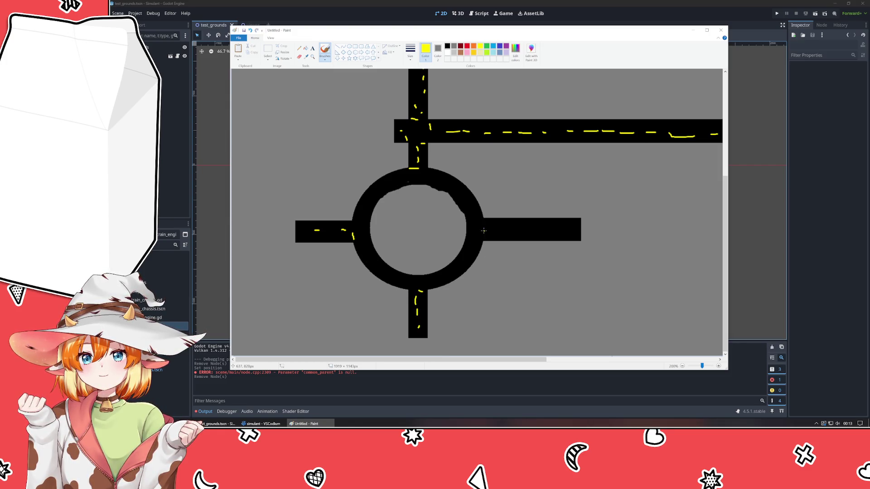
{"action": "left_click_drag", "start_coordinate": [485, 220], "coordinate": [507, 230]}
{"action": "left_click_drag", "start_coordinate": [580, 229], "coordinate": [596, 229]}
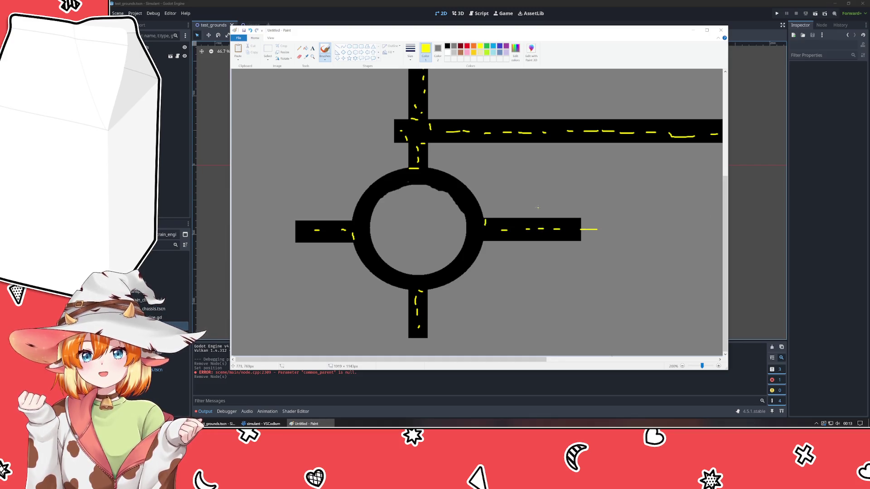
- Launch Affinity Designer 2 from the Start menu
{"action": "scroll", "coordinate": [538, 208], "scroll_direction": "down", "scroll_amount": 1, "text": "ctrl"}
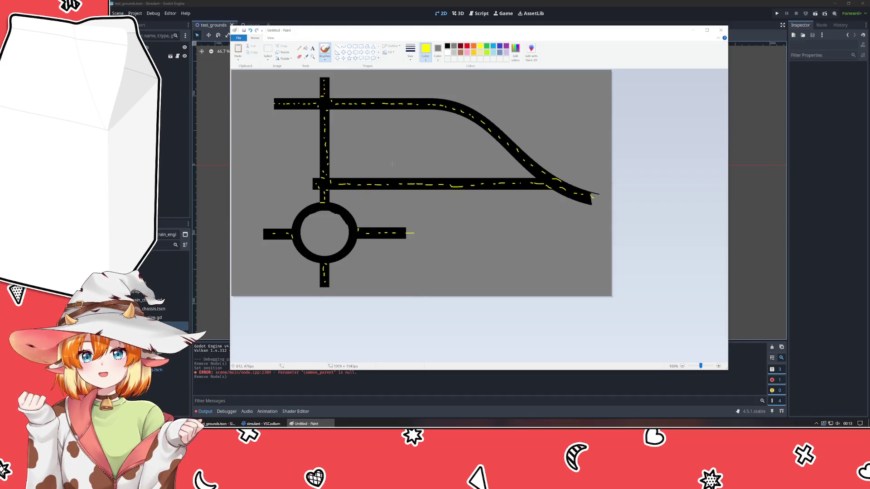
{"action": "key", "text": "super"}
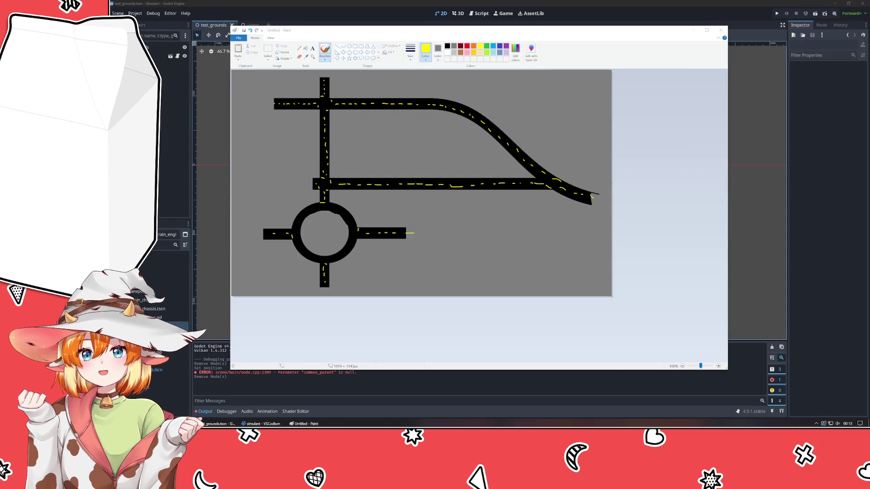
{"action": "left_click", "coordinate": [219, 212]}
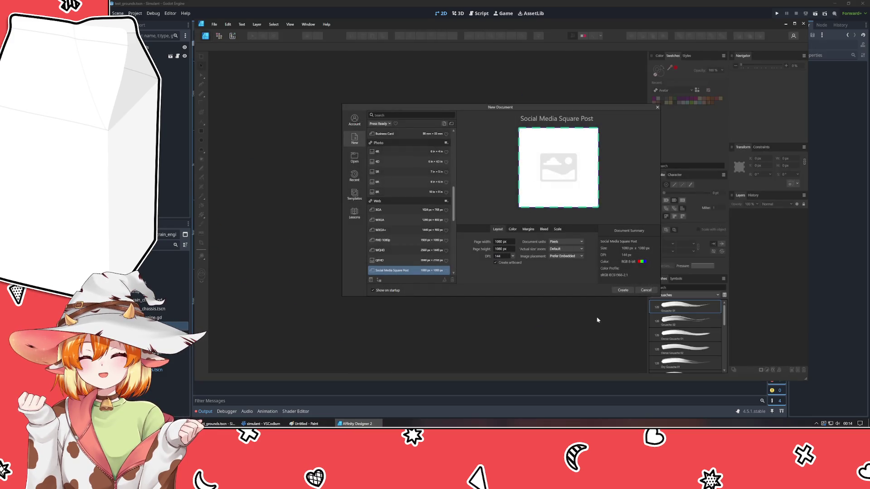
- Create a 1080 × 1080 px Social Media Square Post document and fill Artboard1 with dark grey
{"action": "left_click", "coordinate": [624, 290]}
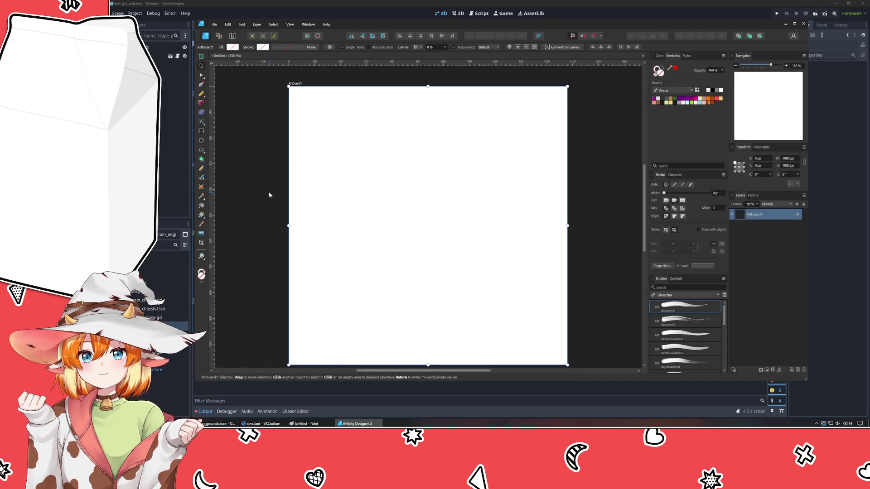
{"action": "scroll", "coordinate": [294, 179], "scroll_direction": "down", "scroll_amount": 1}
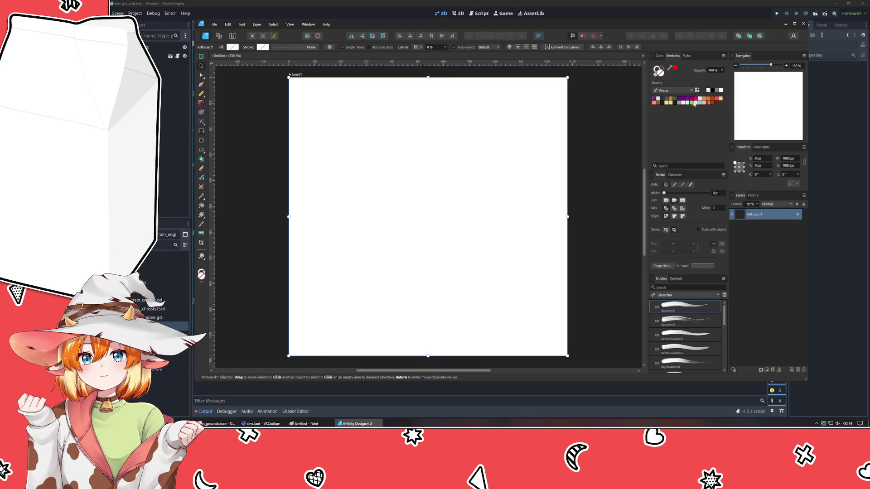
{"action": "left_click", "coordinate": [677, 103]}
{"action": "left_click", "coordinate": [659, 55]}
{"action": "left_click", "coordinate": [587, 149]}
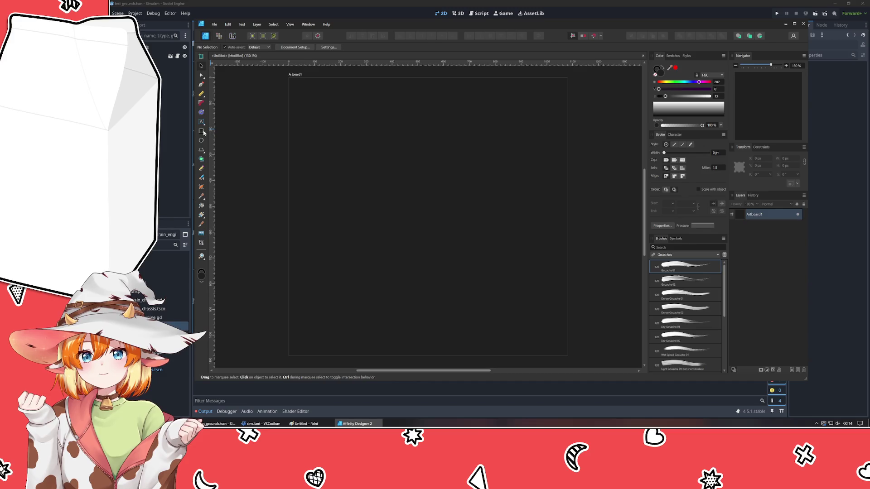
- Draw a straight horizontal two-point path near the top of the artboard with the Pen tool
{"action": "left_click", "coordinate": [201, 84]}
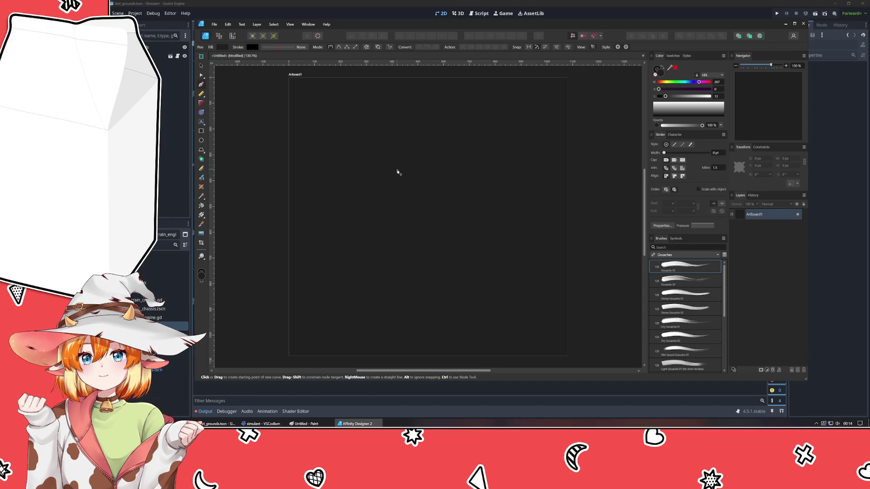
{"action": "left_click", "coordinate": [318, 127]}
{"action": "left_click", "coordinate": [487, 129]}
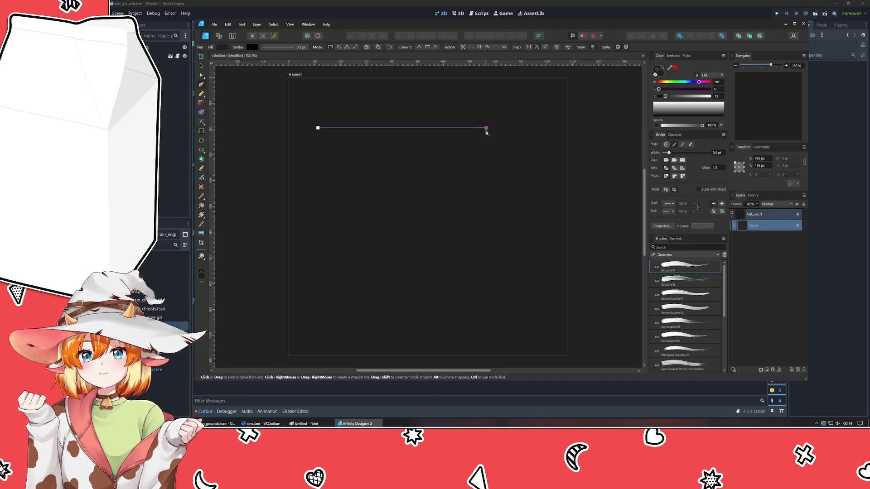
- Style the road line with a black 27.8 pt stroke, square caps and no fill
{"action": "left_click", "coordinate": [659, 74]}
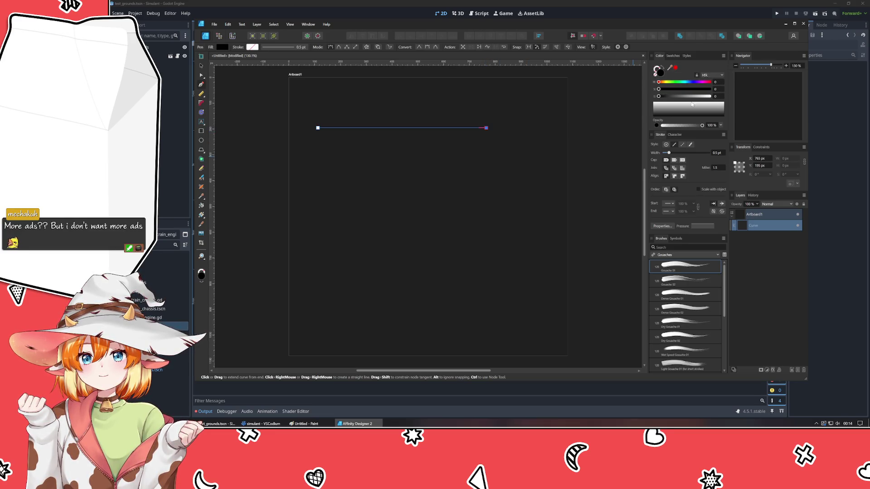
{"action": "left_click", "coordinate": [674, 144]}
{"action": "left_click_drag", "start_coordinate": [668, 152], "coordinate": [691, 153]}
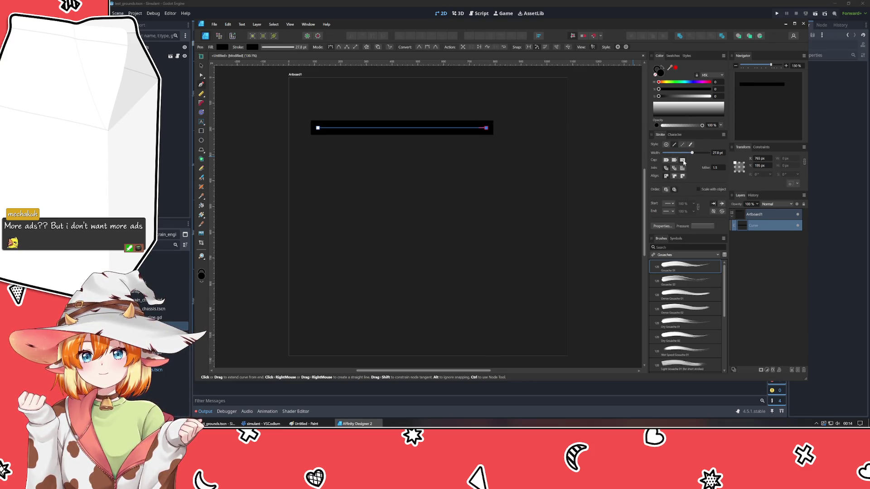
{"action": "left_click", "coordinate": [666, 160]}
{"action": "left_click", "coordinate": [683, 160]}
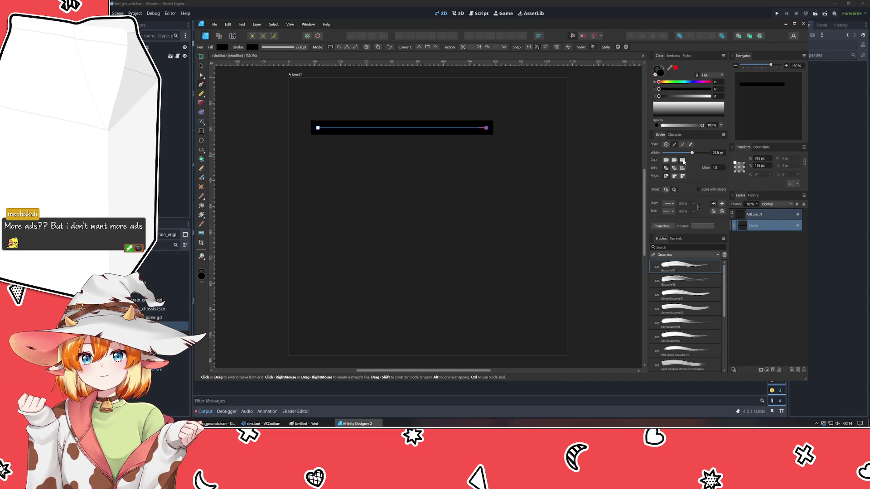
{"action": "left_click", "coordinate": [574, 160]}
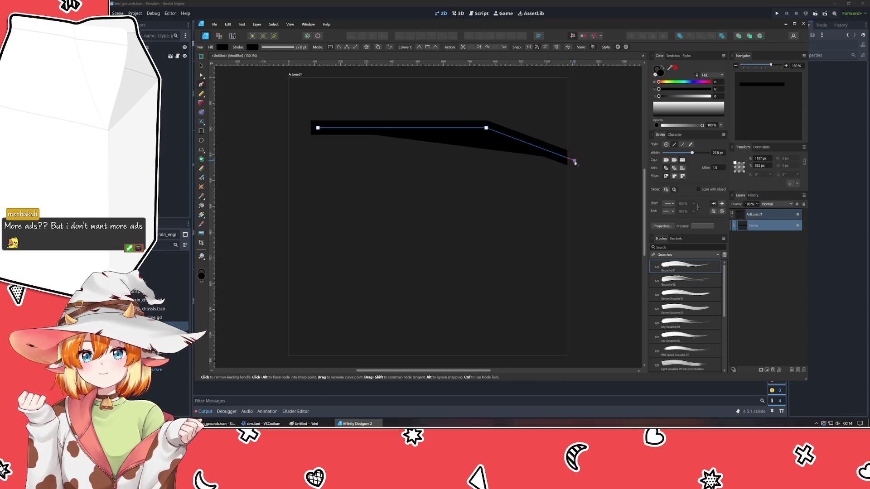
{"action": "key", "text": "ctrl+z"}
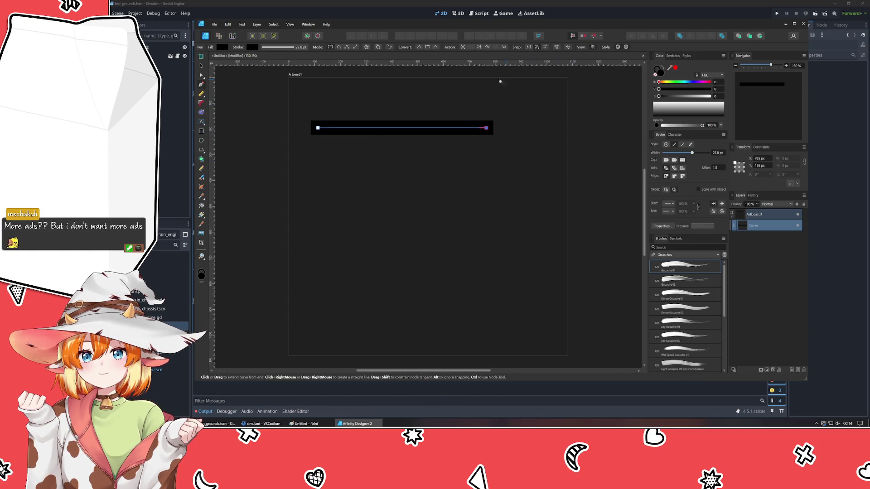
{"action": "left_click", "coordinate": [201, 66]}
{"action": "left_click", "coordinate": [656, 76]}
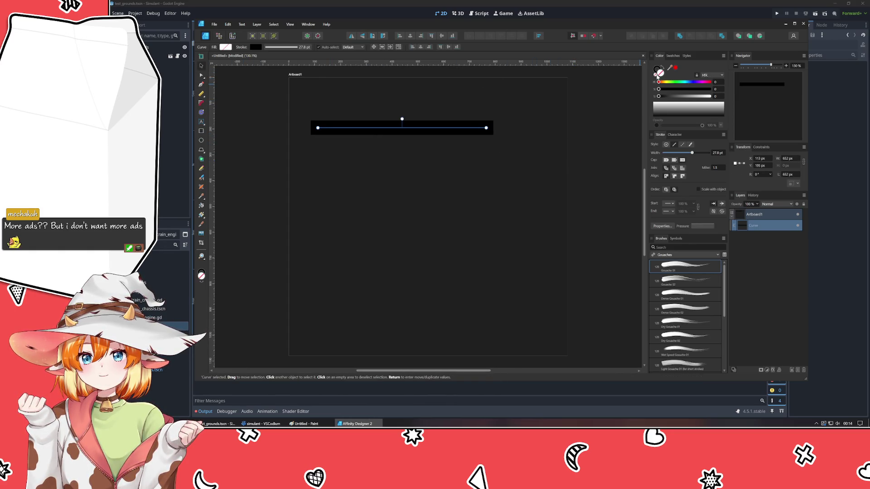
{"action": "left_click", "coordinate": [273, 159]}
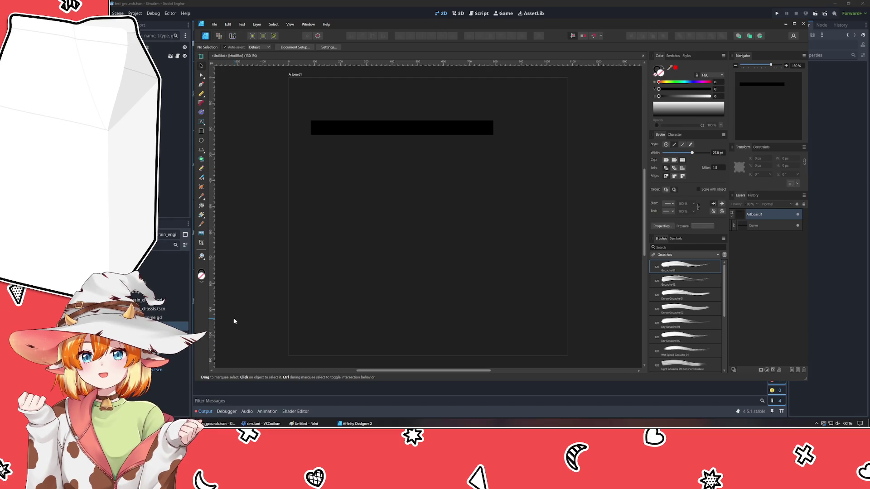
{"action": "left_click", "coordinate": [429, 129]}
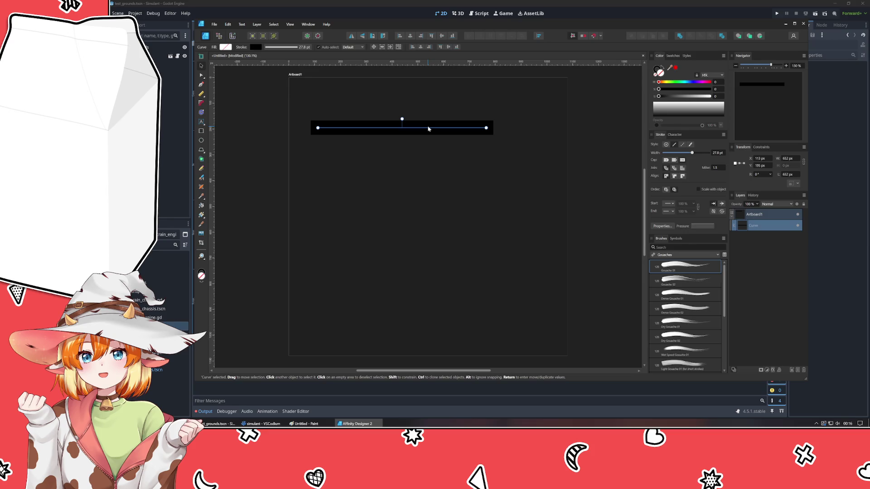
- Duplicate the road, rotate the copy vertical and move it left to form a T
{"action": "key", "text": "ctrl+j"}
{"action": "left_click_drag", "start_coordinate": [402, 120], "coordinate": [410, 130]}
{"action": "left_click", "coordinate": [369, 200]}
{"action": "left_click", "coordinate": [401, 180]}
{"action": "mouse_move", "coordinate": [401, 181]}
{"action": "left_mouse_down"}
{"action": "mouse_move", "coordinate": [356, 229]}
{"action": "mouse_move", "coordinate": [355, 245]}
{"action": "left_mouse_up"}
{"action": "left_click", "coordinate": [419, 256]}
- Shorten the horizontal road and duplicate it into second and third horizontal roads
{"action": "left_click", "coordinate": [473, 131]}
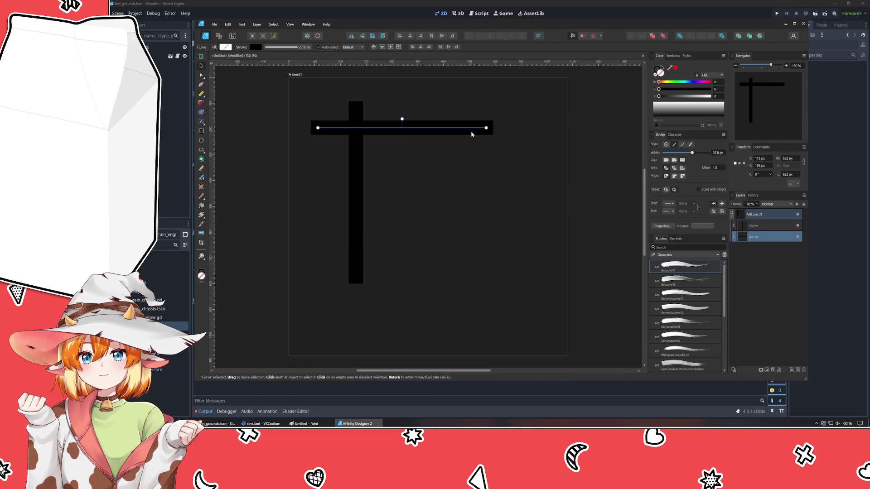
{"action": "mouse_move", "coordinate": [492, 127]}
{"action": "left_mouse_down"}
{"action": "mouse_move", "coordinate": [450, 128]}
{"action": "mouse_move", "coordinate": [400, 163]}
{"action": "left_mouse_up"}
{"action": "left_click", "coordinate": [401, 127]}
{"action": "key", "text": "ctrl+j"}
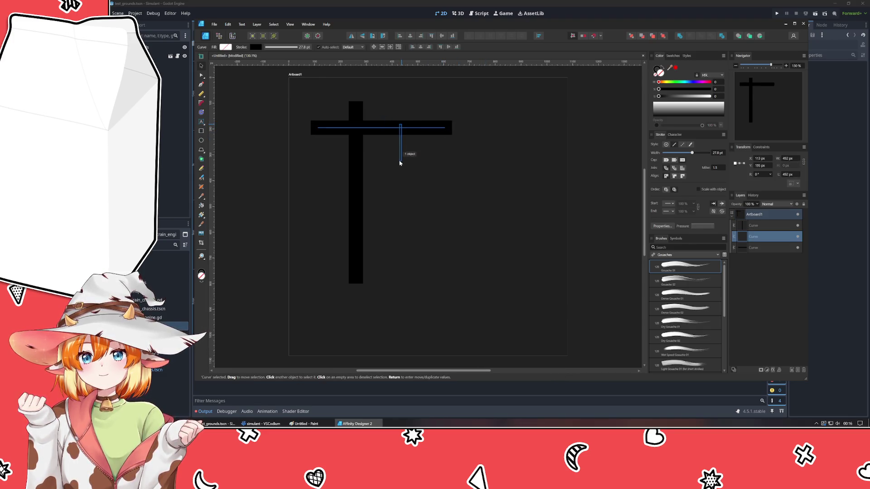
{"action": "mouse_move", "coordinate": [397, 130]}
{"action": "left_mouse_down"}
{"action": "mouse_move", "coordinate": [394, 209]}
{"action": "mouse_move", "coordinate": [393, 201]}
{"action": "left_mouse_up"}
{"action": "key", "text": "ctrl+j"}
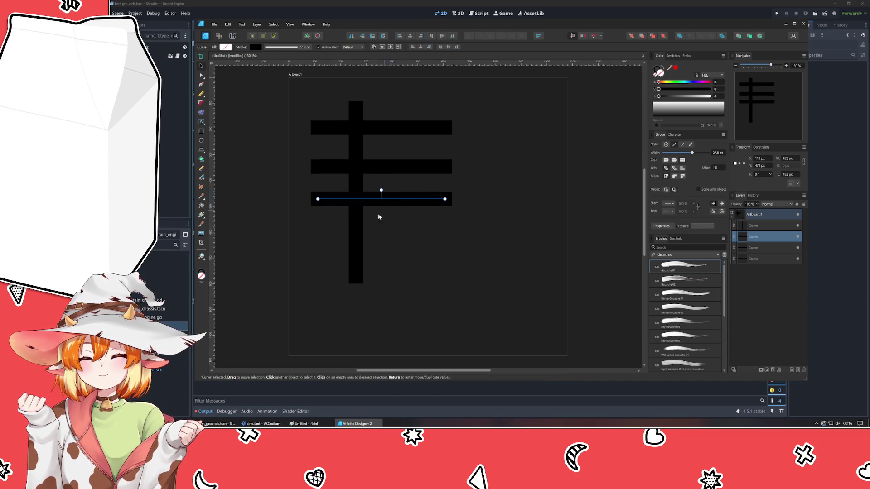
- Duplicate the vertical road and place the copy further to the right
{"action": "left_click", "coordinate": [355, 228]}
{"action": "key", "text": "ctrl+j"}
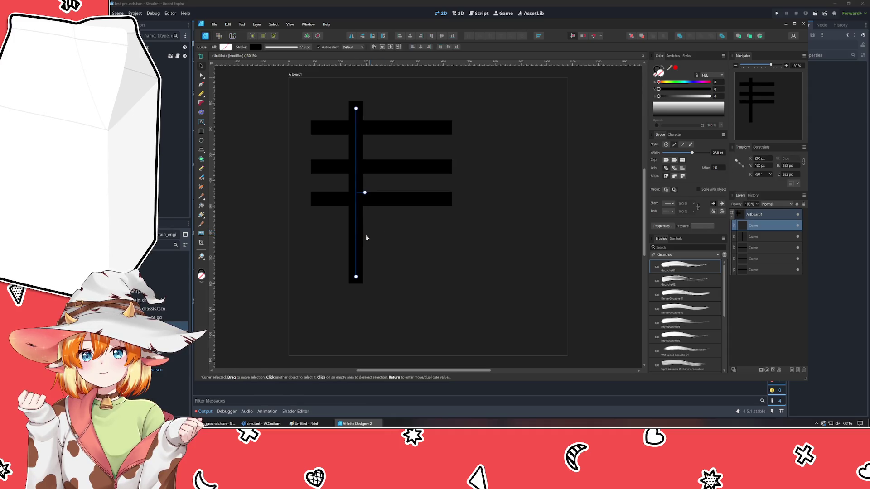
{"action": "left_click", "coordinate": [386, 242]}
{"action": "left_click", "coordinate": [356, 239]}
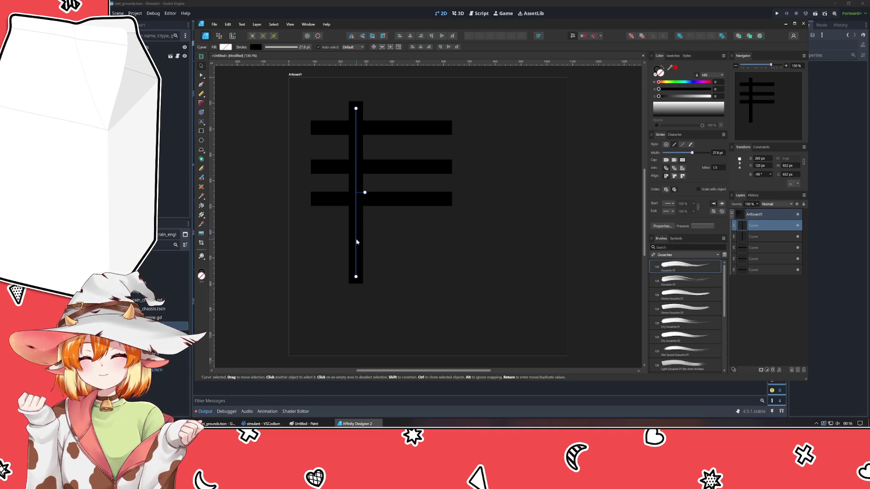
{"action": "left_click", "coordinate": [406, 244]}
{"action": "left_click", "coordinate": [354, 240]}
{"action": "left_click_drag", "start_coordinate": [355, 239], "coordinate": [393, 243]}
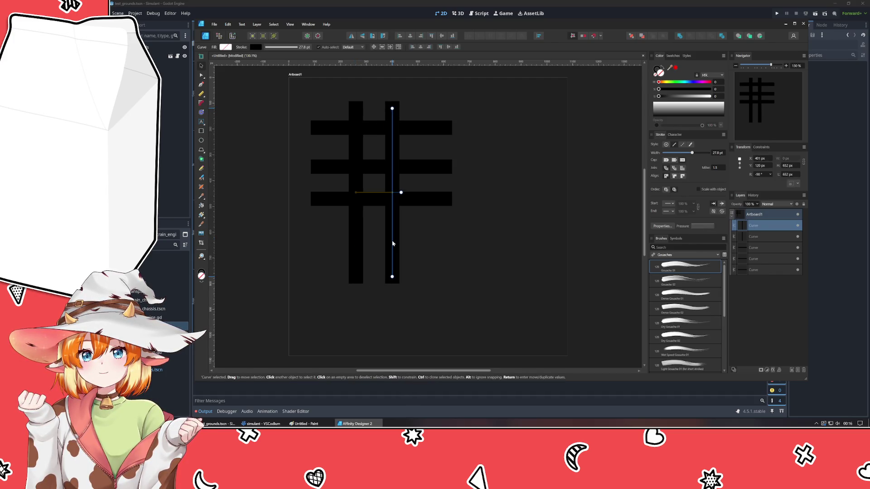
{"action": "left_click", "coordinate": [429, 254]}
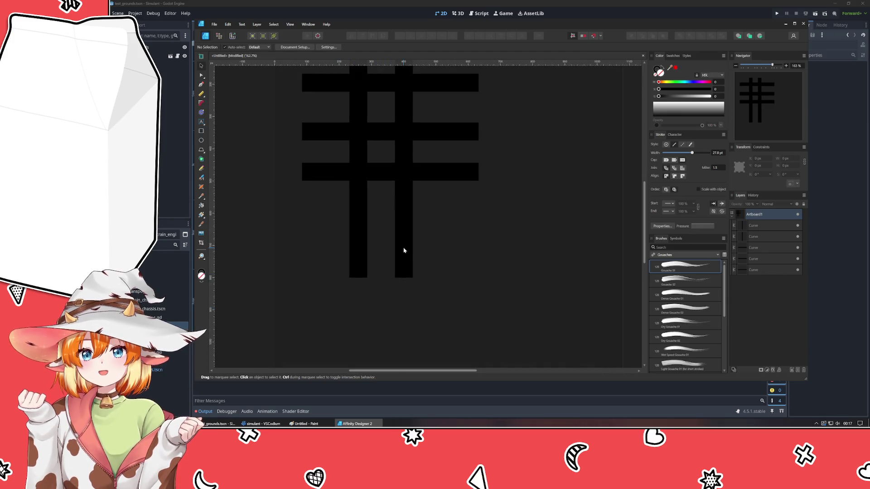
{"action": "left_click", "coordinate": [404, 249]}
{"action": "key", "text": "Right"}
{"action": "key", "text": "Right"}
{"action": "key", "text": "Right"}
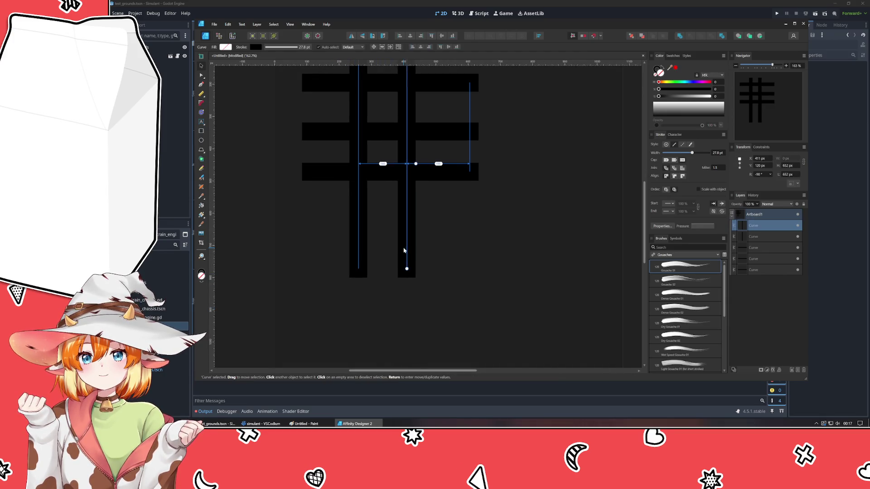
{"action": "left_click", "coordinate": [480, 254]}
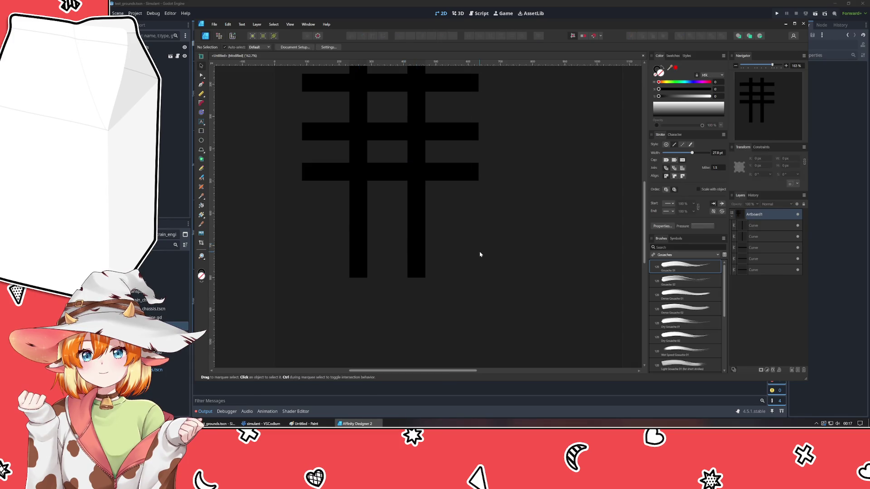
- Space the three horizontal roads evenly by moving the bottom road lower
{"action": "left_click", "coordinate": [388, 172]}
{"action": "left_click_drag", "start_coordinate": [391, 169], "coordinate": [391, 192]}
{"action": "left_click_drag", "start_coordinate": [386, 131], "coordinate": [384, 132]}
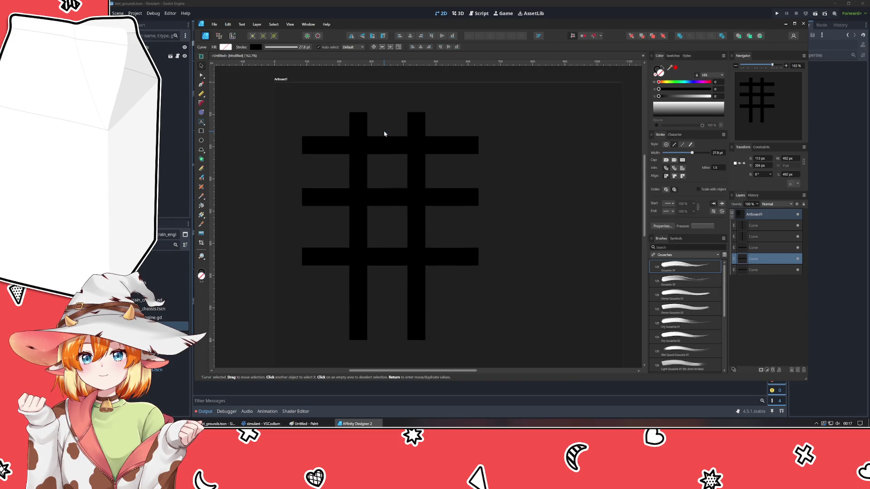
{"action": "left_click", "coordinate": [383, 155]}
{"action": "left_click", "coordinate": [382, 141]}
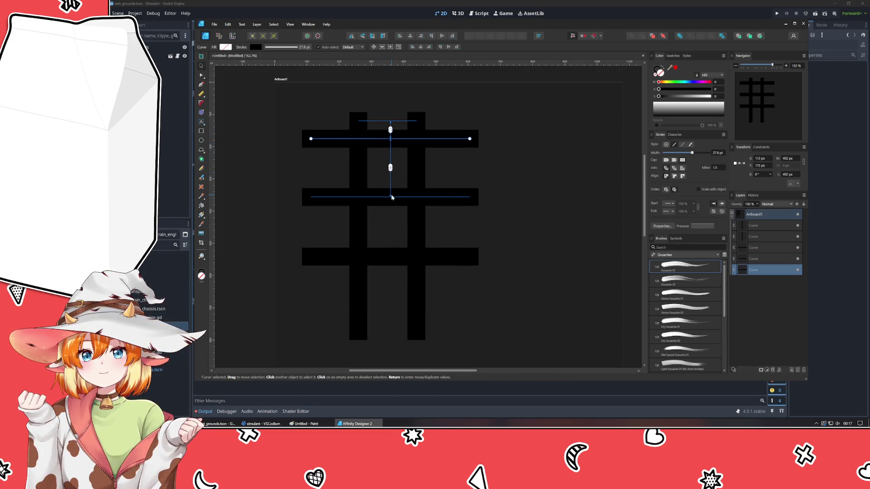
{"action": "left_click", "coordinate": [391, 198]}
{"action": "left_click", "coordinate": [520, 223]}
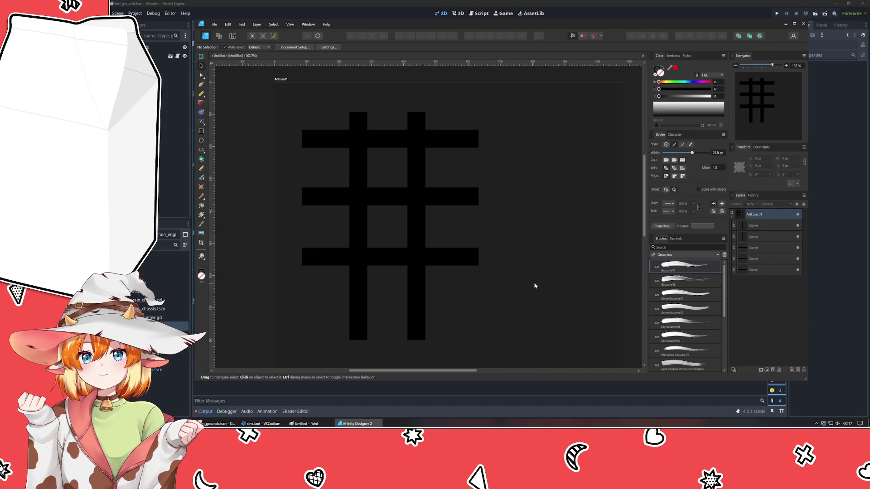
{"action": "scroll", "coordinate": [505, 233], "scroll_direction": "down", "scroll_amount": 2}
{"action": "scroll", "coordinate": [465, 213], "scroll_direction": "up", "scroll_amount": 2}
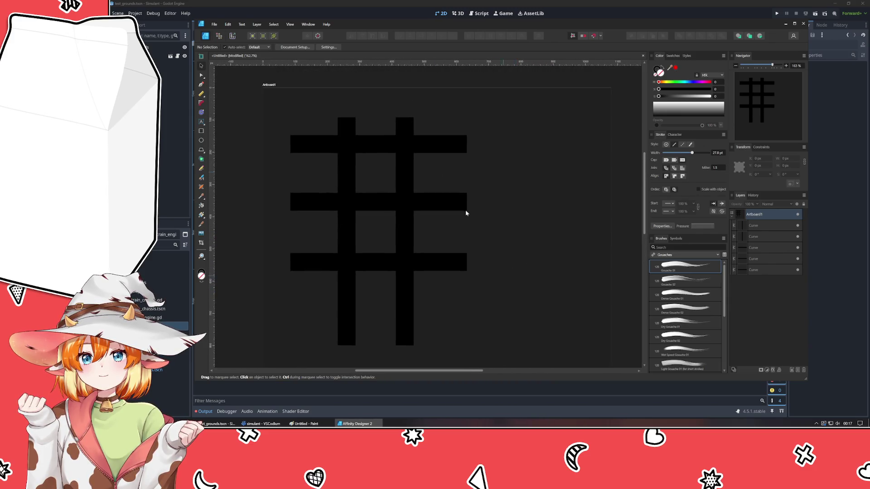
- Stretch the tops of both vertical roads upward to full, matching height
{"action": "left_click", "coordinate": [402, 158]}
{"action": "left_click_drag", "start_coordinate": [404, 117], "coordinate": [404, 111]}
{"action": "left_click", "coordinate": [346, 128]}
{"action": "left_click_drag", "start_coordinate": [346, 127], "coordinate": [346, 119]}
{"action": "left_click", "coordinate": [530, 284]}
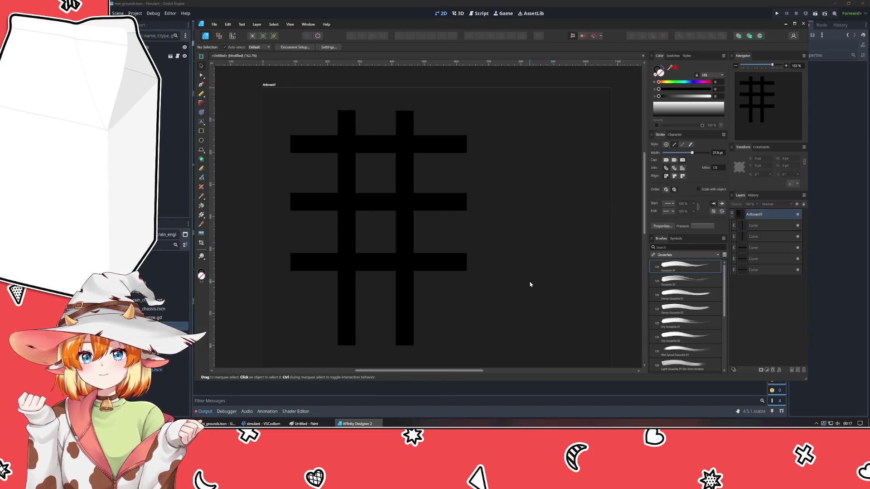
{"action": "left_click", "coordinate": [409, 240]}
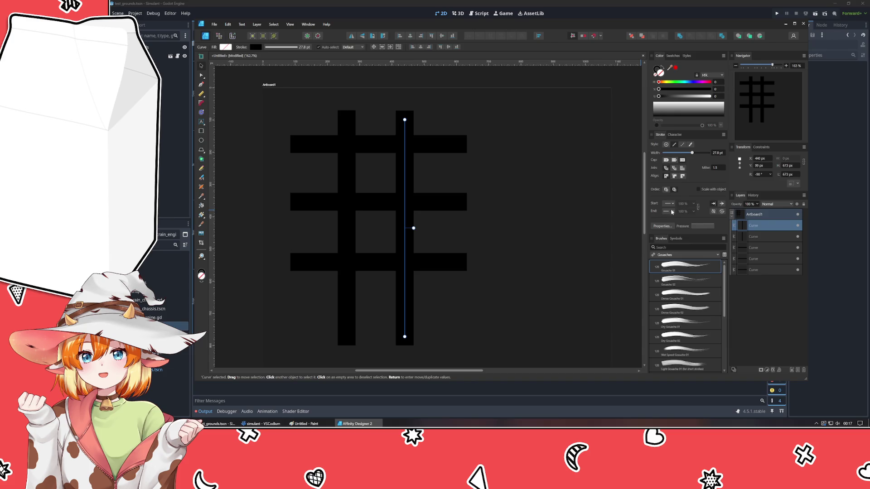
- End the lower road in a Circle arrowhead ring and extend its bottom end downward
{"action": "left_click", "coordinate": [672, 212]}
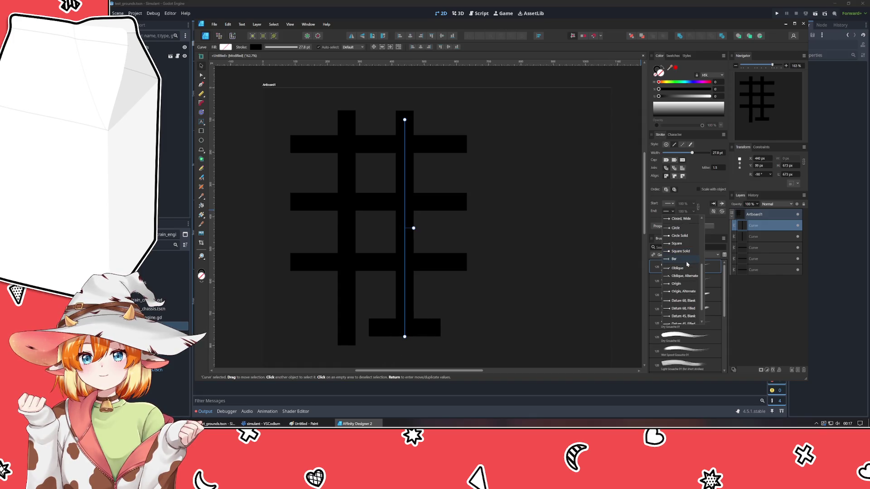
{"action": "scroll", "coordinate": [679, 234], "scroll_direction": "up", "scroll_amount": 1}
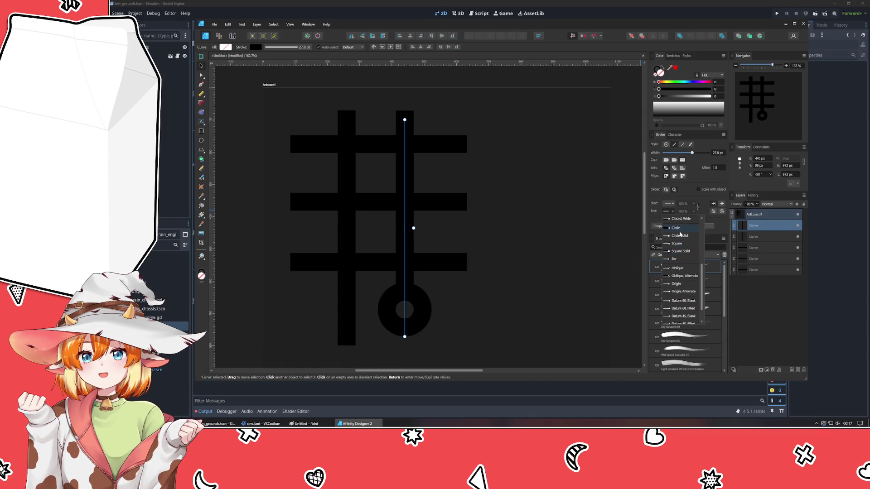
{"action": "scroll", "coordinate": [679, 234], "scroll_direction": "up", "scroll_amount": 2}
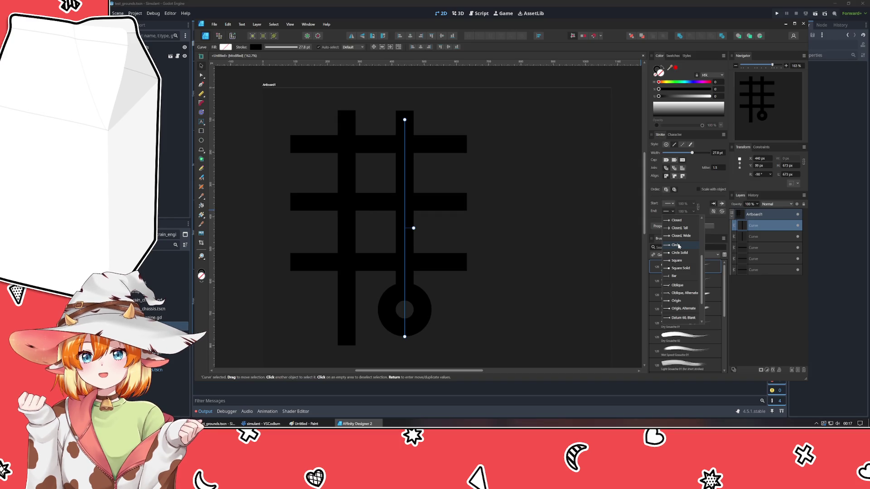
{"action": "scroll", "coordinate": [678, 246], "scroll_direction": "up", "scroll_amount": 3}
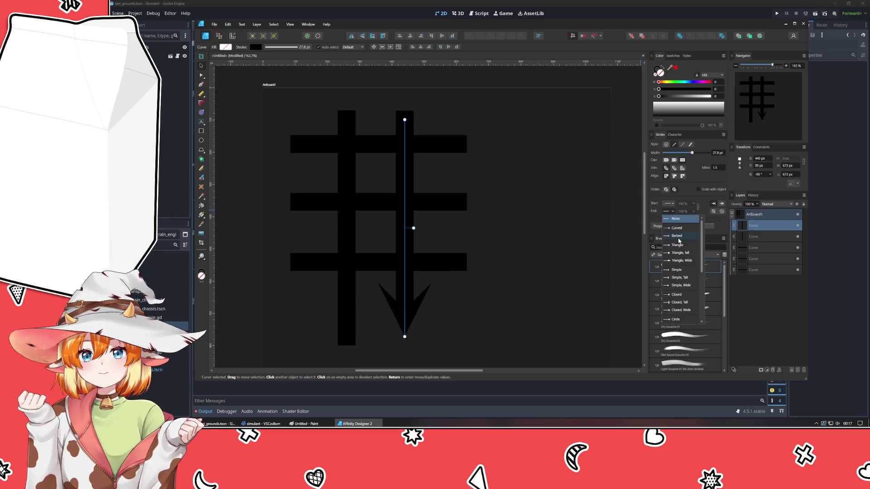
{"action": "scroll", "coordinate": [678, 241], "scroll_direction": "down", "scroll_amount": 3}
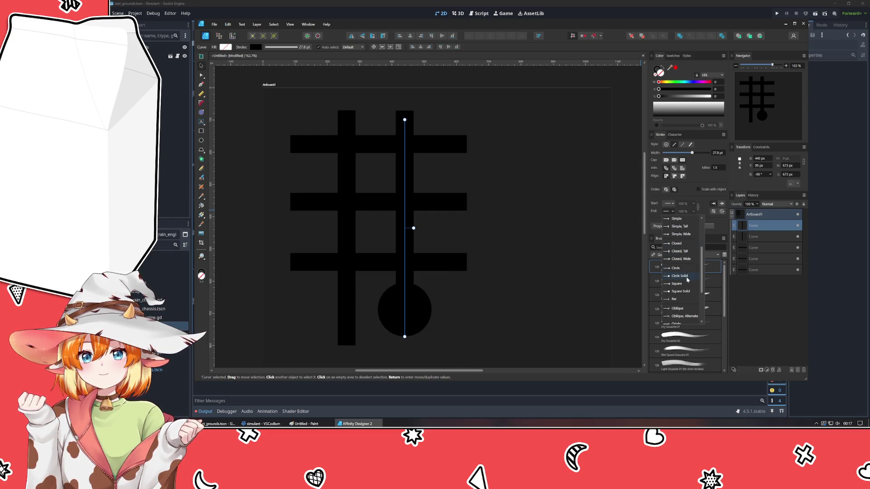
{"action": "left_click", "coordinate": [684, 268]}
{"action": "left_click", "coordinate": [675, 161]}
{"action": "left_click", "coordinate": [682, 160]}
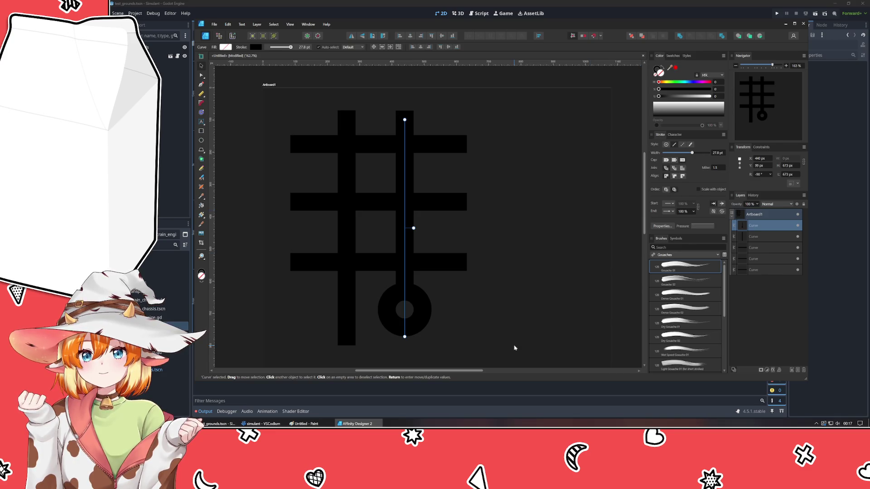
{"action": "left_click_drag", "start_coordinate": [405, 337], "coordinate": [402, 350]}
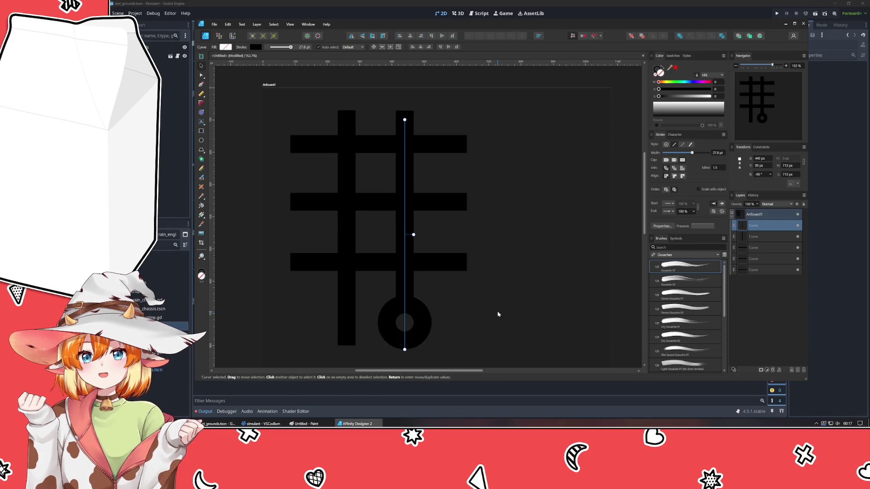
{"action": "left_click", "coordinate": [433, 345]}
- Draw a short horizontal road left of the roundabout with its End decoration set to None
{"action": "scroll", "coordinate": [431, 343], "scroll_direction": "up", "scroll_amount": 1}
{"action": "scroll", "coordinate": [410, 333], "scroll_direction": "up", "scroll_amount": 1}
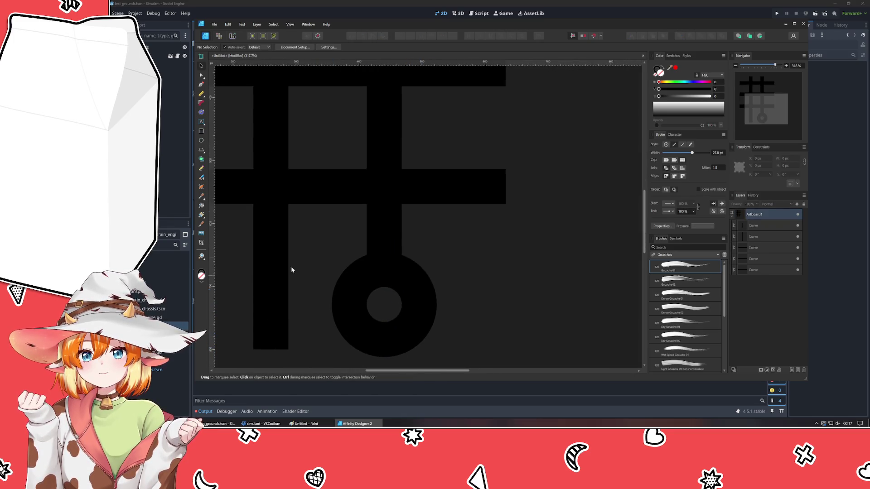
{"action": "left_click", "coordinate": [201, 131]}
{"action": "key", "text": "p"}
{"action": "left_click", "coordinate": [339, 306]}
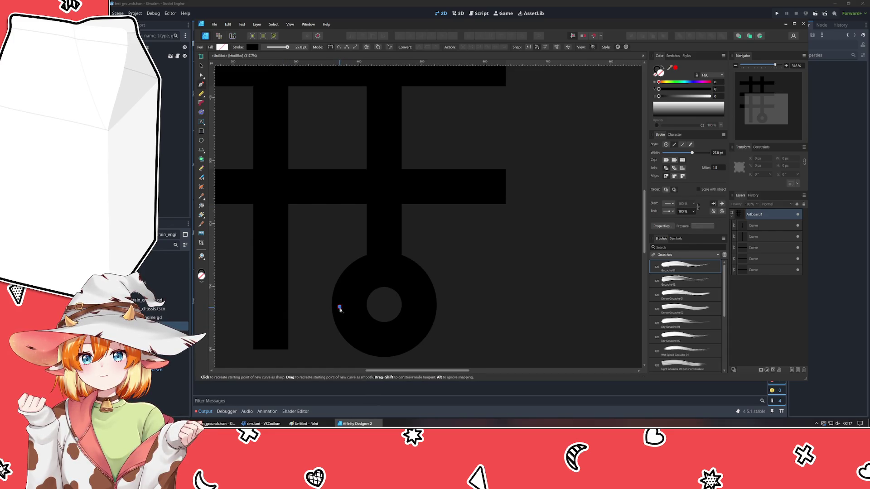
{"action": "left_click", "coordinate": [275, 307]}
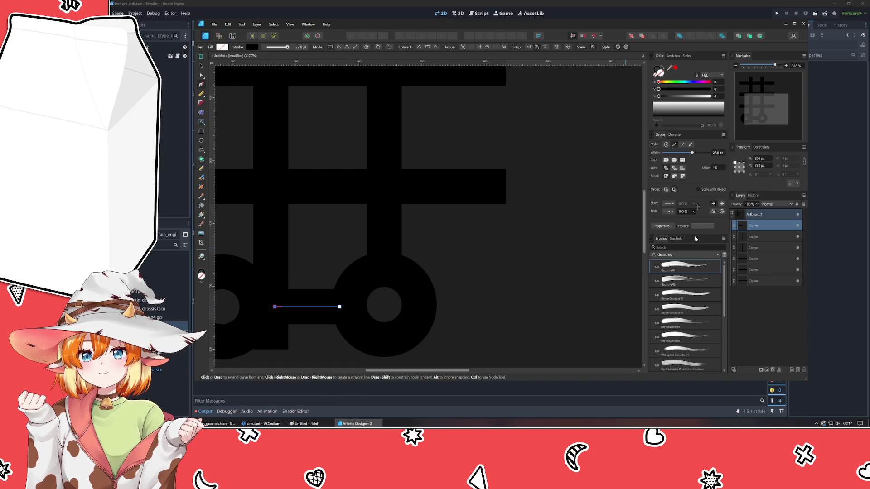
{"action": "left_click", "coordinate": [667, 211]}
{"action": "left_click", "coordinate": [670, 219]}
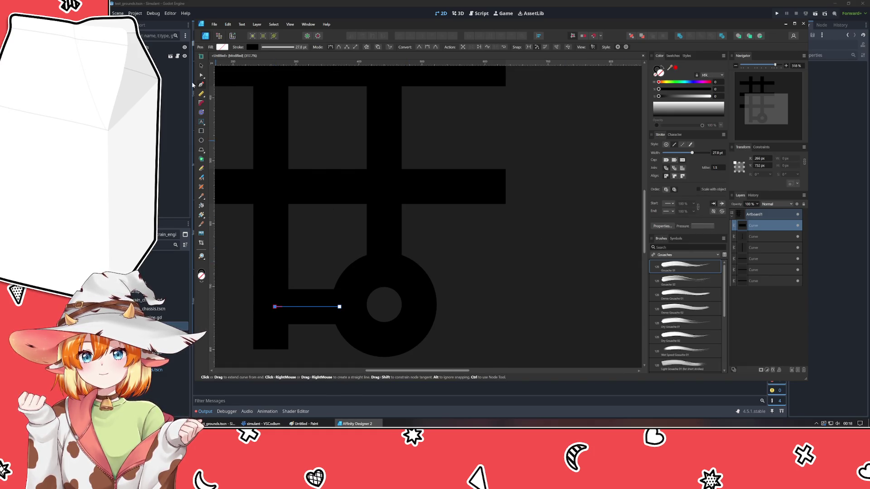
- Stretch the short horizontal road rightward past the roundabout
{"action": "key", "text": "v"}
{"action": "left_click", "coordinate": [499, 330]}
{"action": "left_click_drag", "start_coordinate": [499, 330], "coordinate": [456, 211]}
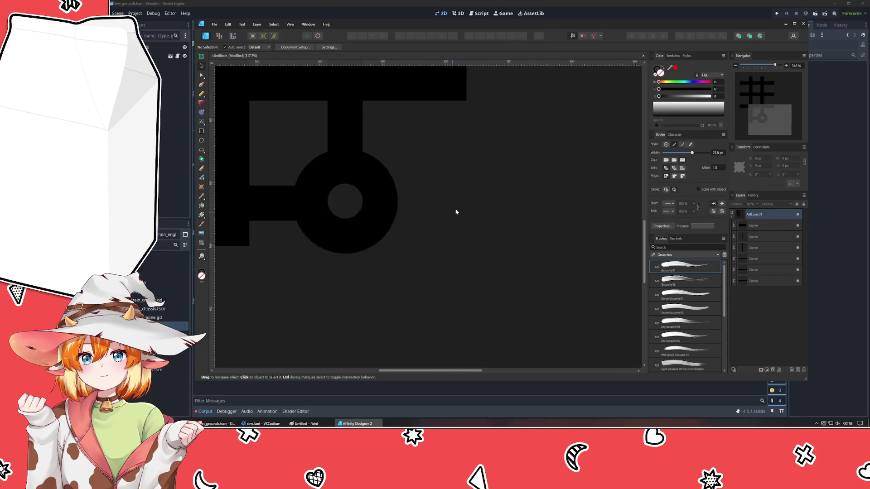
{"action": "left_click", "coordinate": [294, 229]}
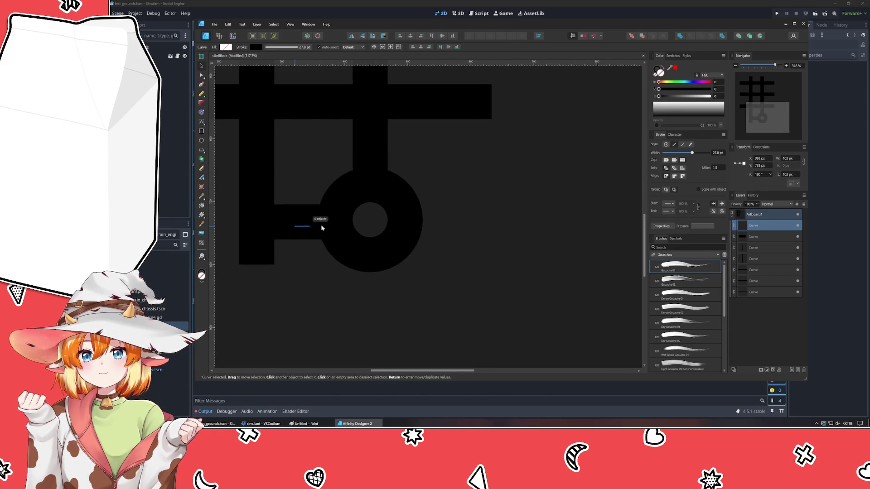
{"action": "left_click", "coordinate": [433, 236]}
{"action": "mouse_move", "coordinate": [288, 219]}
{"action": "left_mouse_down"}
{"action": "mouse_move", "coordinate": [559, 227]}
{"action": "mouse_move", "coordinate": [458, 227]}
{"action": "mouse_move", "coordinate": [501, 218]}
{"action": "left_mouse_up"}
- Duplicate the road, rotate the copy -90° and place it below the roundabout
{"action": "key", "text": "ctrl+j"}
{"action": "left_click", "coordinate": [406, 267]}
{"action": "left_click", "coordinate": [446, 248]}
{"action": "left_click_drag", "start_coordinate": [445, 252], "coordinate": [369, 323]}
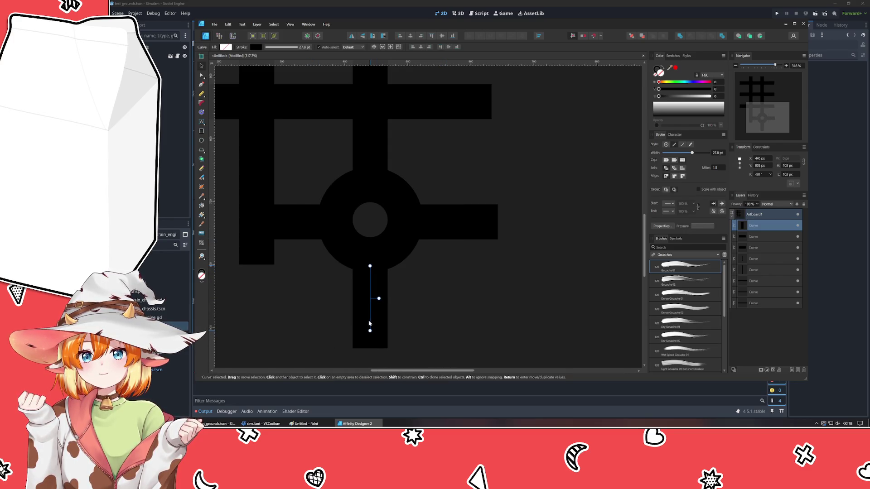
{"action": "left_click", "coordinate": [471, 305]}
{"action": "scroll", "coordinate": [471, 306], "scroll_direction": "down", "scroll_amount": 4}
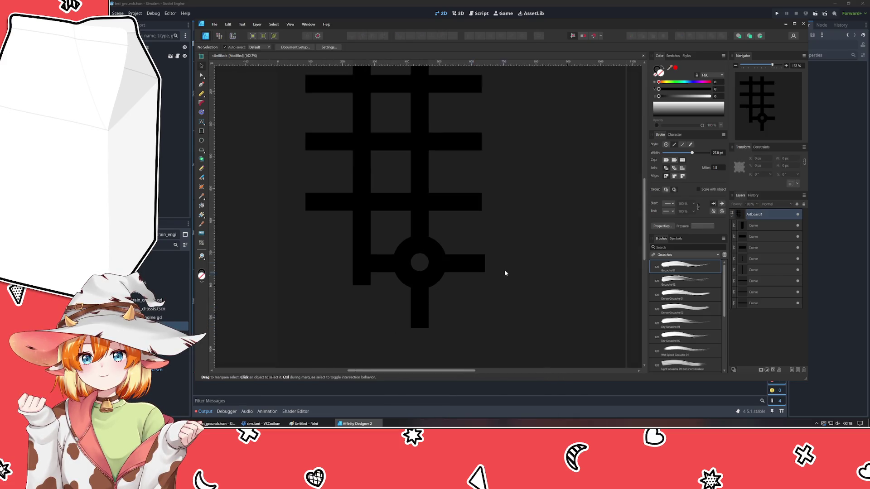
{"action": "scroll", "coordinate": [411, 317], "scroll_direction": "down", "scroll_amount": 2}
{"action": "scroll", "coordinate": [437, 272], "scroll_direction": "up", "scroll_amount": 1}
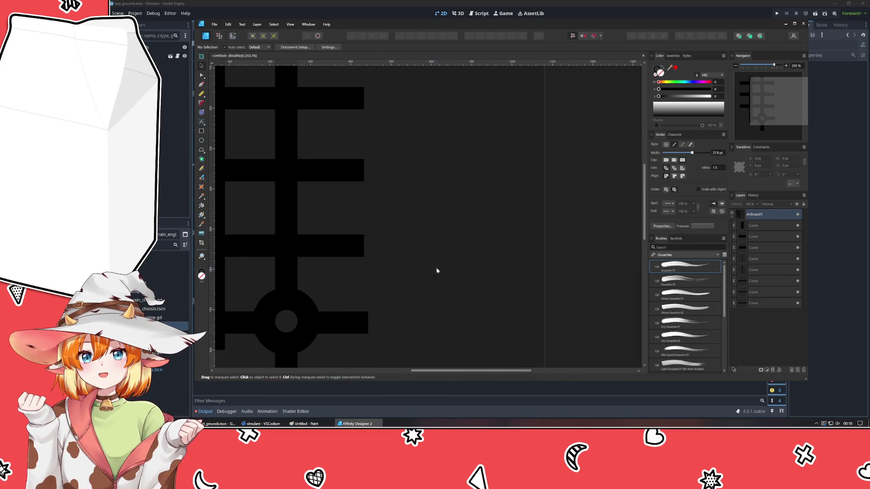
{"action": "left_click", "coordinate": [201, 84]}
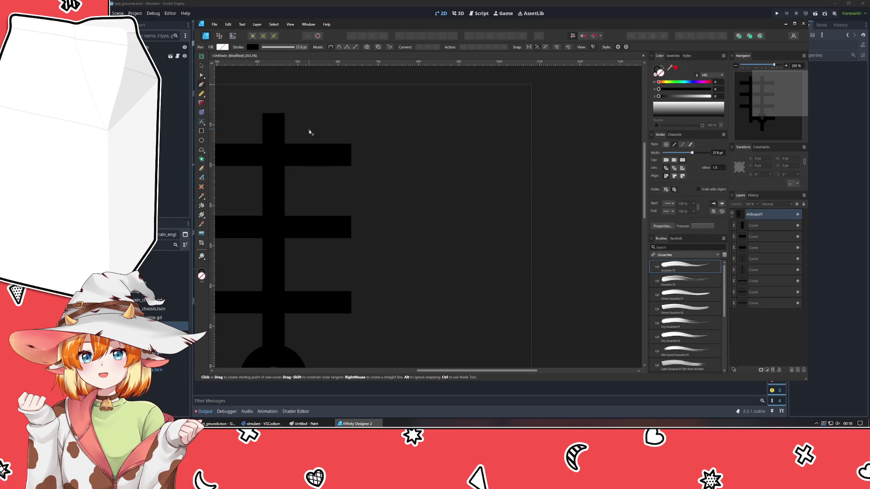
- Draw a thick S-shaped curve starting at the top road's right end
{"action": "left_click_drag", "start_coordinate": [367, 156], "coordinate": [368, 156]}
{"action": "left_click_drag", "start_coordinate": [436, 167], "coordinate": [463, 189]}
{"action": "left_click_drag", "start_coordinate": [470, 285], "coordinate": [458, 304]}
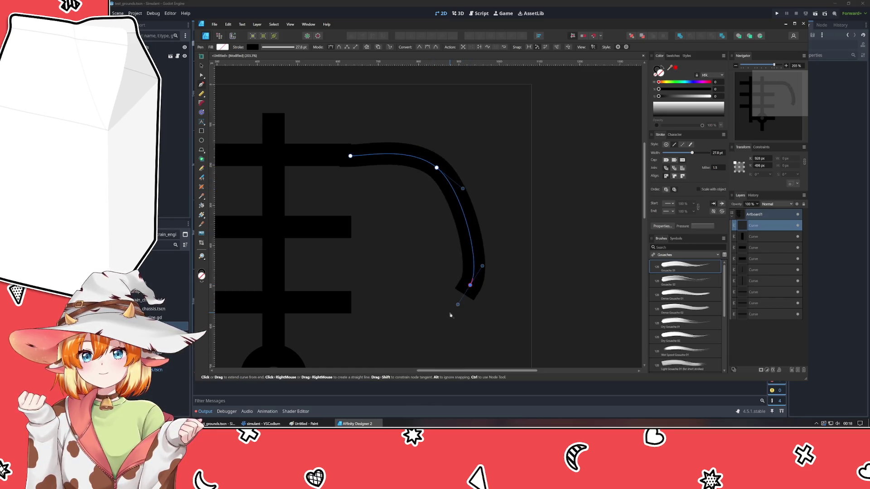
{"action": "left_click_drag", "start_coordinate": [436, 341], "coordinate": [436, 360]}
{"action": "scroll", "coordinate": [403, 317], "scroll_direction": "down", "scroll_amount": 3}
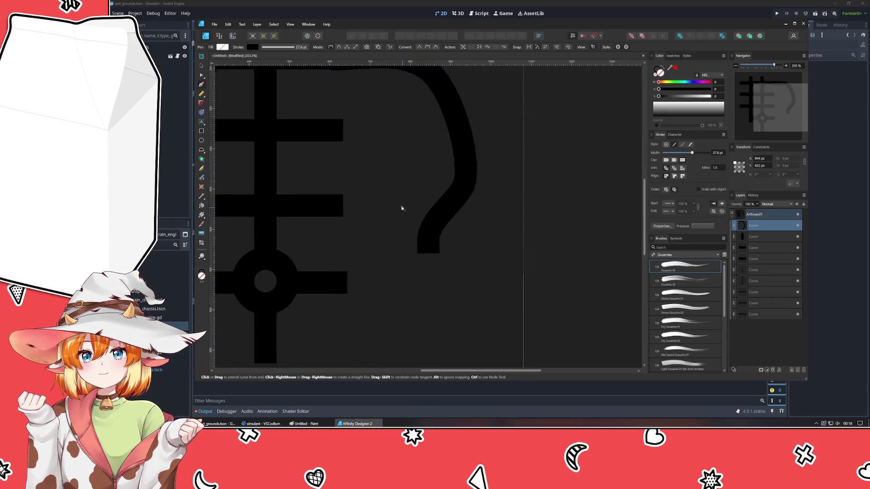
{"action": "left_click_drag", "start_coordinate": [426, 306], "coordinate": [431, 315]}
{"action": "scroll", "coordinate": [352, 241], "scroll_direction": "up", "scroll_amount": 2}
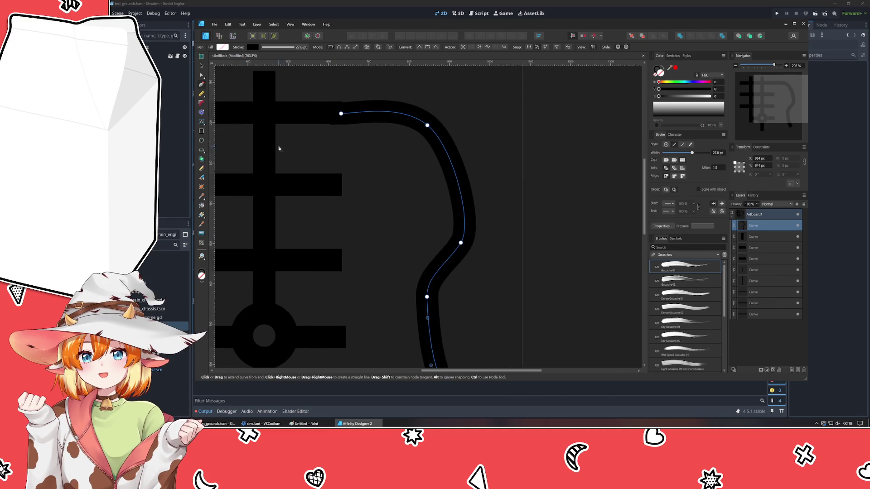
{"action": "scroll", "coordinate": [413, 149], "scroll_direction": "left", "scroll_amount": 3}
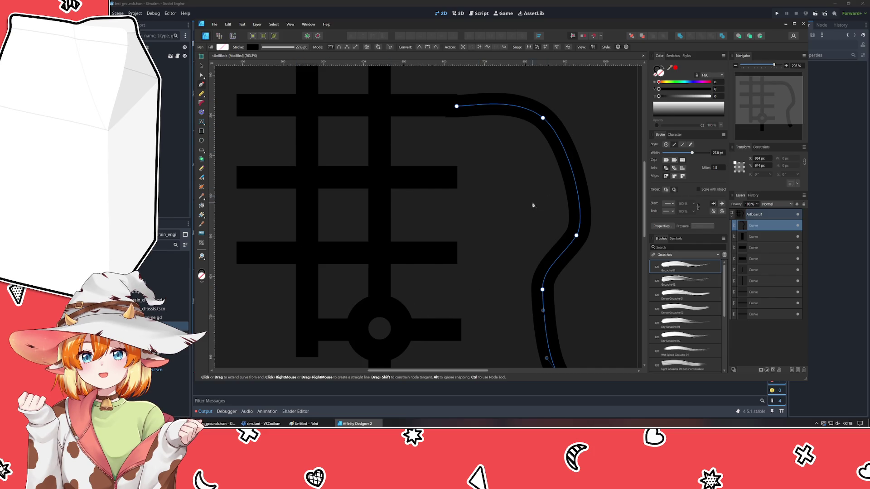
{"action": "scroll", "coordinate": [498, 226], "scroll_direction": "up", "scroll_amount": 2}
{"action": "scroll", "coordinate": [453, 263], "scroll_direction": "right", "scroll_amount": 2}
- Nudge the curve's start node right and smooth its upper bend
{"action": "left_click", "coordinate": [202, 76]}
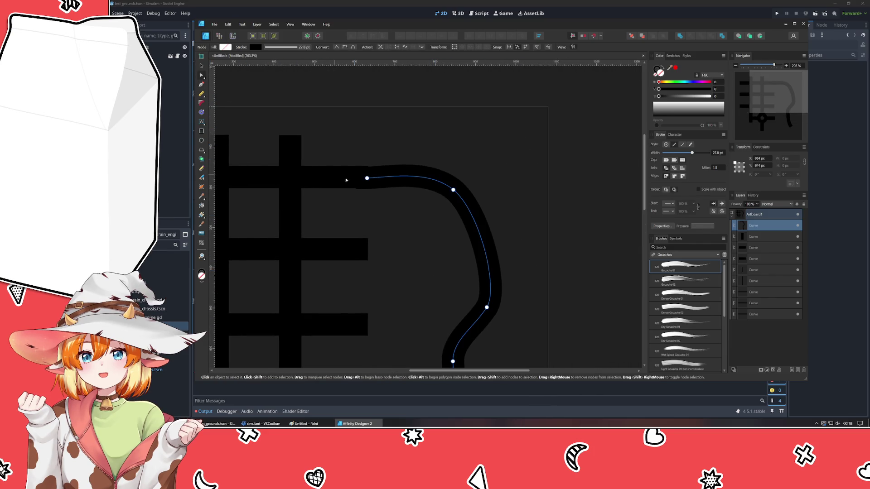
{"action": "left_click", "coordinate": [368, 178]}
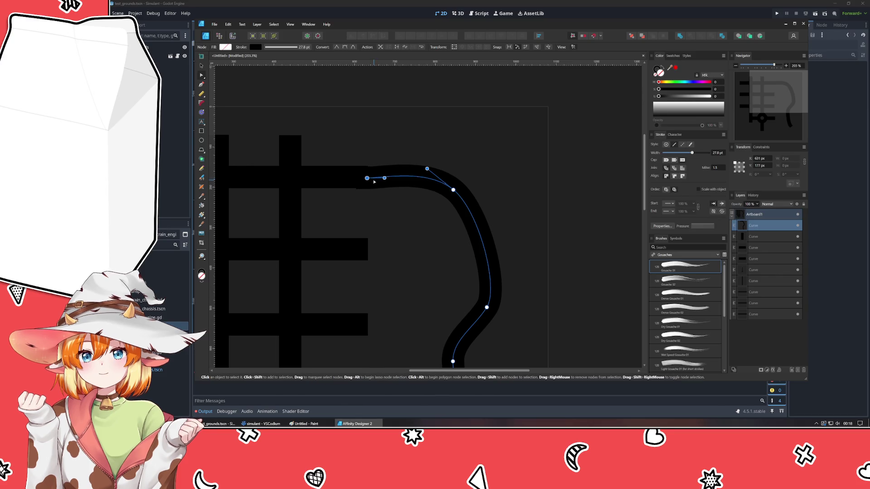
{"action": "left_click_drag", "start_coordinate": [367, 178], "coordinate": [373, 177]}
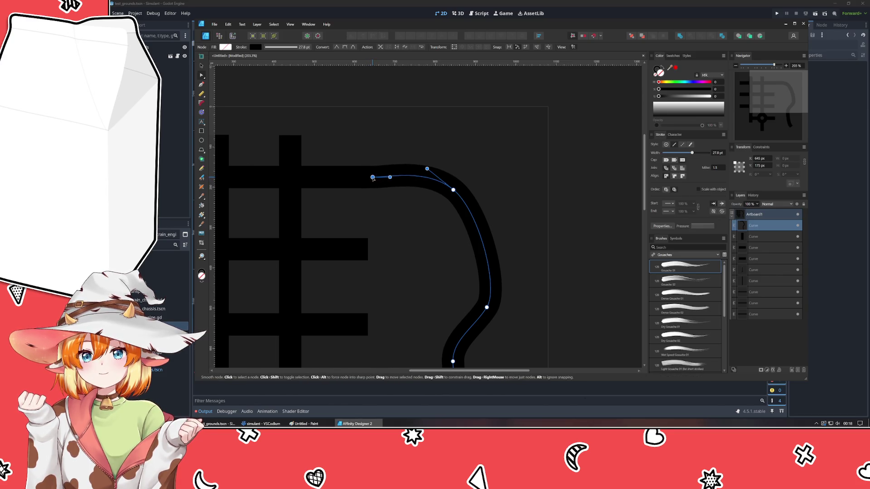
{"action": "mouse_move", "coordinate": [452, 189]}
{"action": "left_mouse_down"}
{"action": "mouse_move", "coordinate": [474, 205]}
{"action": "mouse_move", "coordinate": [467, 205]}
{"action": "left_mouse_up"}
{"action": "left_click_drag", "start_coordinate": [389, 177], "coordinate": [447, 188]}
- Move the lower bend up and left and reshape the curved road's lower end
{"action": "mouse_move", "coordinate": [489, 310]}
{"action": "left_mouse_down"}
{"action": "mouse_move", "coordinate": [471, 279]}
{"action": "mouse_move", "coordinate": [489, 309]}
{"action": "mouse_move", "coordinate": [478, 276]}
{"action": "mouse_move", "coordinate": [489, 259]}
{"action": "mouse_move", "coordinate": [476, 288]}
{"action": "mouse_move", "coordinate": [487, 263]}
{"action": "left_mouse_up"}
{"action": "scroll", "coordinate": [458, 296], "scroll_direction": "down", "scroll_amount": 3}
{"action": "mouse_move", "coordinate": [458, 294]}
{"action": "left_mouse_down"}
{"action": "mouse_move", "coordinate": [448, 280]}
{"action": "mouse_move", "coordinate": [440, 318]}
{"action": "left_mouse_up"}
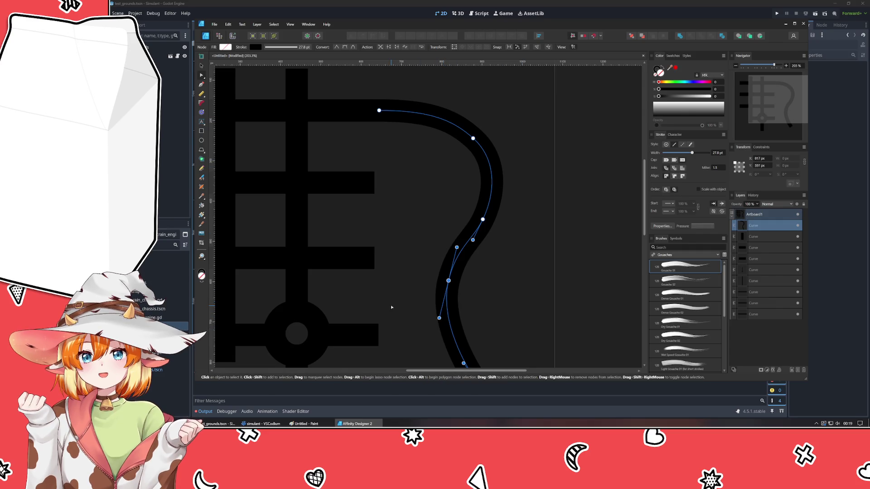
{"action": "scroll", "coordinate": [391, 307], "scroll_direction": "left", "scroll_amount": 5}
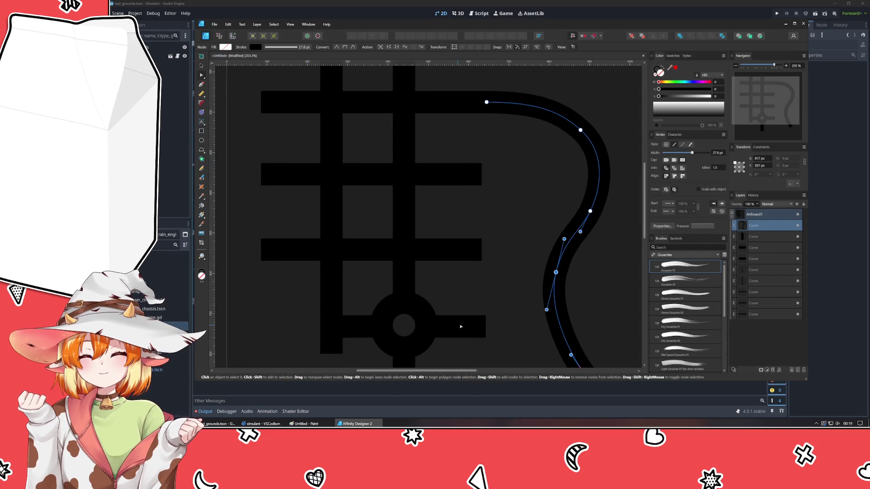
{"action": "scroll", "coordinate": [469, 245], "scroll_direction": "down", "scroll_amount": 5}
{"action": "scroll", "coordinate": [508, 249], "scroll_direction": "right", "scroll_amount": 3}
{"action": "mouse_move", "coordinate": [513, 262]}
{"action": "left_mouse_down"}
{"action": "mouse_move", "coordinate": [491, 226]}
{"action": "mouse_move", "coordinate": [517, 258]}
{"action": "left_mouse_up"}
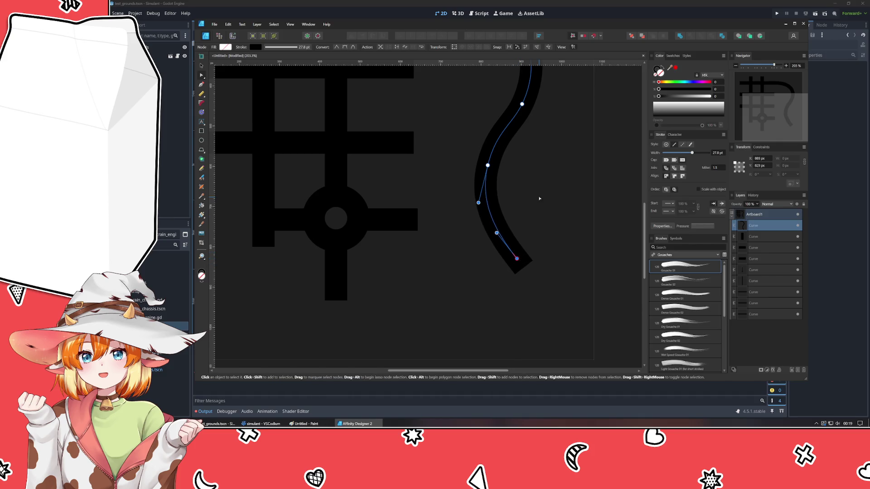
{"action": "left_click", "coordinate": [539, 198]}
{"action": "scroll", "coordinate": [525, 217], "scroll_direction": "up", "scroll_amount": 4}
{"action": "scroll", "coordinate": [525, 217], "scroll_direction": "right", "scroll_amount": 2}
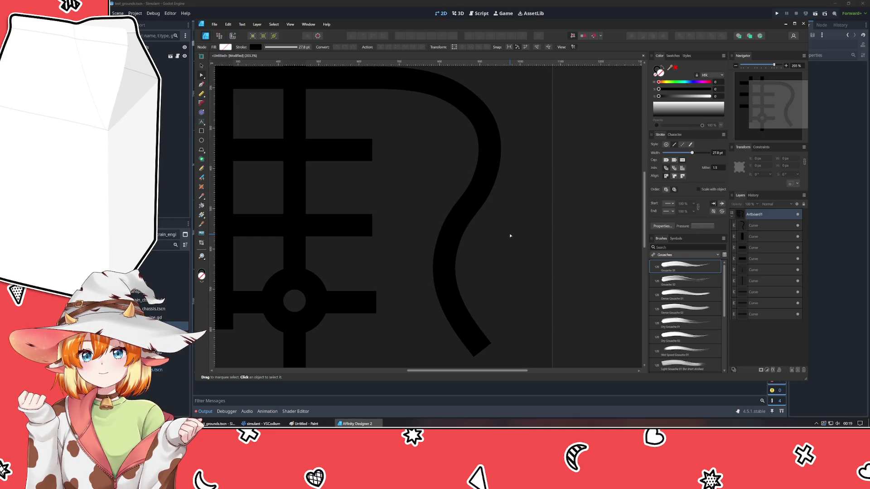
{"action": "left_click", "coordinate": [494, 156]}
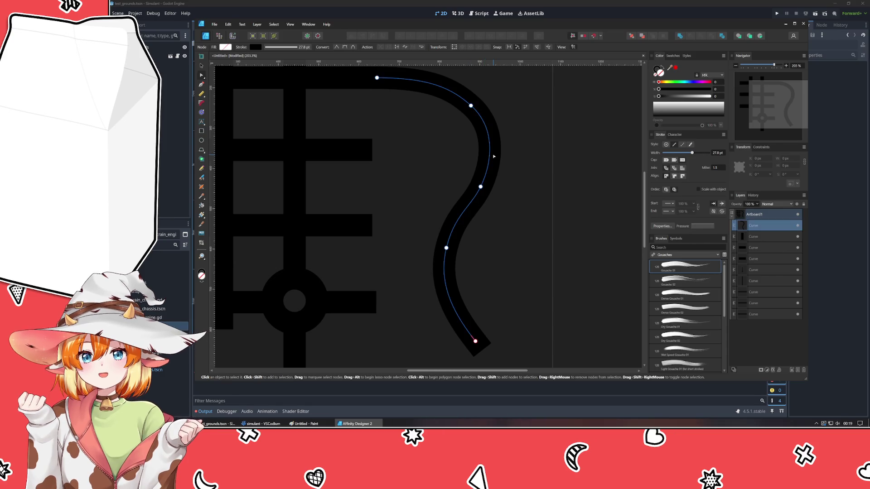
- Duplicate the curved road and give the copy a 5 pt bright yellow stroke
{"action": "scroll", "coordinate": [505, 226], "scroll_direction": "up", "scroll_amount": 3}
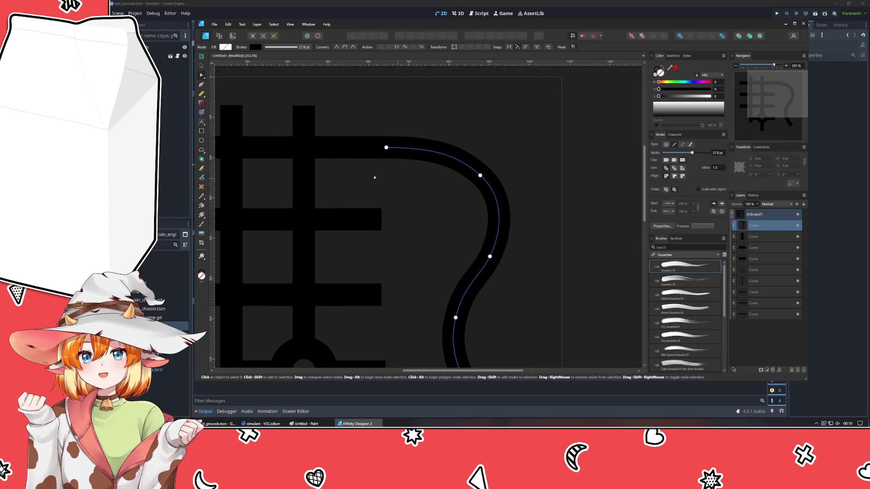
{"action": "key", "text": "ctrl+j"}
{"action": "left_click", "coordinate": [718, 152]}
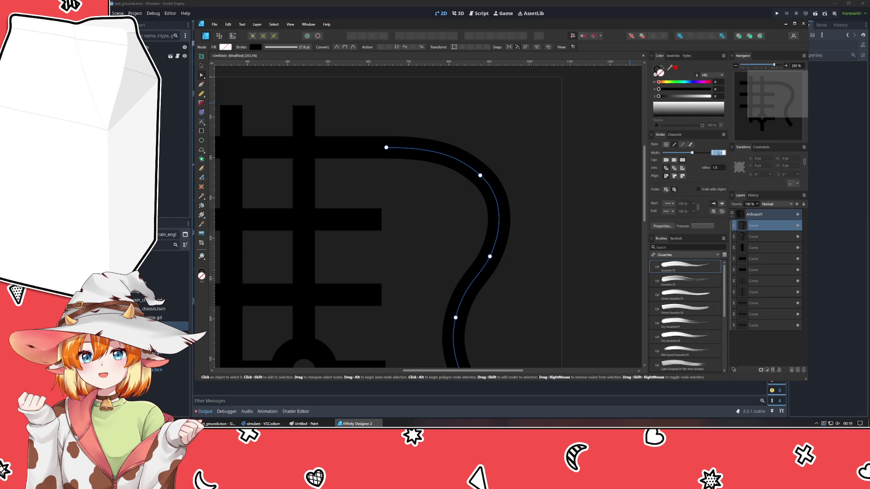
{"action": "type", "text": "5"}
{"action": "key", "text": "Return"}
{"action": "left_click", "coordinate": [658, 72]}
{"action": "mouse_move", "coordinate": [663, 82]}
{"action": "left_mouse_down"}
{"action": "mouse_move", "coordinate": [723, 95]}
{"action": "mouse_move", "coordinate": [678, 97]}
{"action": "mouse_move", "coordinate": [688, 104]}
{"action": "left_mouse_up"}
{"action": "left_click", "coordinate": [695, 96]}
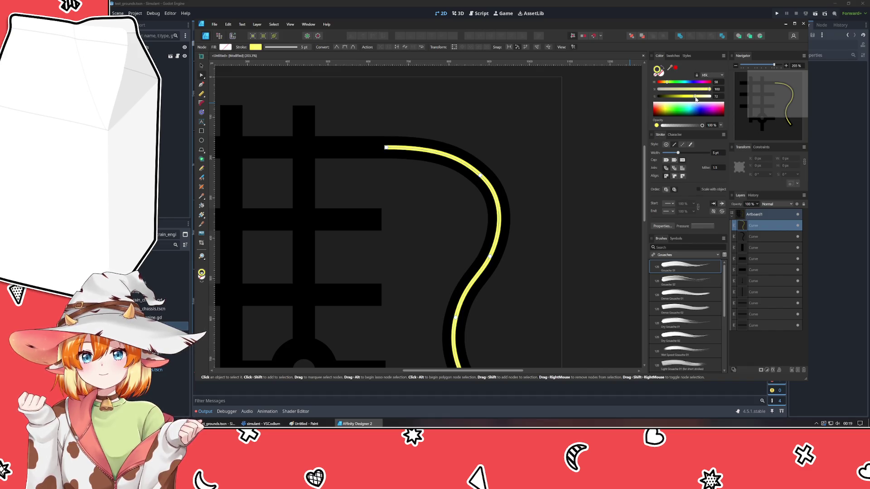
- Apply the dashed line style to the yellow centre line
{"action": "scroll", "coordinate": [719, 154], "scroll_direction": "down", "scroll_amount": 1}
{"action": "scroll", "coordinate": [719, 154], "scroll_direction": "down", "scroll_amount": 3}
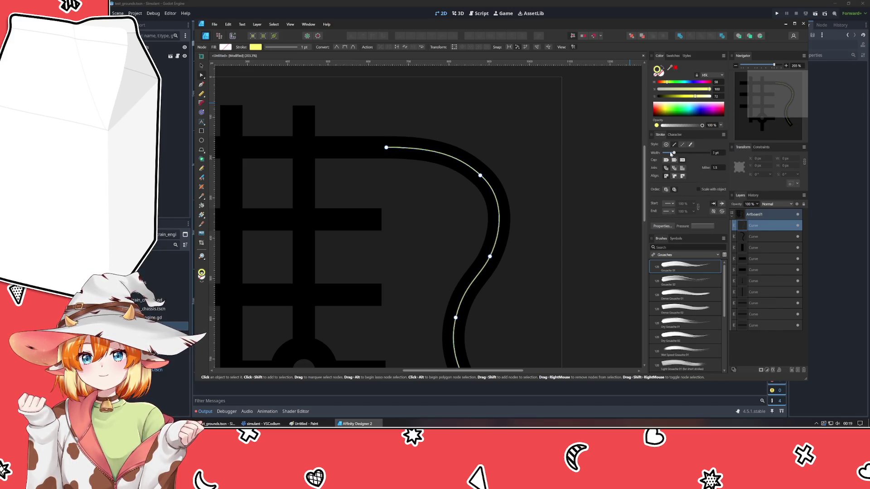
{"action": "left_click", "coordinate": [682, 144]}
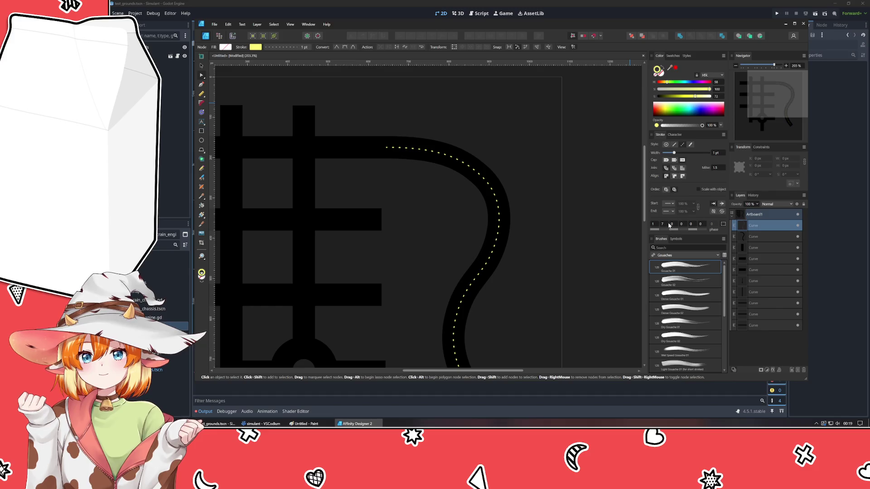
{"action": "left_click", "coordinate": [551, 262]}
{"action": "scroll", "coordinate": [551, 262], "scroll_direction": "down", "scroll_amount": 3}
{"action": "scroll", "coordinate": [551, 262], "scroll_direction": "up", "scroll_amount": 2}
{"action": "left_click", "coordinate": [376, 168]}
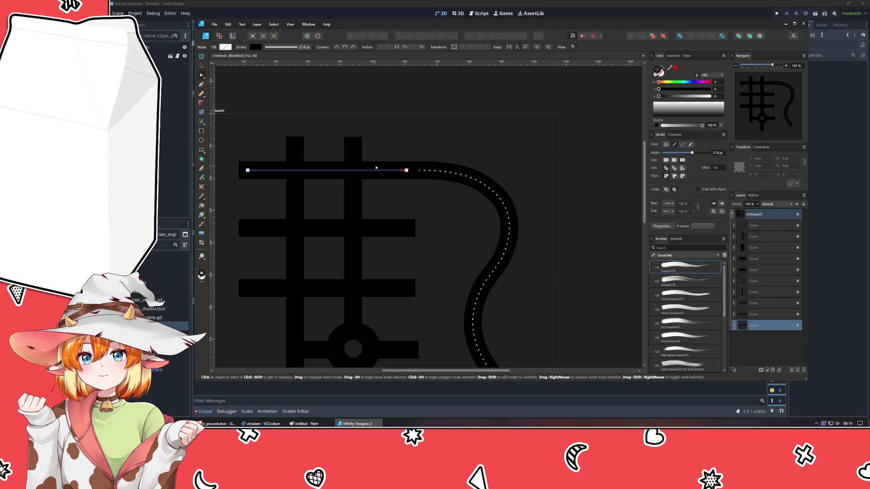
- Duplicate the top road as a 1 pt yellow dashed line
{"action": "key", "text": "ctrl+j"}
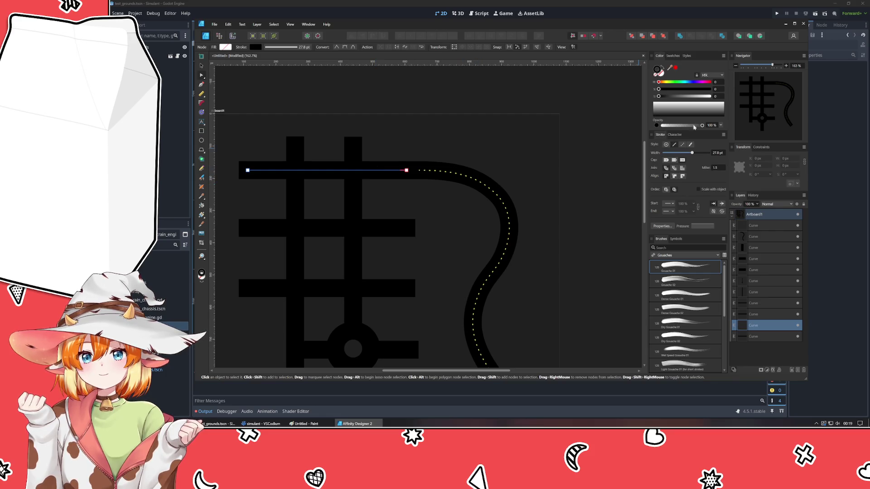
{"action": "type", "text": "1"}
{"action": "key", "text": "Return"}
{"action": "left_click", "coordinate": [673, 56]}
{"action": "left_click", "coordinate": [667, 83]}
{"action": "left_click", "coordinate": [683, 184]}
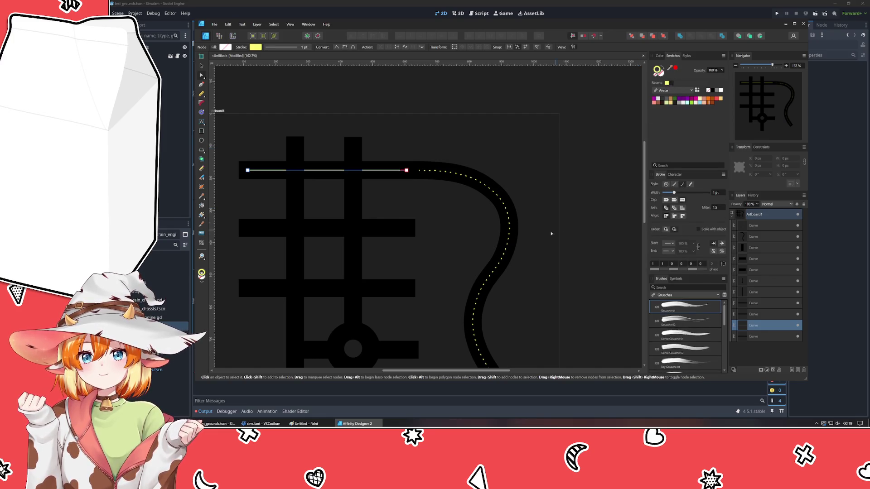
- Apply the dashed stroke to the selected top road line and check the black and yellow lines
{"action": "left_click", "coordinate": [535, 256]}
{"action": "left_click", "coordinate": [377, 174]}
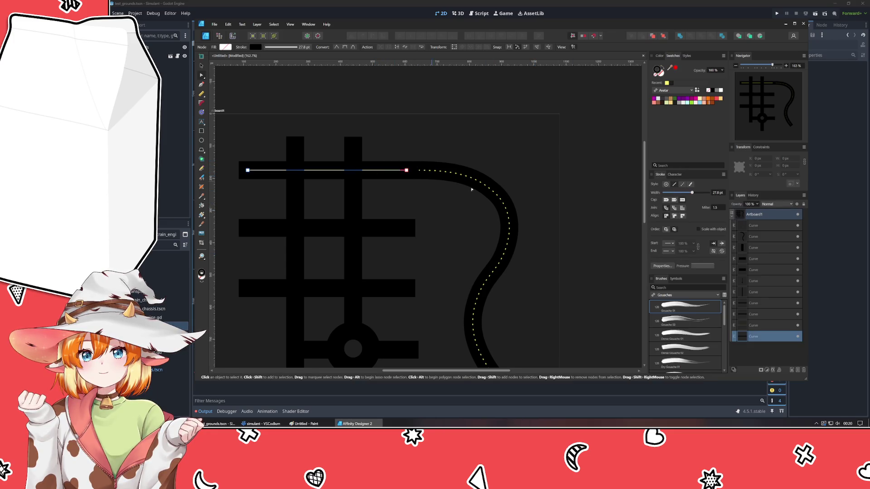
{"action": "left_click", "coordinate": [683, 184]}
{"action": "left_click", "coordinate": [525, 169]}
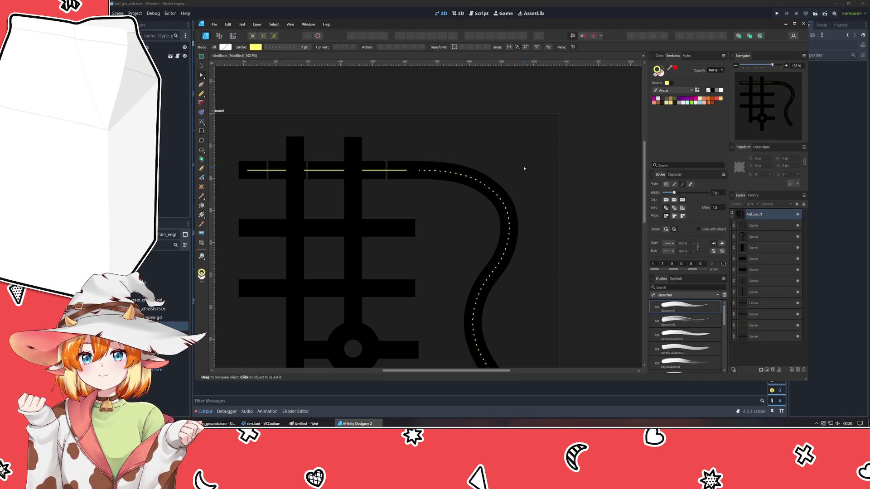
{"action": "left_click", "coordinate": [405, 171]}
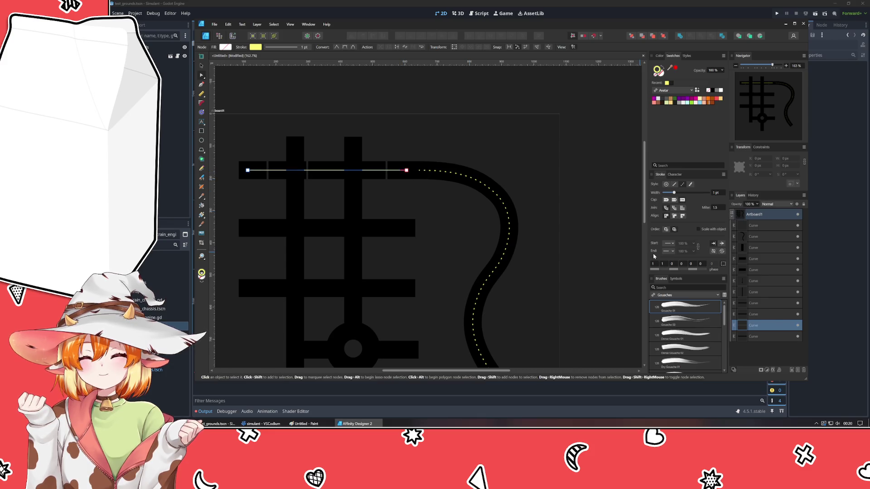
{"action": "left_click", "coordinate": [386, 173]}
{"action": "key", "text": "Escape"}
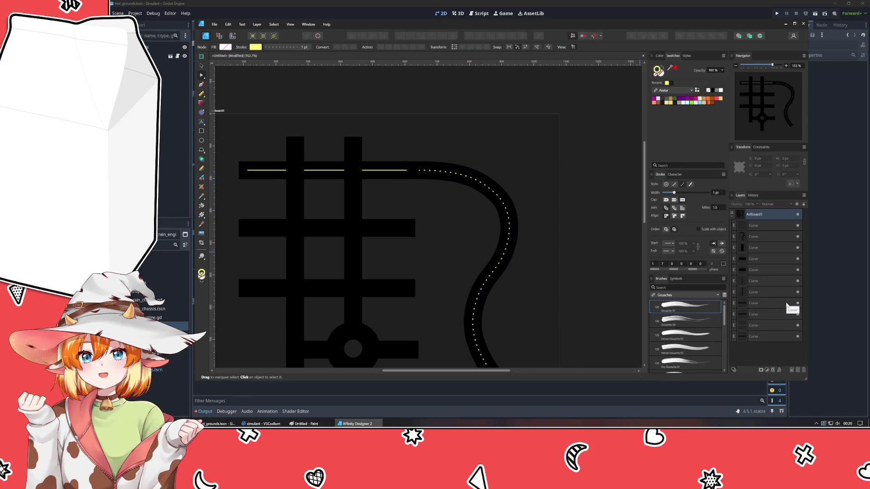
- Compare the curved and straight centre lines, toggling the straight one solid and back to dashed
{"action": "left_click", "coordinate": [760, 226]}
{"action": "left_click", "coordinate": [760, 326]}
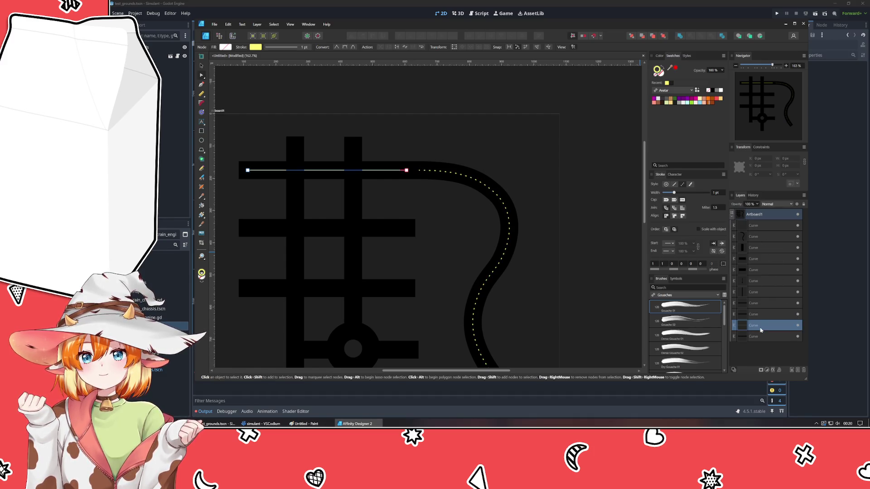
{"action": "left_click", "coordinate": [674, 184]}
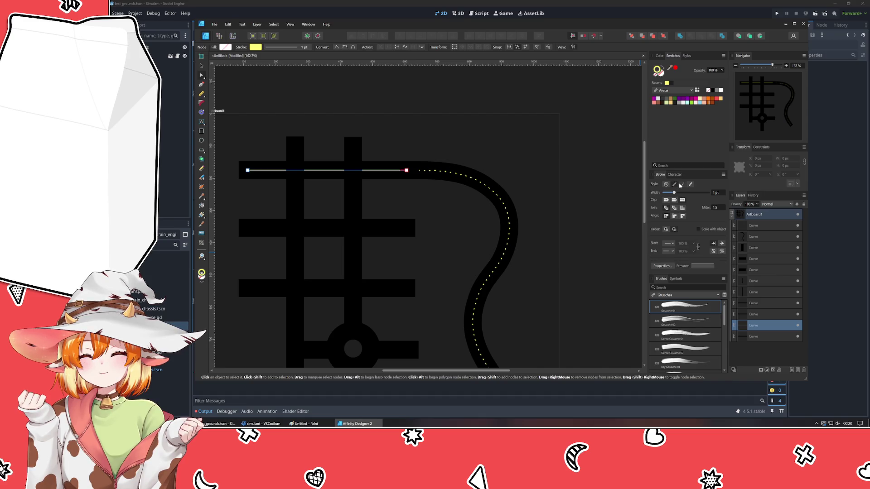
{"action": "left_click", "coordinate": [682, 184]}
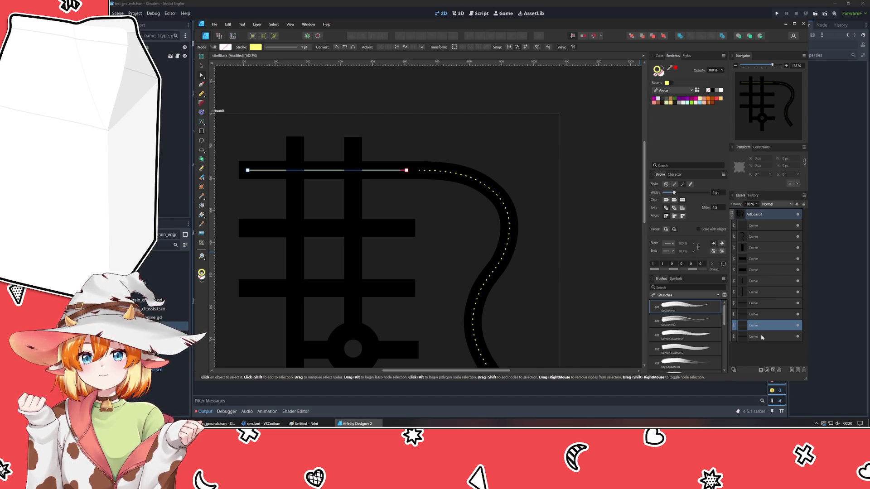
{"action": "left_click", "coordinate": [760, 225]}
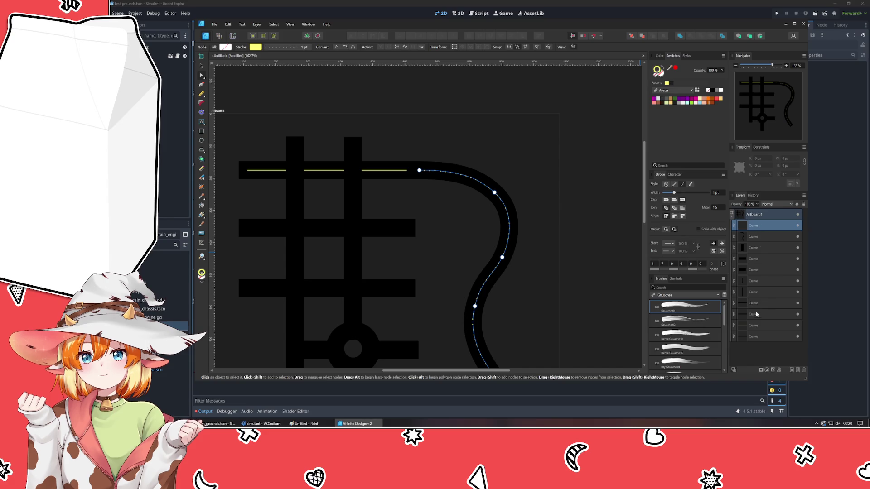
{"action": "left_click", "coordinate": [762, 326]}
{"action": "scroll", "coordinate": [669, 268], "scroll_direction": "up", "scroll_amount": 5}
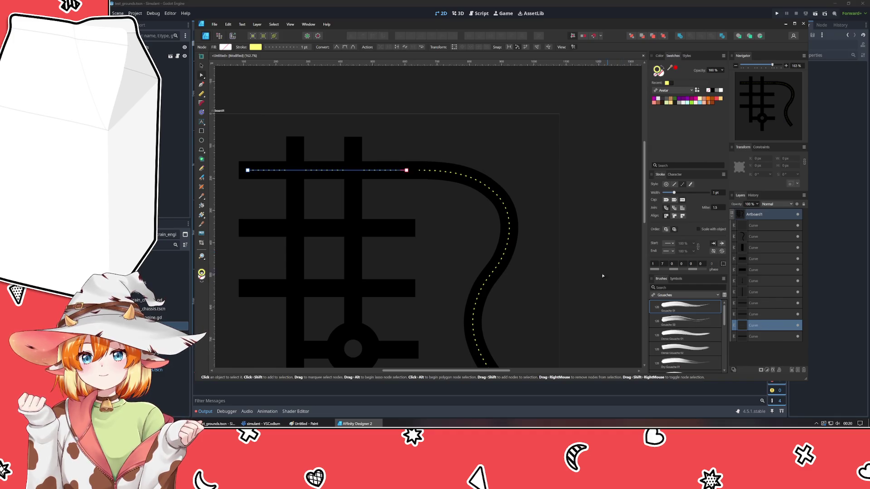
- Select the middle and lower horizontal roads, vertical roads and roundabout spokes together
{"action": "left_click", "coordinate": [587, 286]}
{"action": "left_click_drag", "start_coordinate": [444, 244], "coordinate": [536, 208]}
{"action": "left_click", "coordinate": [489, 188]}
{"action": "left_click", "coordinate": [487, 253], "text": "shift"}
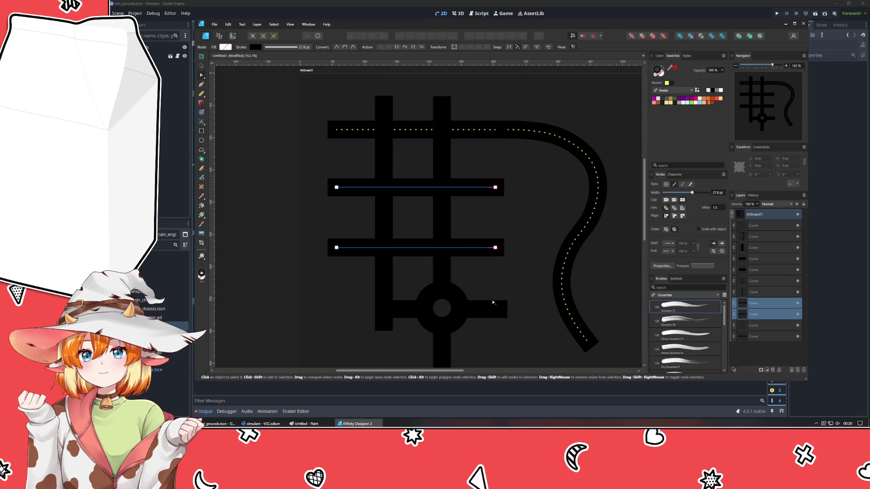
{"action": "left_click", "coordinate": [491, 311], "text": "shift"}
{"action": "left_click", "coordinate": [441, 312], "text": "shift"}
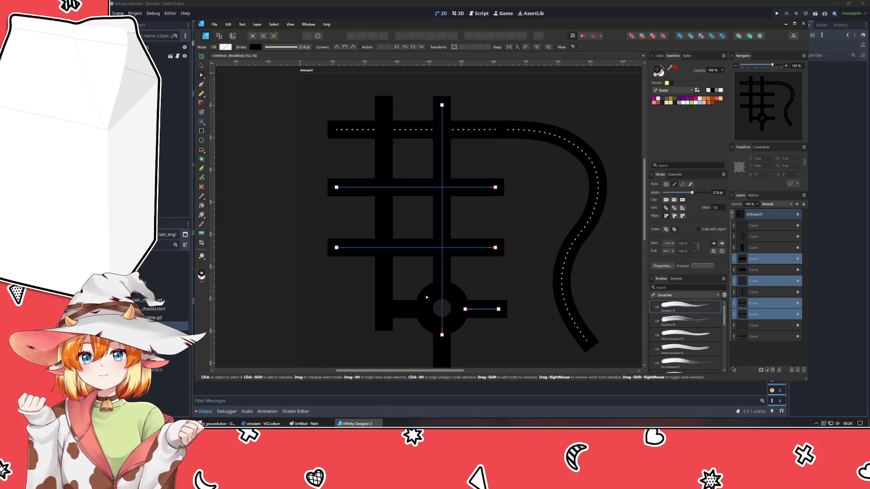
{"action": "left_click", "coordinate": [408, 311], "text": "shift"}
{"action": "left_click", "coordinate": [442, 350], "text": "shift"}
{"action": "left_click", "coordinate": [385, 281], "text": "shift"}
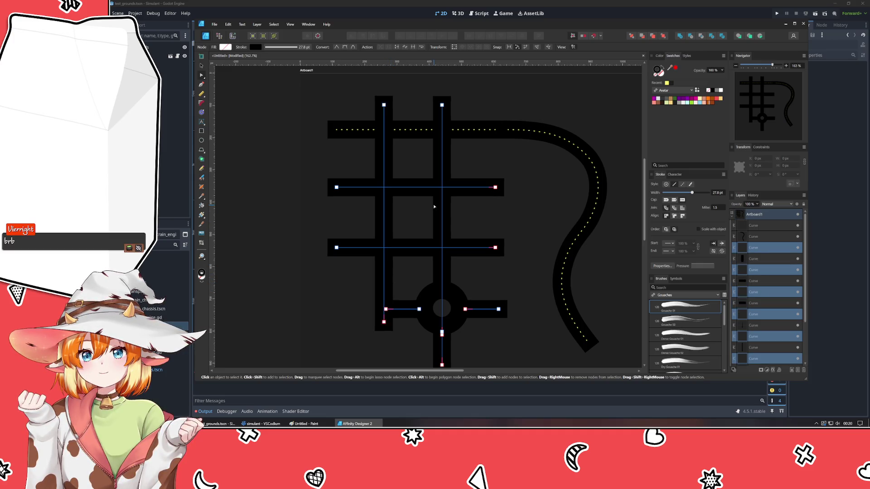
- Make the selected lines yellow, 1 pt wide and dashed with a dash gap of 7
{"action": "left_click", "coordinate": [666, 84]}
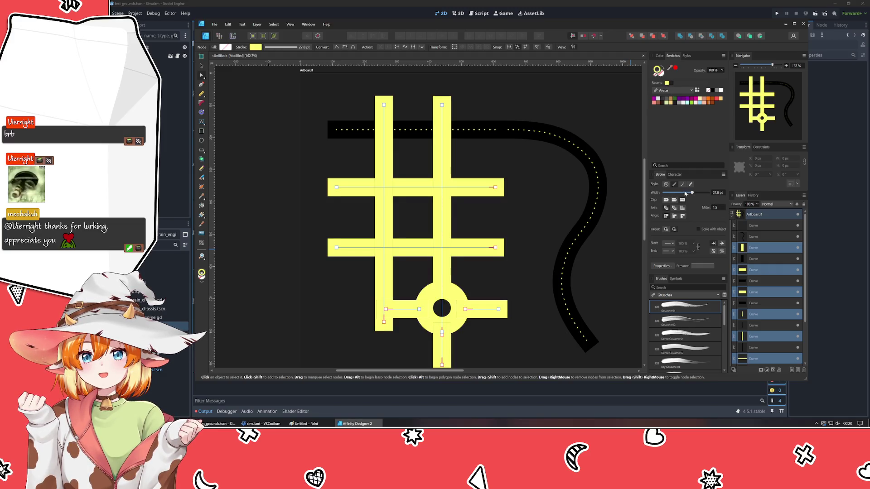
{"action": "left_click_drag", "start_coordinate": [692, 195], "coordinate": [663, 194]}
{"action": "scroll", "coordinate": [719, 194], "scroll_direction": "up", "scroll_amount": 1}
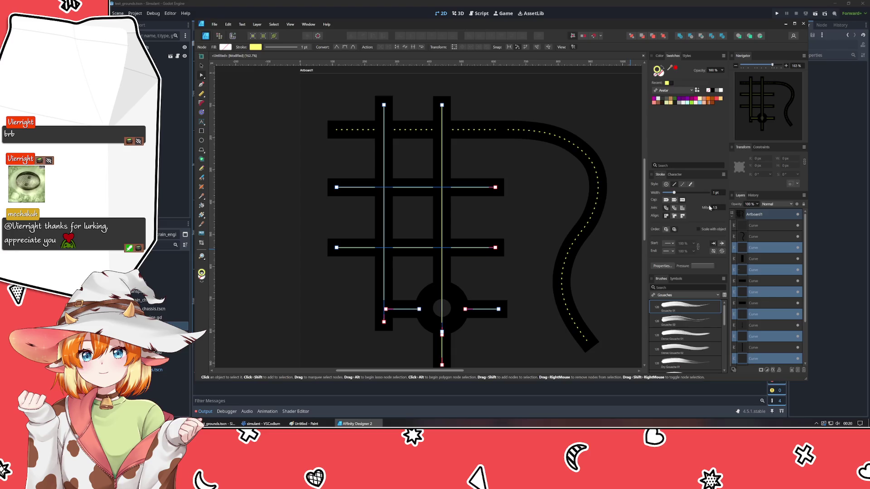
{"action": "left_click", "coordinate": [682, 183]}
{"action": "left_click_drag", "start_coordinate": [674, 270], "coordinate": [664, 267]}
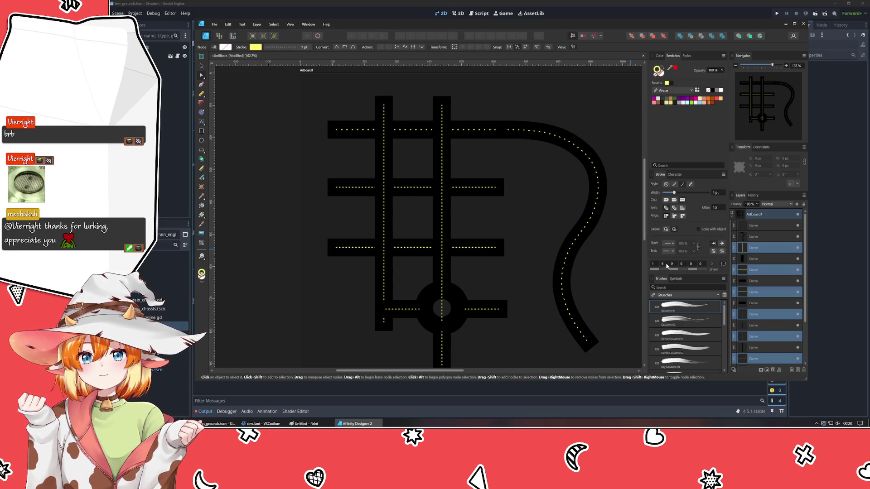
{"action": "left_click", "coordinate": [514, 220]}
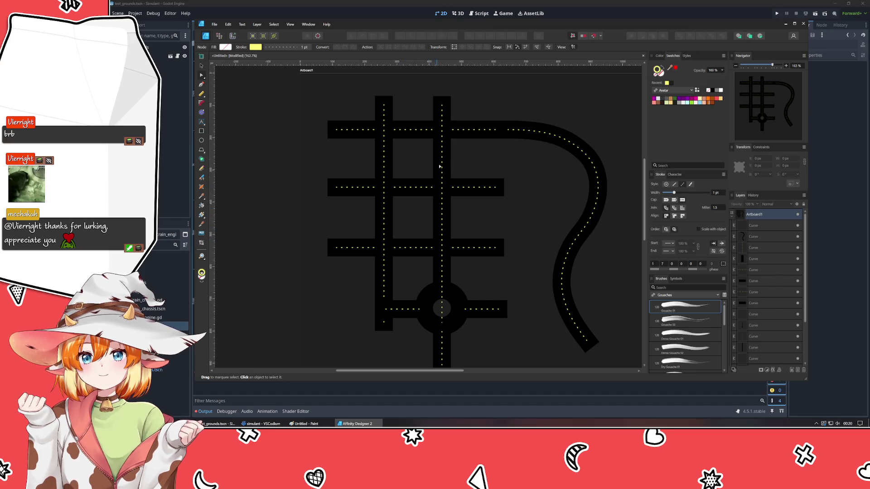
{"action": "scroll", "coordinate": [439, 166], "scroll_direction": "up", "scroll_amount": 1}
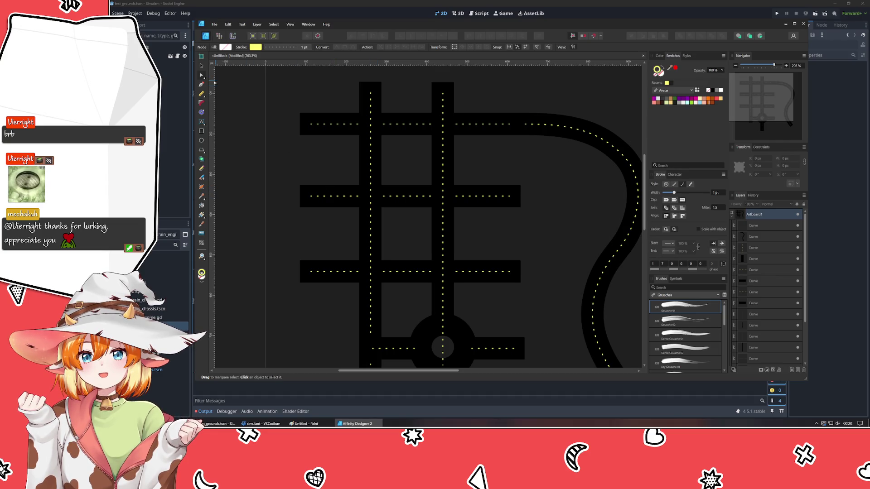
{"action": "left_click", "coordinate": [202, 131]}
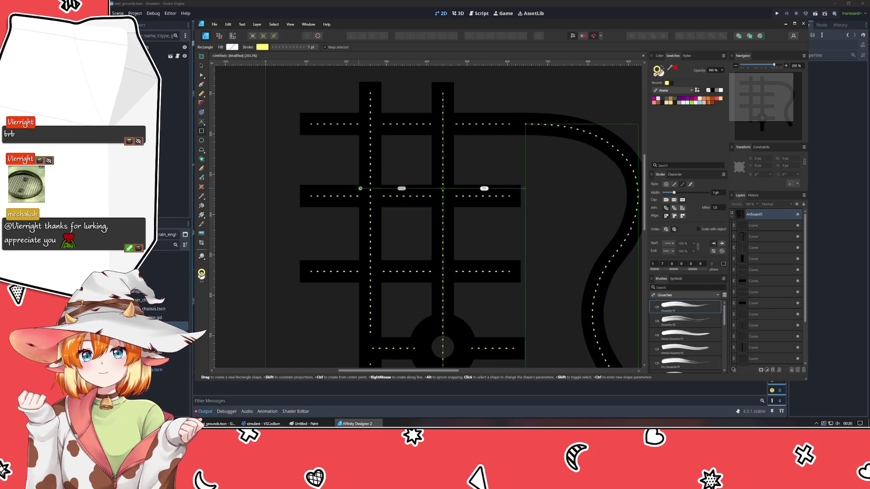
{"action": "scroll", "coordinate": [361, 187], "scroll_direction": "up", "scroll_amount": 4}
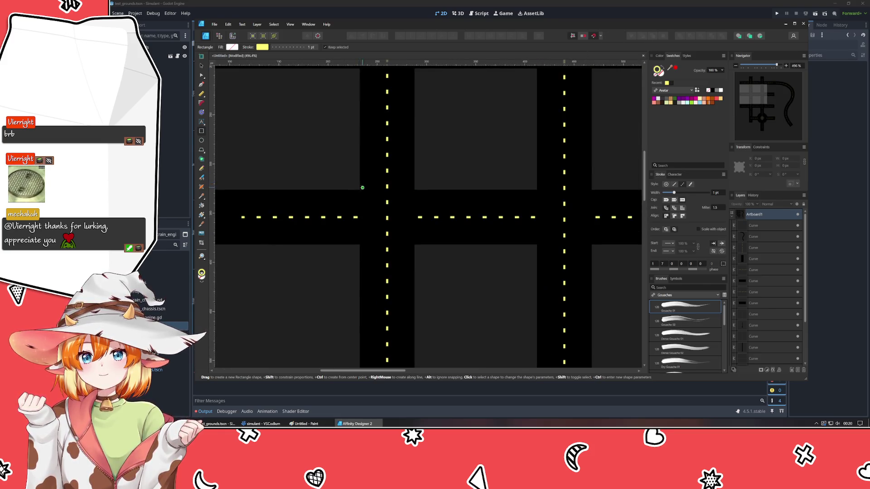
- Select several Curve layers in the Layers panel, cancelling an accidental rename
{"action": "left_click", "coordinate": [756, 227]}
{"action": "left_click", "coordinate": [759, 249], "text": "ctrl"}
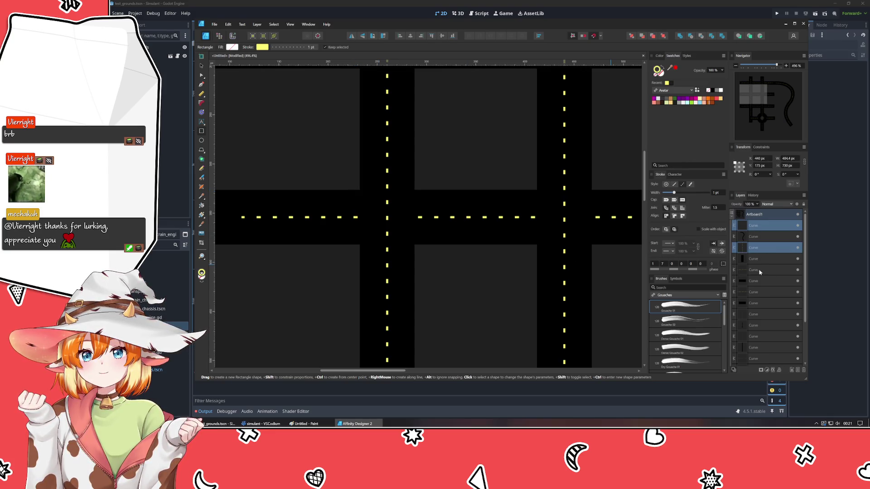
{"action": "left_click", "coordinate": [757, 270], "text": "ctrl"}
{"action": "left_click", "coordinate": [756, 236]}
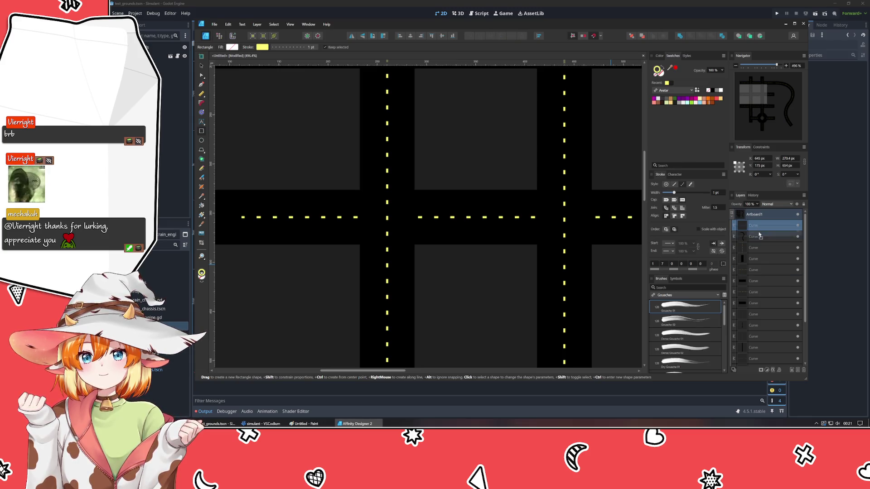
{"action": "double_click", "coordinate": [757, 236]}
{"action": "key", "text": "Escape"}
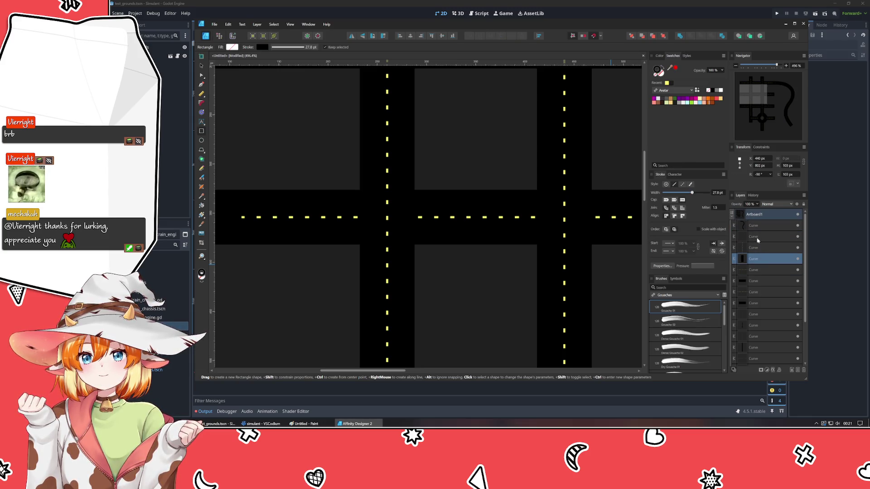
{"action": "left_click", "coordinate": [759, 236]}
- Delete the vertical roads' centre-line layers and zoom out to the whole grid
{"action": "left_click", "coordinate": [756, 247]}
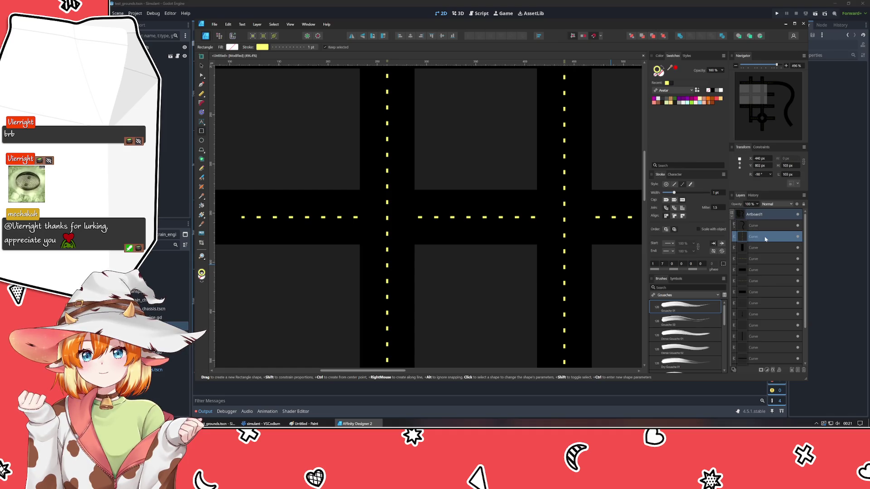
{"action": "left_click", "coordinate": [759, 260]}
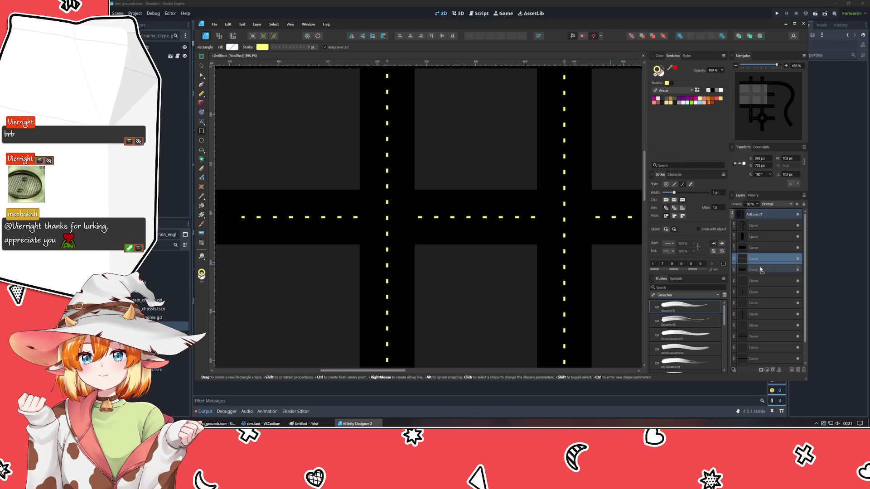
{"action": "left_click", "coordinate": [759, 270]}
{"action": "left_click_drag", "start_coordinate": [761, 283], "coordinate": [761, 295]}
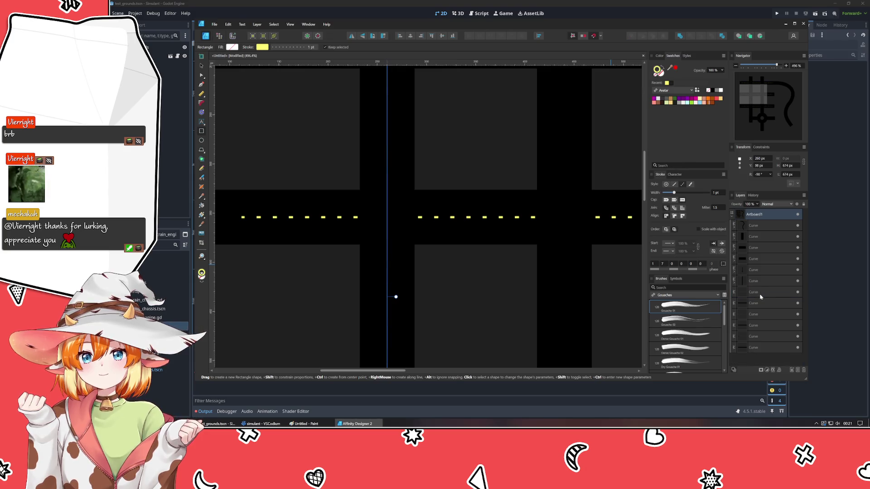
{"action": "left_click", "coordinate": [760, 295]}
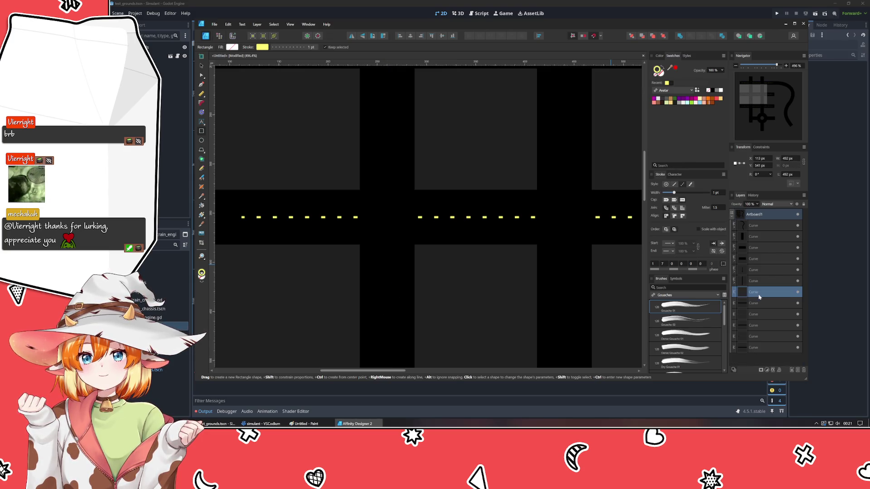
{"action": "key", "text": "ctrl+minus"}
{"action": "key", "text": "ctrl+minus"}
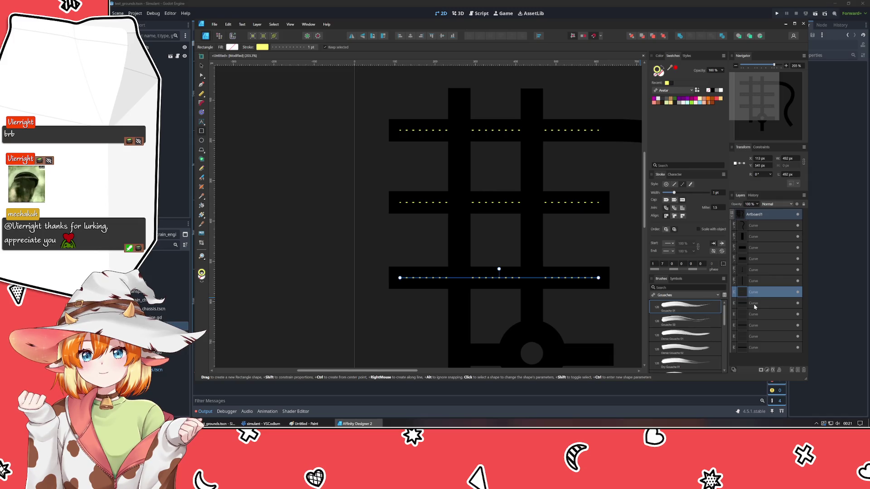
- Restack a dashed line above a vertical road and bring back the vertical roads' dashes
{"action": "left_click", "coordinate": [755, 307]}
{"action": "left_click_drag", "start_coordinate": [761, 292], "coordinate": [757, 318]}
{"action": "key", "text": "ctrl+shift+z"}
{"action": "key", "text": "ctrl+shift+z"}
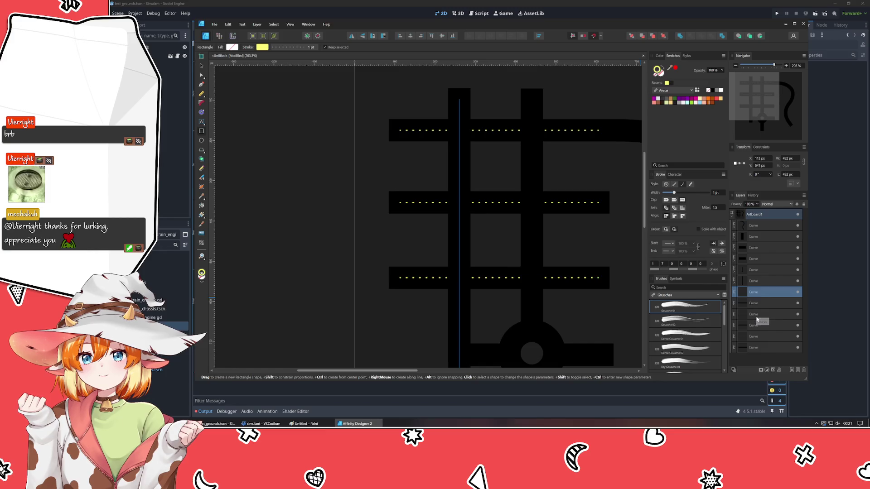
- Place a dashed line along the short road stub and restore the curved road's dashes
{"action": "key", "text": "ctrl+shift+z"}
{"action": "key", "text": "ctrl+shift+z"}
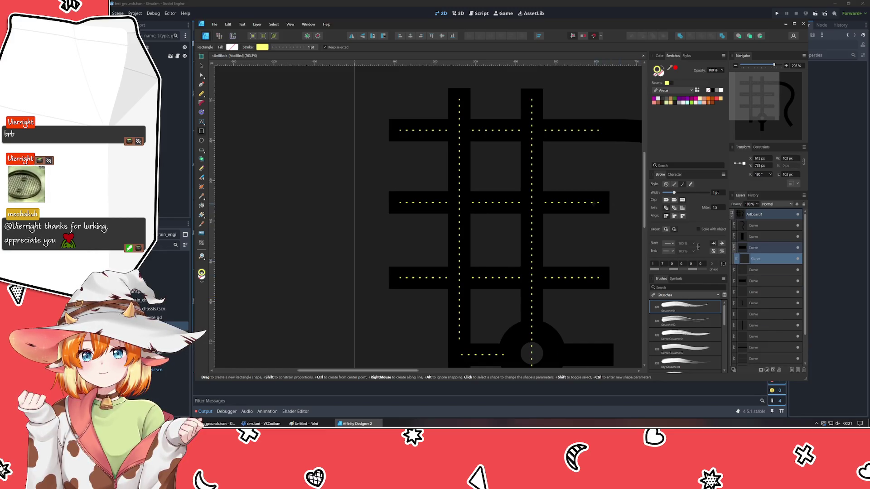
{"action": "left_click_drag", "start_coordinate": [595, 205], "coordinate": [417, 189]}
{"action": "key", "text": "ctrl+shift+z"}
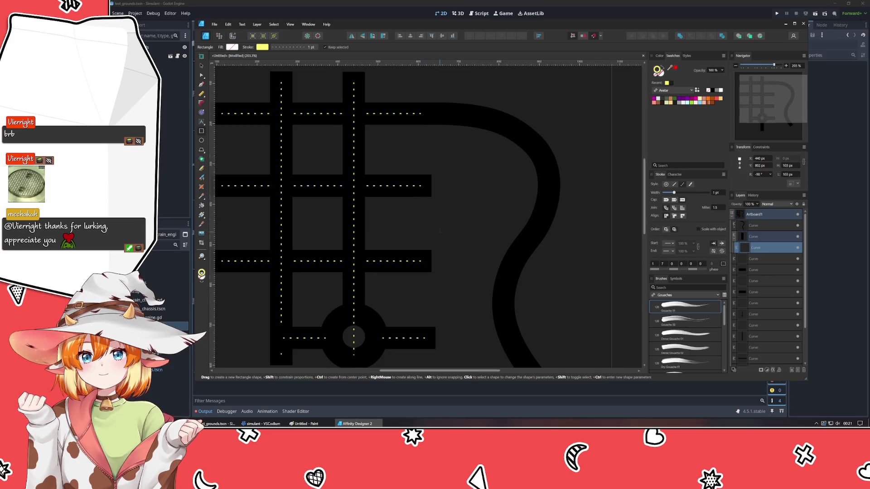
{"action": "key", "text": "ctrl+z"}
{"action": "key", "text": "ctrl+z"}
{"action": "key", "text": "ctrl+z"}
{"action": "key", "text": "ctrl+shift+z"}
{"action": "key", "text": "ctrl+shift+z"}
{"action": "key", "text": "ctrl+shift+z"}
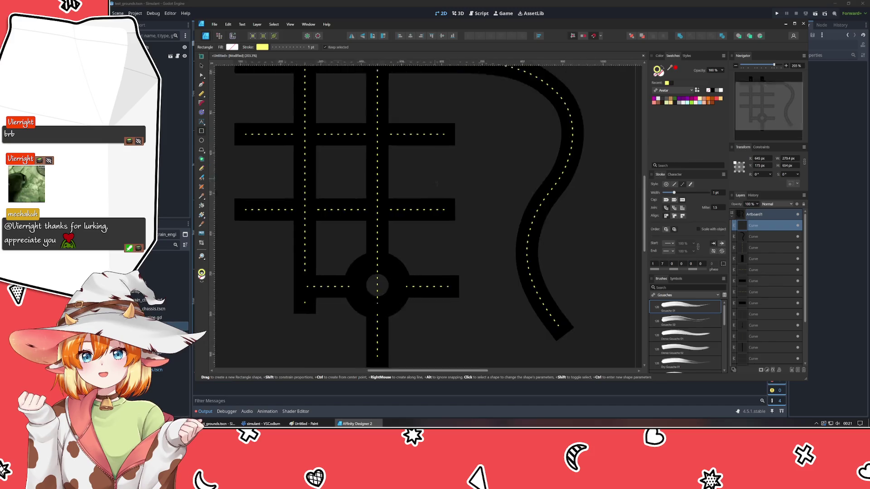
{"action": "key", "text": "ctrl+z"}
{"action": "key", "text": "ctrl+z"}
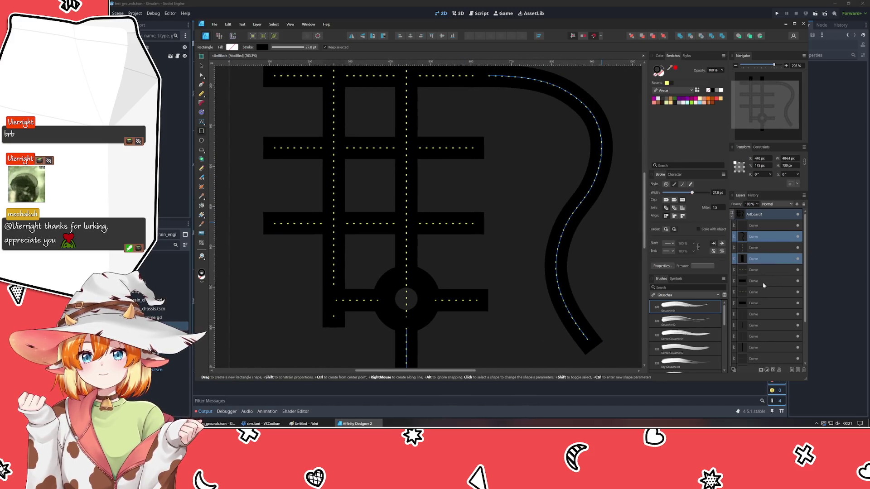
- Add seven road curve layers to the selection in the Layers panel
{"action": "left_click", "coordinate": [763, 281], "text": "ctrl"}
{"action": "left_click", "coordinate": [763, 303], "text": "ctrl"}
{"action": "left_click", "coordinate": [761, 325], "text": "ctrl"}
{"action": "left_click", "coordinate": [761, 347], "text": "ctrl"}
{"action": "scroll", "coordinate": [760, 319], "scroll_direction": "down", "scroll_amount": 2}
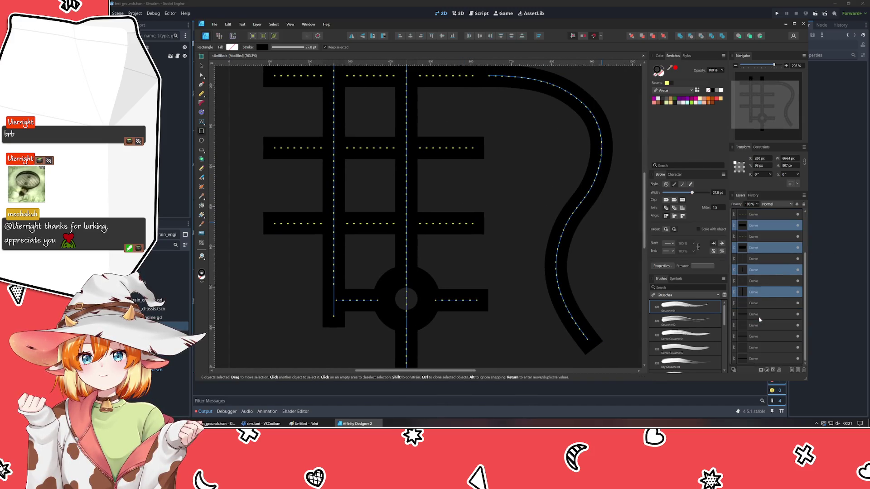
{"action": "left_click", "coordinate": [759, 315], "text": "ctrl"}
{"action": "left_click", "coordinate": [757, 337], "text": "ctrl"}
{"action": "left_click", "coordinate": [755, 360], "text": "ctrl"}
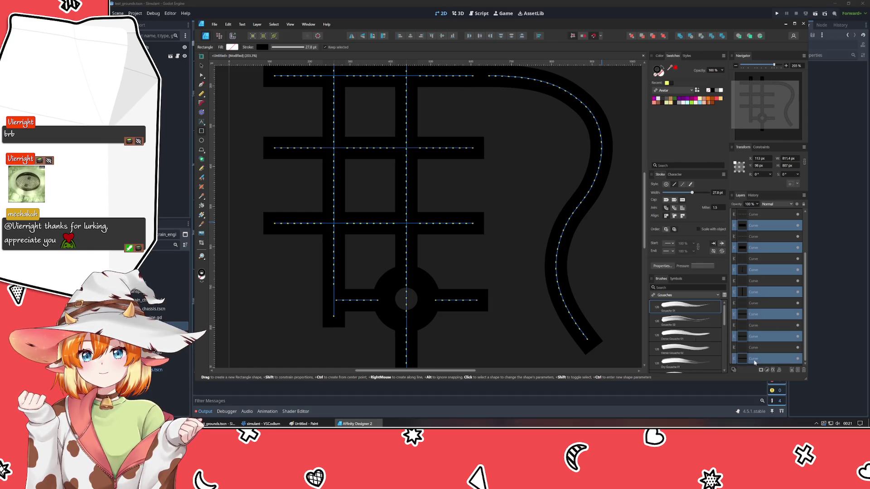
- Try the Node and Pen tools, clear the selection, and bring up the History panel
{"action": "left_click", "coordinate": [202, 76]}
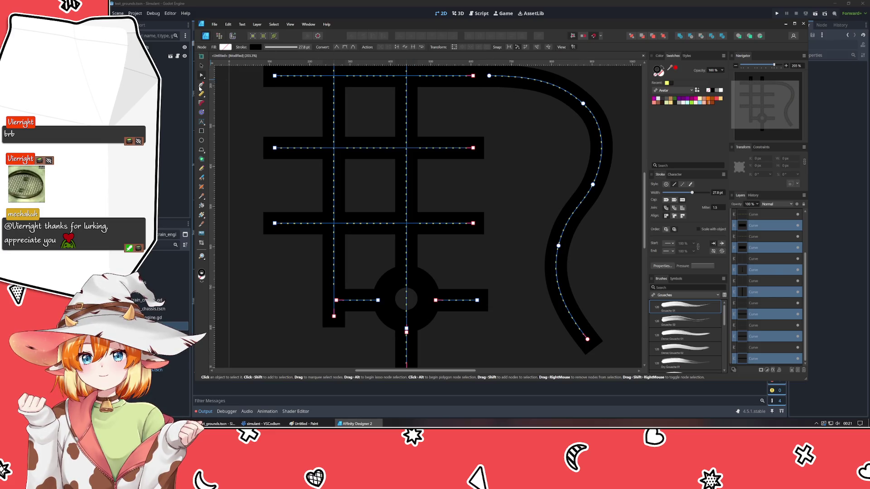
{"action": "left_click", "coordinate": [202, 85]}
{"action": "left_click", "coordinate": [202, 76]}
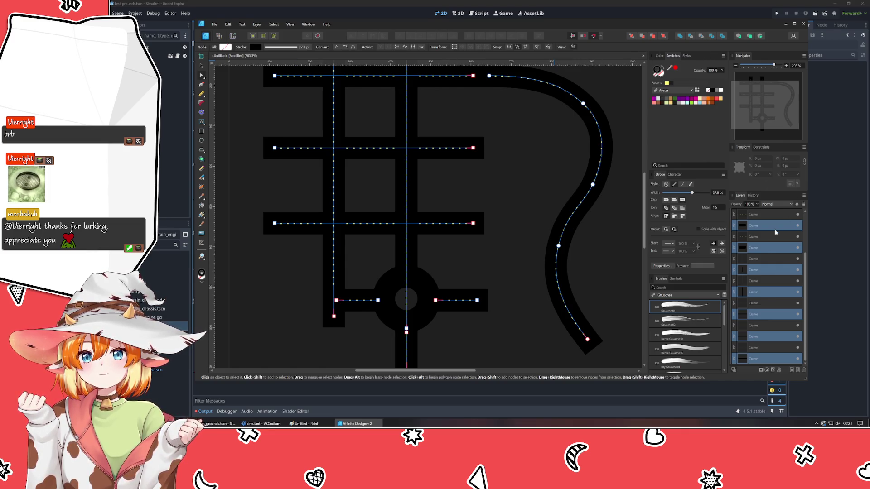
{"action": "left_click", "coordinate": [768, 226]}
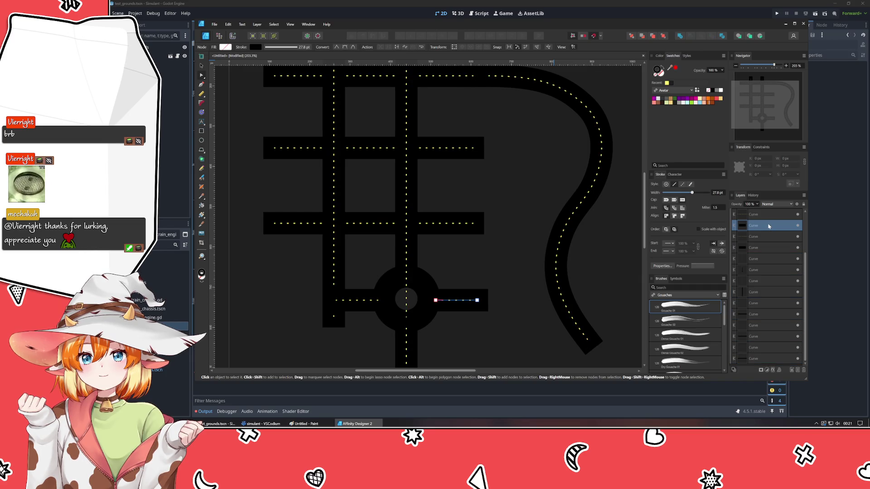
{"action": "key", "text": "ctrl+d"}
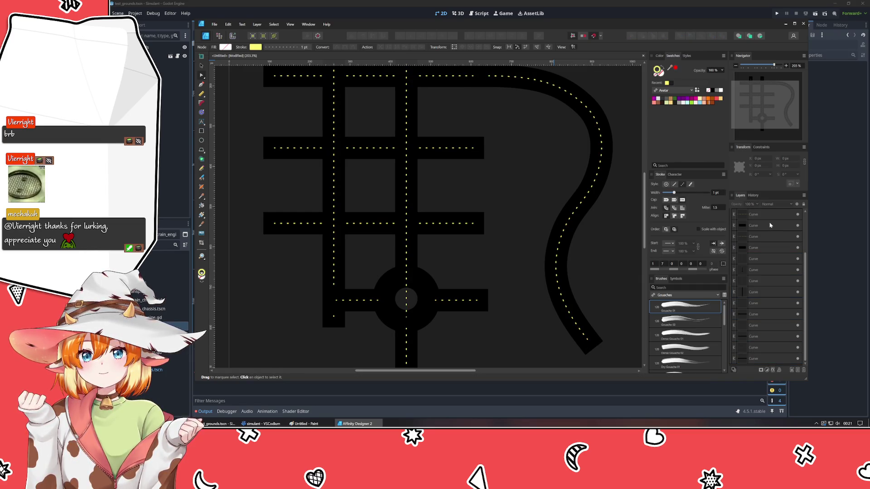
{"action": "left_click", "coordinate": [752, 196]}
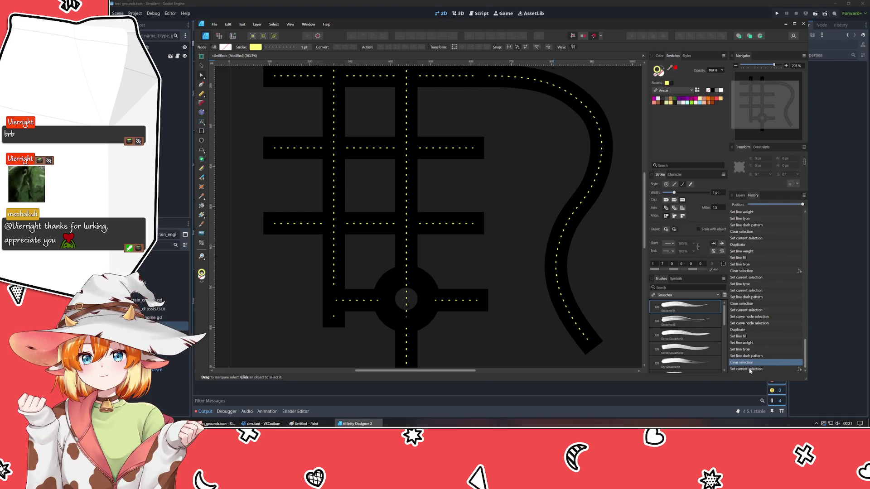
- Step through history branches, settle on the 'Clear selection' state, and return to the Layers list
{"action": "left_click", "coordinate": [799, 370]}
{"action": "left_click", "coordinate": [798, 370]}
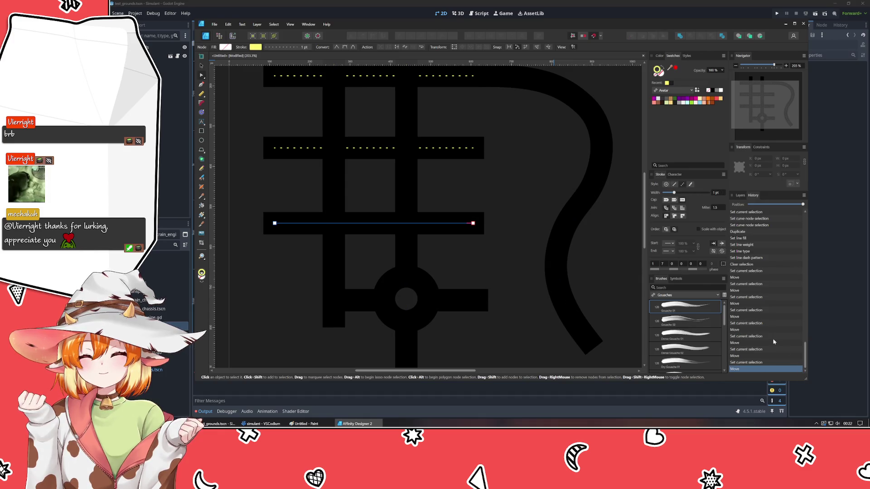
{"action": "key", "text": "ctrl+z"}
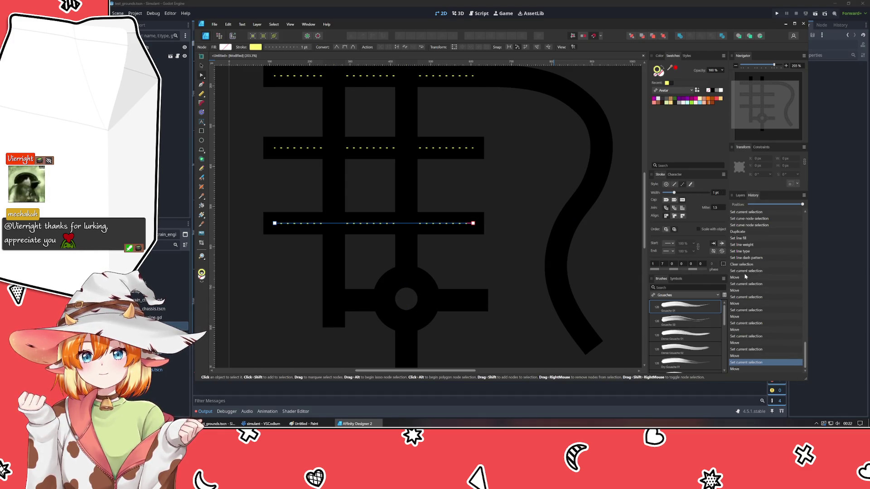
{"action": "left_click", "coordinate": [748, 265]}
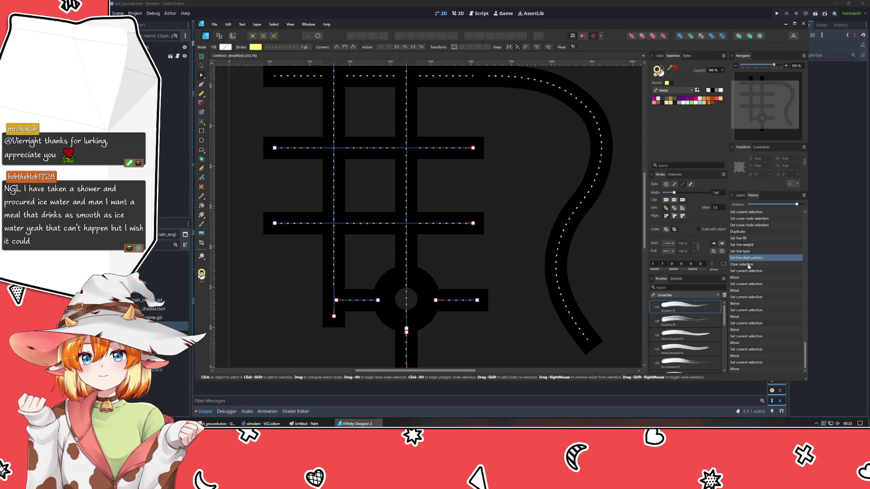
{"action": "left_click", "coordinate": [747, 271]}
{"action": "left_click", "coordinate": [747, 264]}
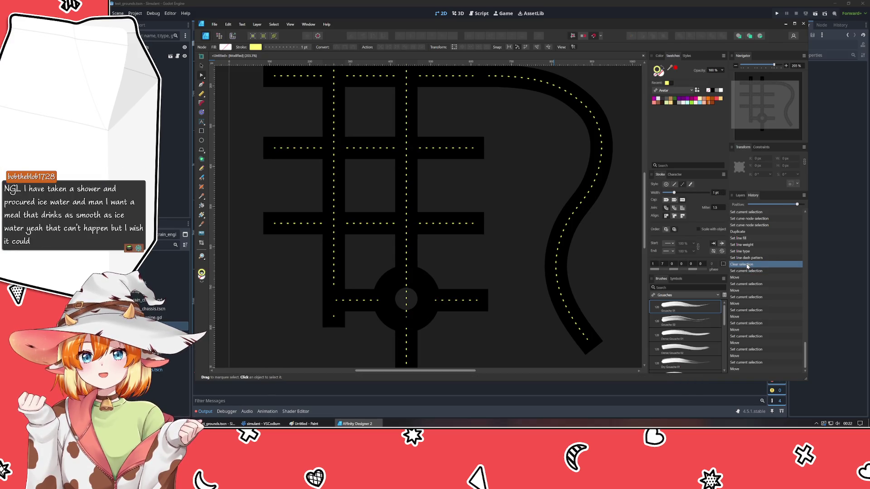
{"action": "left_click", "coordinate": [739, 195]}
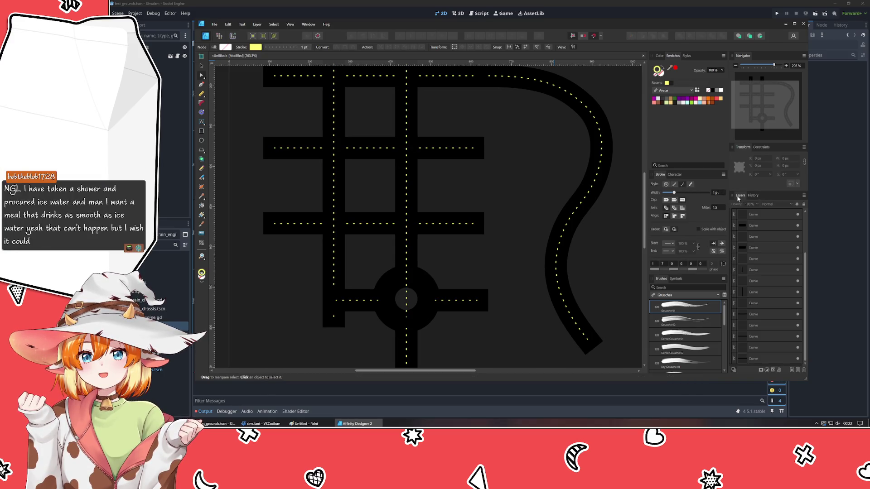
- Select all road curve layers, including the curved road, and apply Layer > Expand Stroke
{"action": "left_click", "coordinate": [755, 358]}
{"action": "left_click", "coordinate": [755, 336], "text": "ctrl"}
{"action": "left_click", "coordinate": [755, 314], "text": "ctrl"}
{"action": "left_click", "coordinate": [755, 292], "text": "ctrl"}
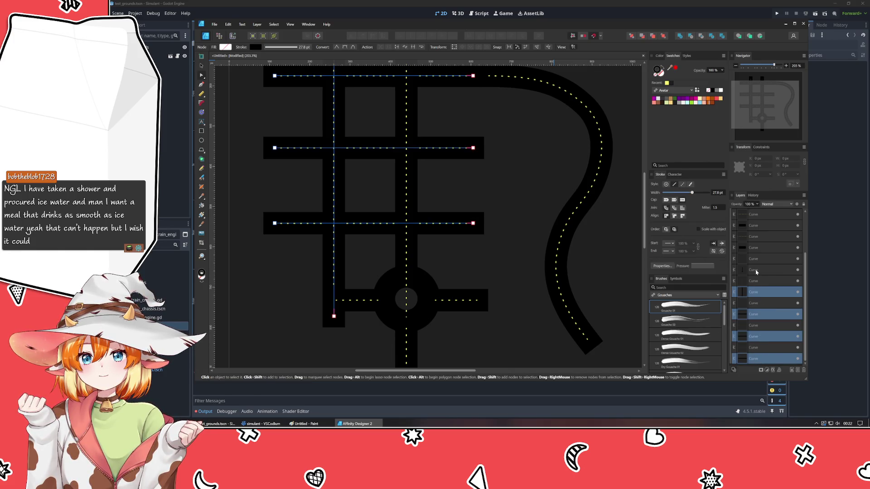
{"action": "left_click", "coordinate": [755, 270], "text": "ctrl"}
{"action": "left_click", "coordinate": [755, 247], "text": "ctrl"}
{"action": "left_click", "coordinate": [756, 225], "text": "ctrl"}
{"action": "scroll", "coordinate": [757, 258], "scroll_direction": "up", "scroll_amount": 2}
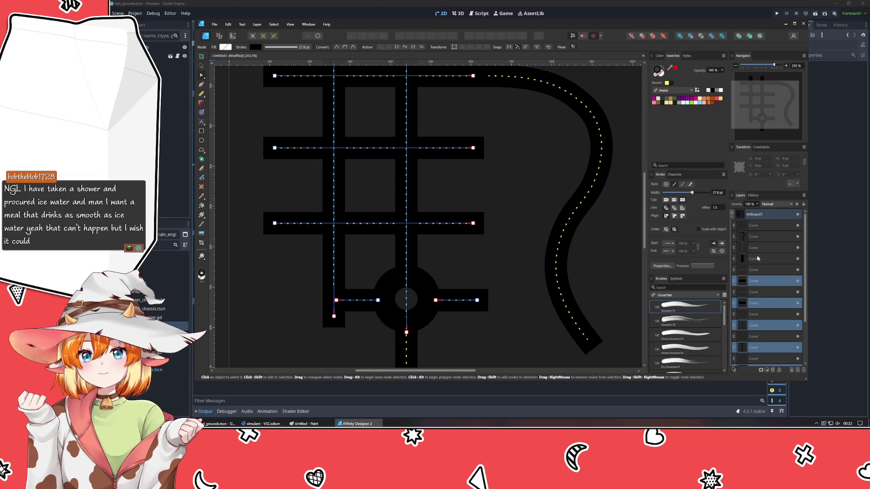
{"action": "left_click", "coordinate": [756, 259], "text": "ctrl"}
{"action": "left_click", "coordinate": [755, 236], "text": "ctrl"}
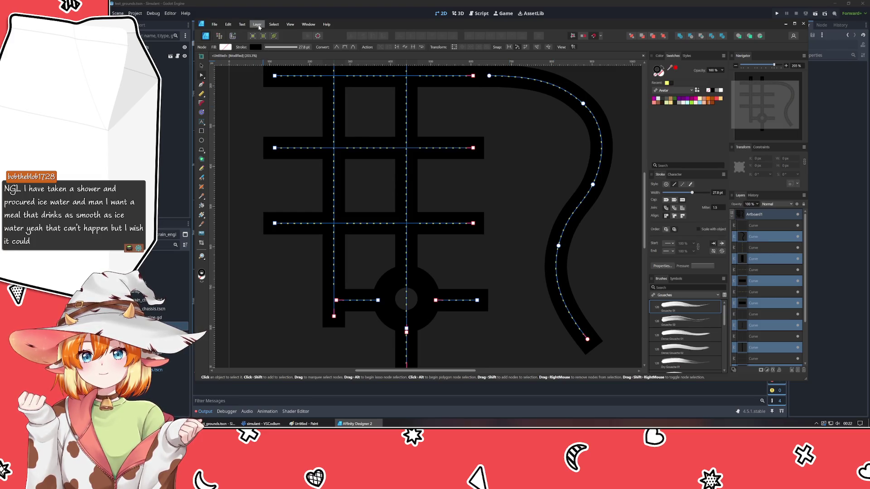
{"action": "left_click", "coordinate": [257, 24]}
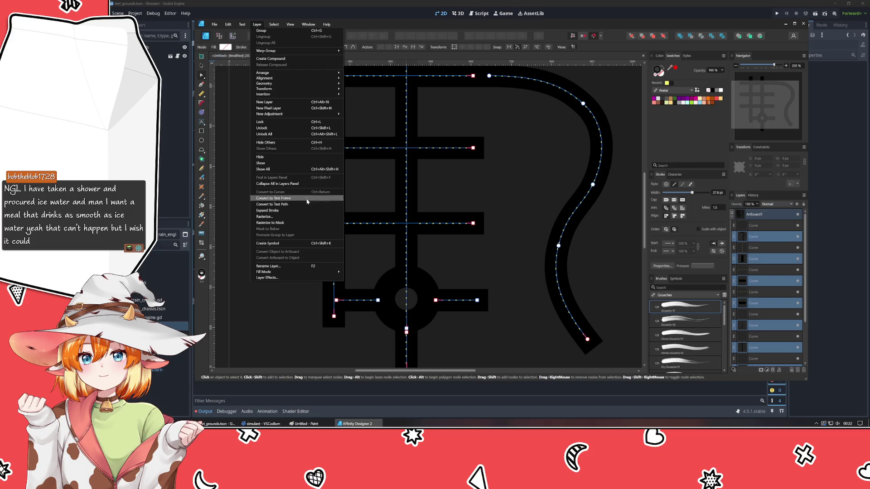
{"action": "left_click", "coordinate": [268, 210]}
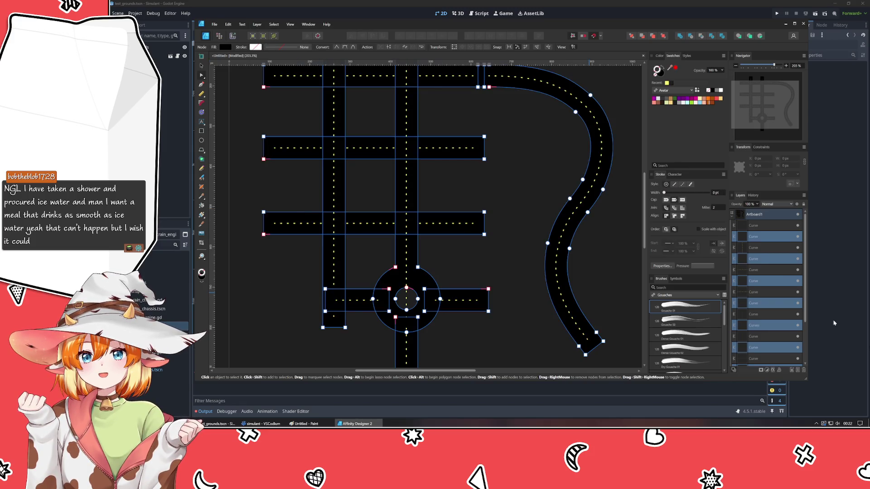
- Restack the curved road layer beneath its dashed centre line, then deselect everything
{"action": "left_click", "coordinate": [760, 236]}
{"action": "left_click_drag", "start_coordinate": [760, 236], "coordinate": [769, 318]}
{"action": "left_click", "coordinate": [762, 256]}
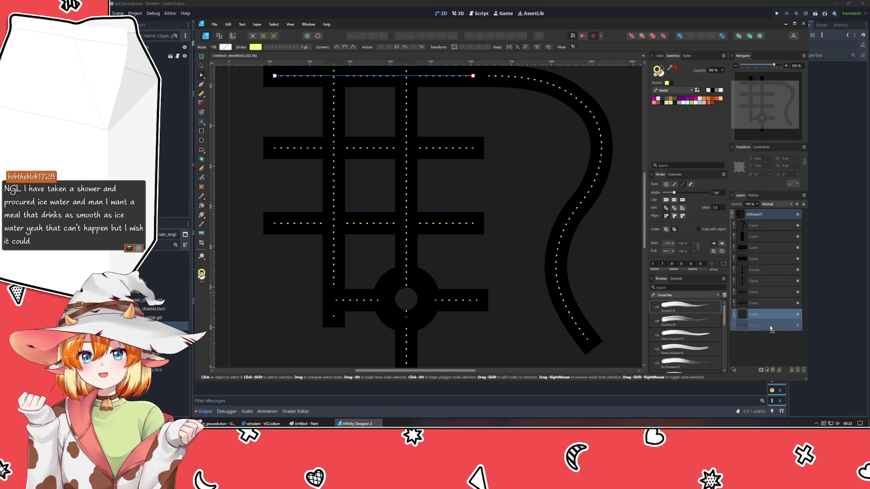
{"action": "left_click", "coordinate": [502, 257]}
{"action": "scroll", "coordinate": [357, 184], "scroll_direction": "up", "scroll_amount": 2}
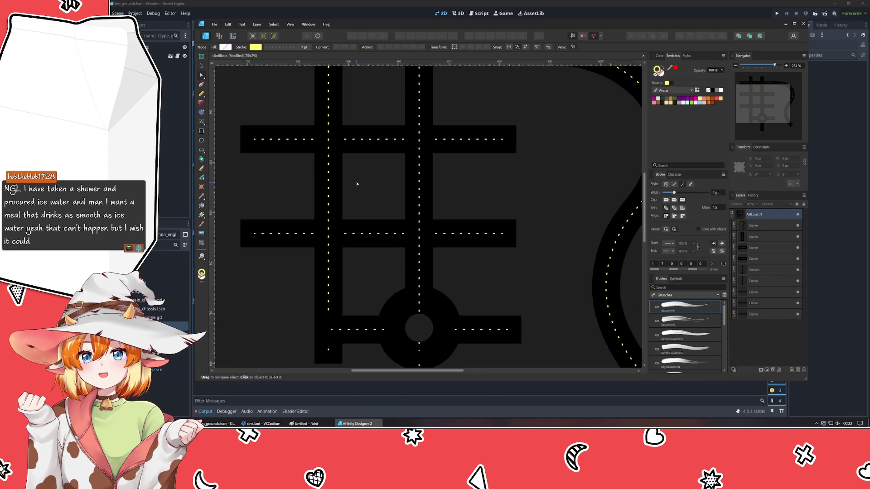
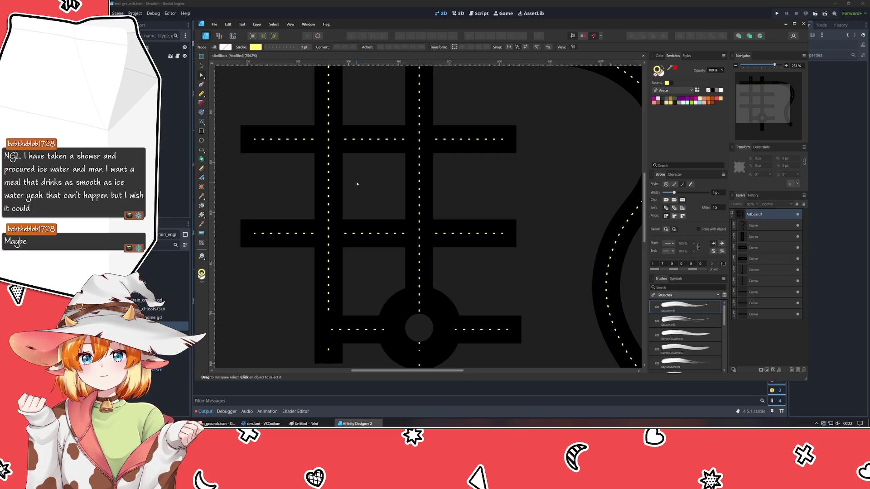
- Draw a small square over a road intersection and give it a solid black fill
{"action": "scroll", "coordinate": [356, 181], "scroll_direction": "down", "scroll_amount": 3}
{"action": "scroll", "coordinate": [356, 182], "scroll_direction": "left", "scroll_amount": 2}
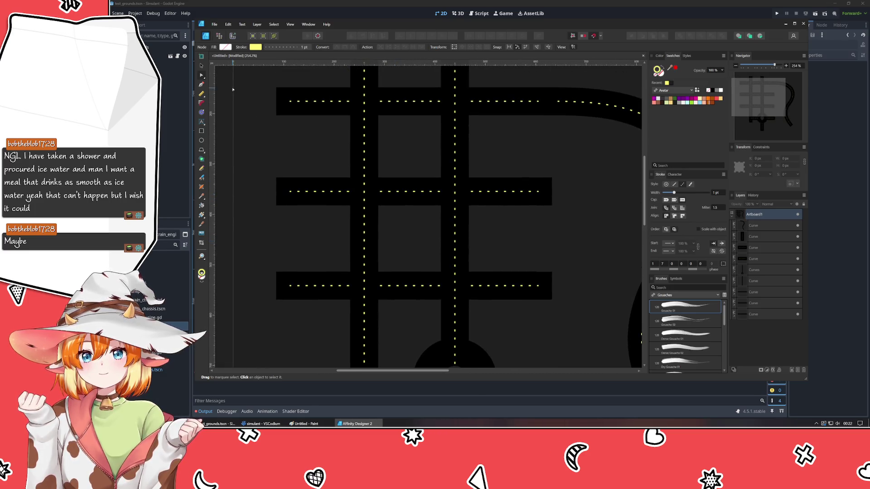
{"action": "left_click", "coordinate": [201, 131]}
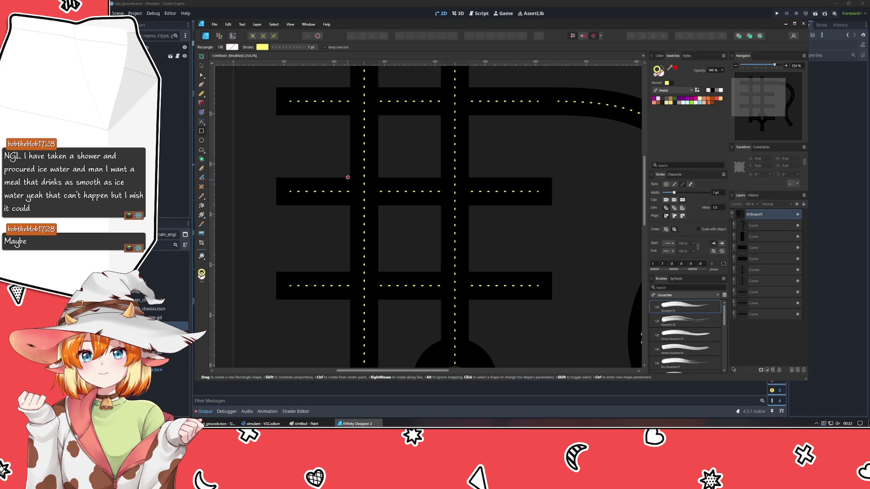
{"action": "left_click_drag", "start_coordinate": [350, 177], "coordinate": [378, 205]}
{"action": "left_click", "coordinate": [655, 75]}
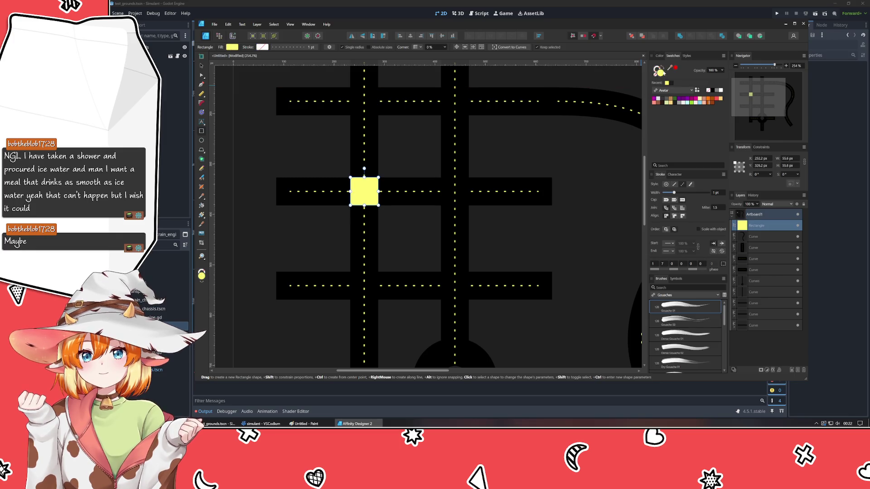
{"action": "left_click", "coordinate": [659, 55]}
{"action": "left_click_drag", "start_coordinate": [665, 96], "coordinate": [658, 96]}
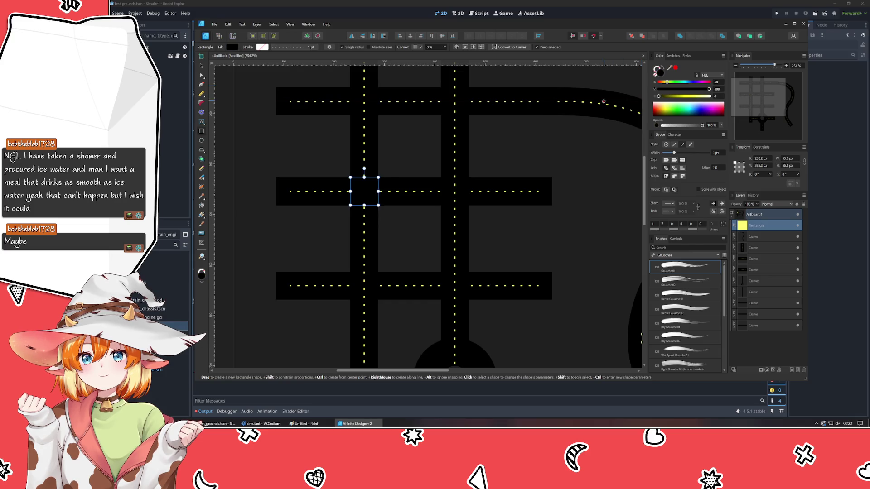
- Duplicate the black square onto the other intersections, including the bottom one
{"action": "key", "text": "v"}
{"action": "mouse_move", "coordinate": [365, 194]}
{"action": "left_mouse_down"}
{"action": "mouse_move", "coordinate": [544, 192]}
{"action": "mouse_move", "coordinate": [510, 281]}
{"action": "mouse_move", "coordinate": [456, 289]}
{"action": "left_mouse_up"}
{"action": "key", "text": "ctrl+j"}
{"action": "scroll", "coordinate": [454, 312], "scroll_direction": "down", "scroll_amount": 3}
{"action": "mouse_move", "coordinate": [457, 314]}
{"action": "left_mouse_down"}
{"action": "mouse_move", "coordinate": [362, 233]}
{"action": "mouse_move", "coordinate": [363, 213]}
{"action": "mouse_move", "coordinate": [265, 216]}
{"action": "mouse_move", "coordinate": [358, 312]}
{"action": "left_mouse_up"}
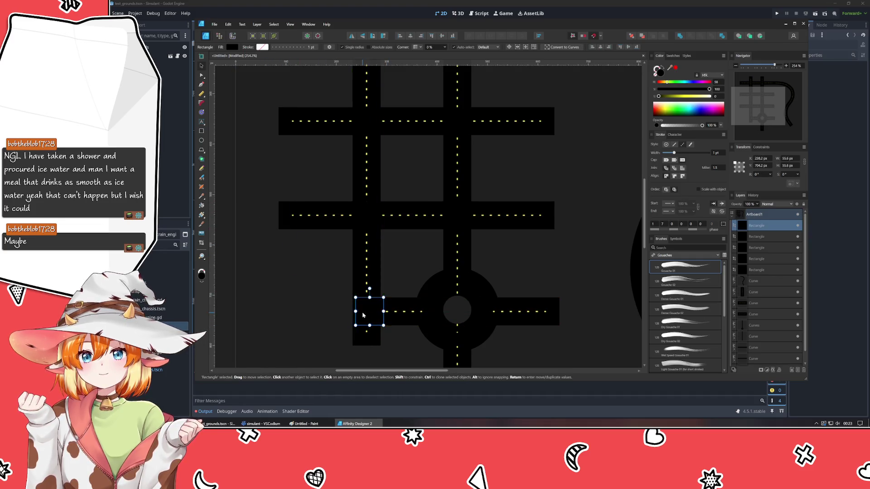
{"action": "scroll", "coordinate": [387, 263], "scroll_direction": "down", "scroll_amount": 3}
- Copy black squares up onto the top-left and top-right intersections
{"action": "left_click", "coordinate": [382, 187]}
{"action": "left_click_drag", "start_coordinate": [382, 187], "coordinate": [382, 142]}
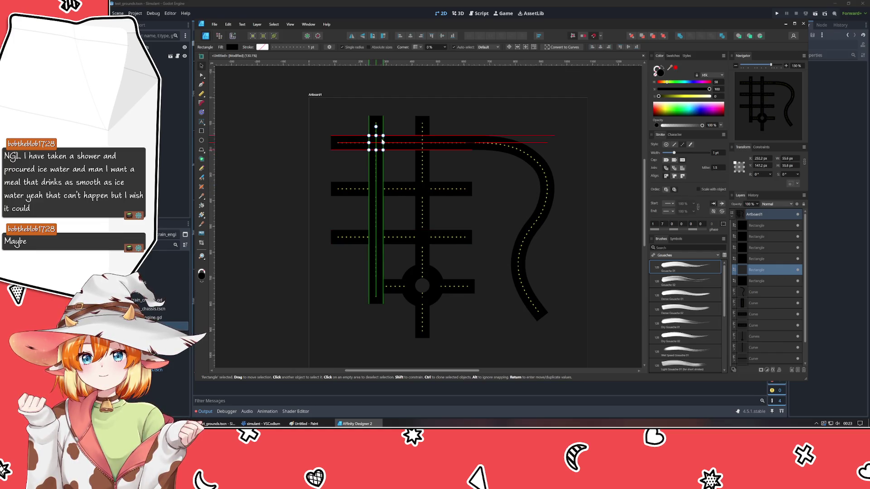
{"action": "left_click_drag", "start_coordinate": [419, 194], "coordinate": [424, 138]}
{"action": "left_click", "coordinate": [466, 180]}
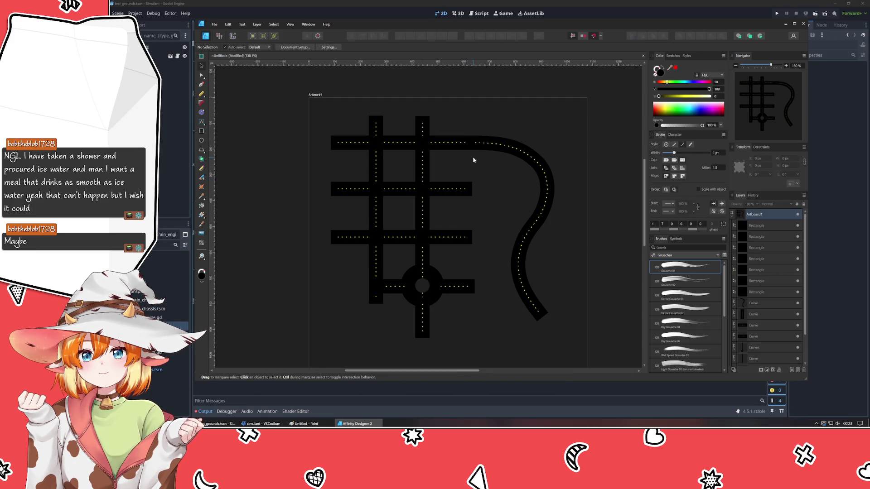
{"action": "scroll", "coordinate": [451, 237], "scroll_direction": "up", "scroll_amount": 5}
{"action": "left_click", "coordinate": [388, 290]}
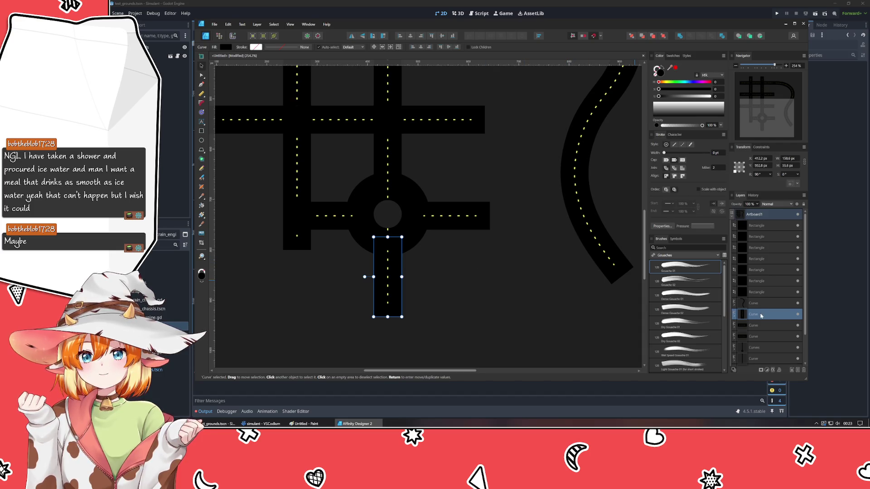
- Expand the roundabout group and shorten its vertical dashed line to stop at the ring
{"action": "left_click", "coordinate": [755, 305]}
{"action": "left_click", "coordinate": [505, 349]}
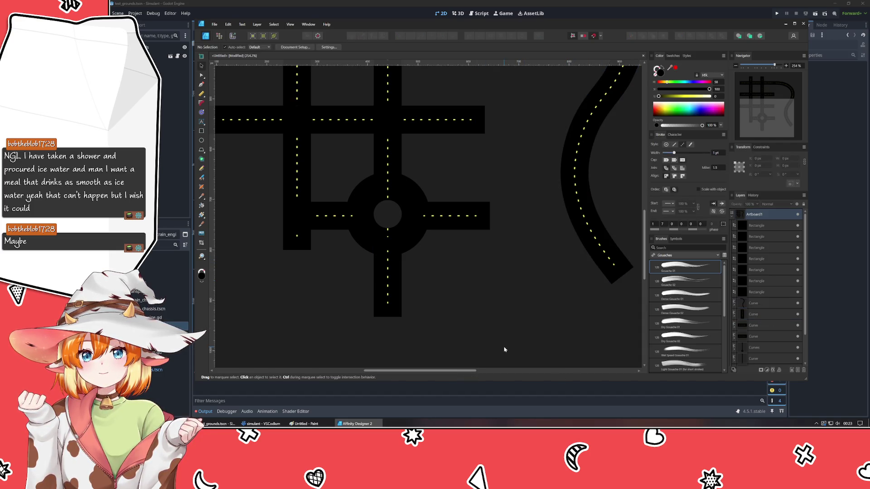
{"action": "left_click", "coordinate": [407, 196]}
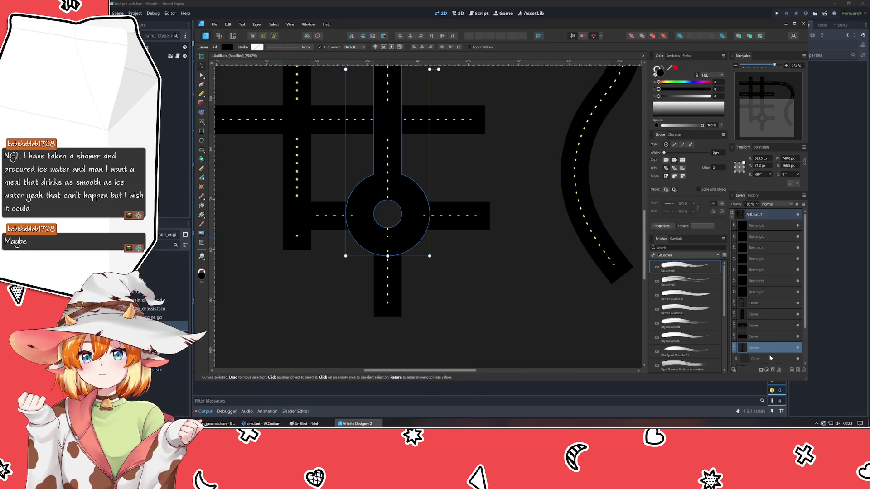
{"action": "left_click", "coordinate": [734, 347]}
{"action": "scroll", "coordinate": [782, 336], "scroll_direction": "down", "scroll_amount": 2}
{"action": "left_click", "coordinate": [758, 315]}
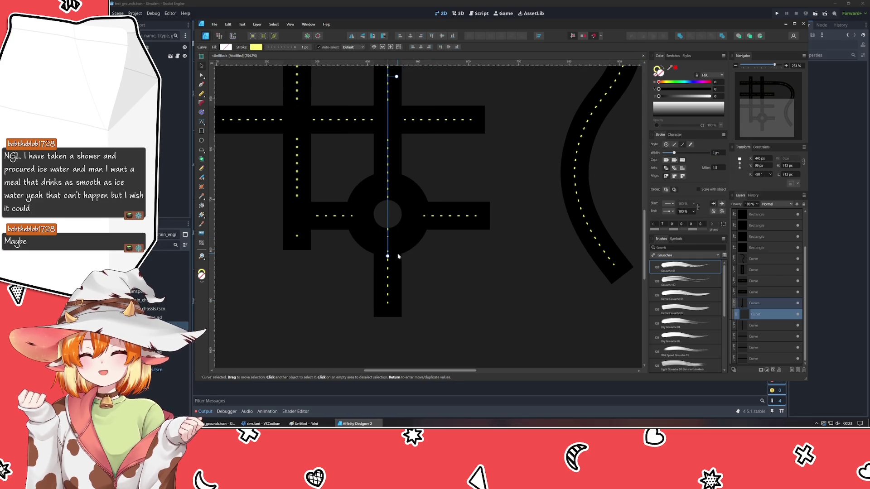
{"action": "left_click_drag", "start_coordinate": [388, 256], "coordinate": [378, 174]}
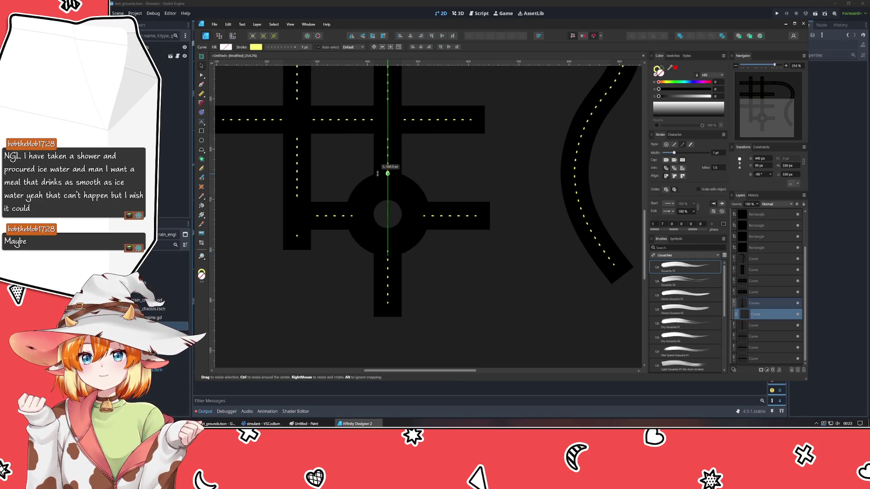
{"action": "left_click", "coordinate": [445, 181]}
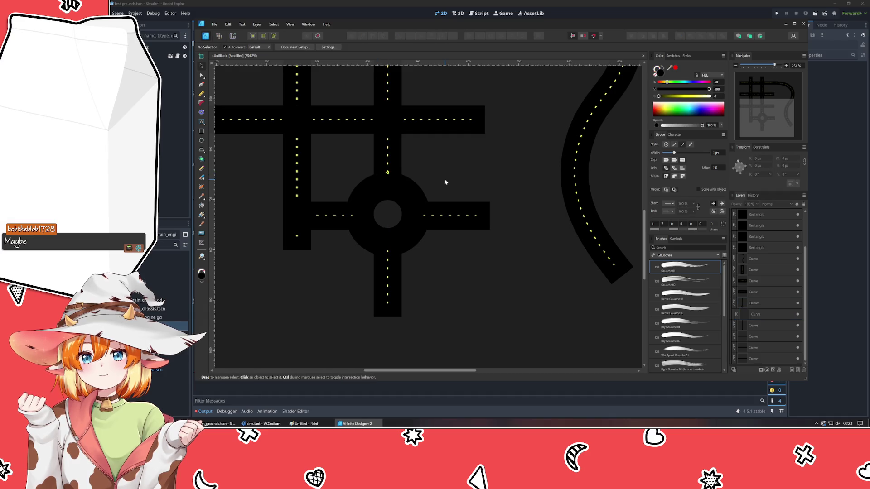
- Copy the right road arm to the roundabout's left side
{"action": "left_click", "coordinate": [389, 275]}
{"action": "double_click", "coordinate": [390, 287]}
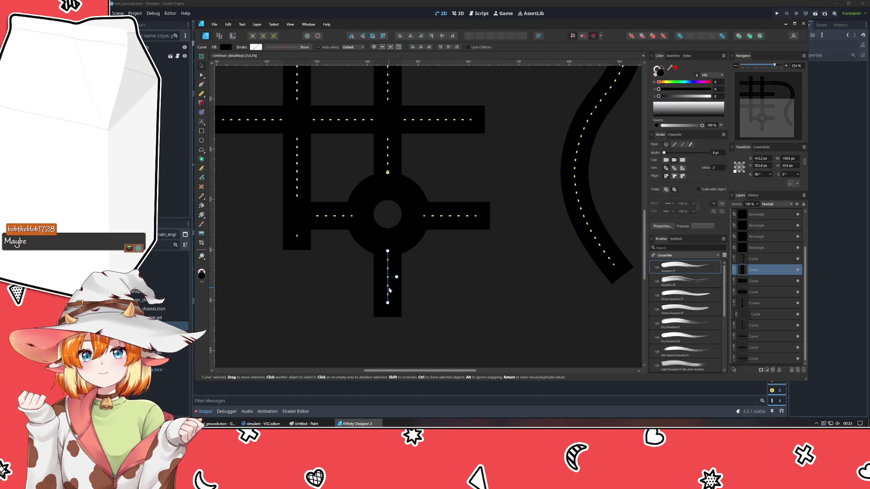
{"action": "left_click", "coordinate": [445, 218]}
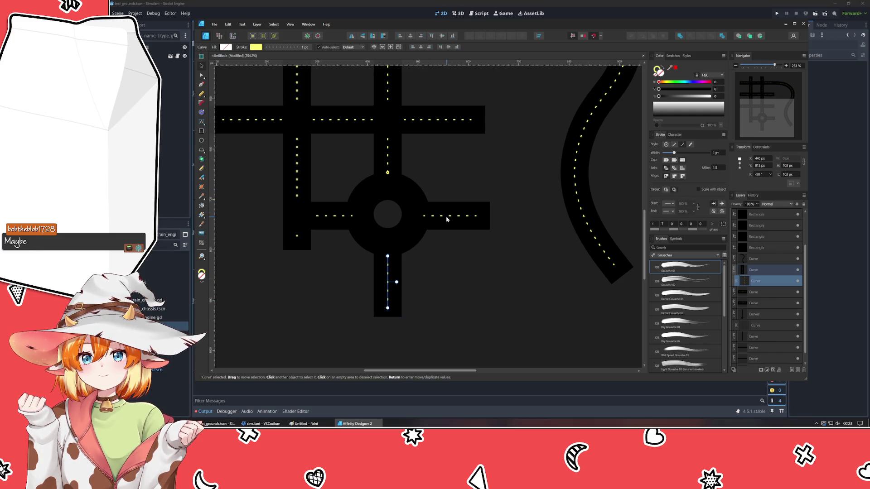
{"action": "left_click_drag", "start_coordinate": [445, 217], "coordinate": [333, 220]}
- Trim the left arm's dashed line at the roundabout end
{"action": "key", "text": "a"}
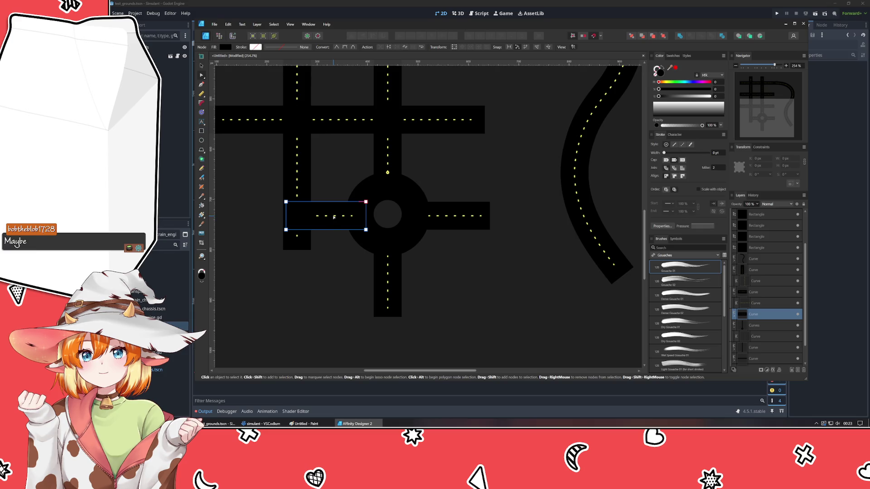
{"action": "left_click", "coordinate": [334, 217]}
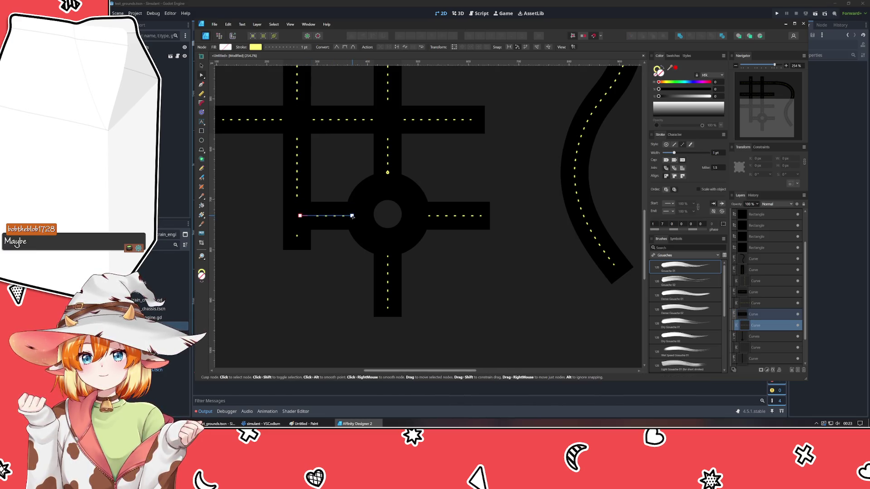
{"action": "left_click", "coordinate": [335, 282]}
{"action": "left_click", "coordinate": [329, 218]}
{"action": "key", "text": "v"}
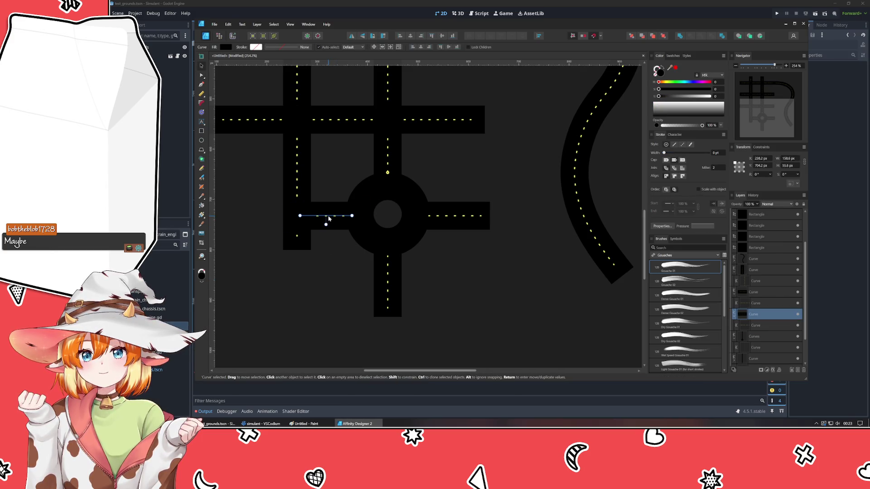
{"action": "left_click", "coordinate": [330, 259]}
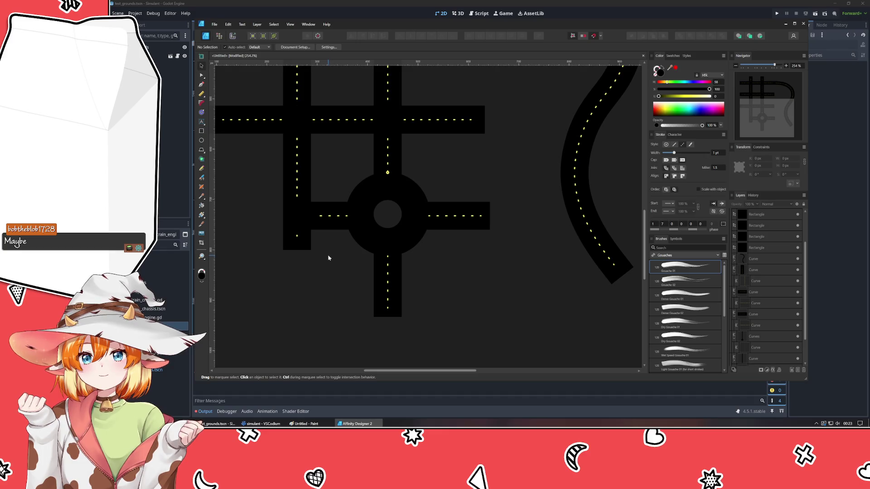
{"action": "left_click", "coordinate": [334, 218]}
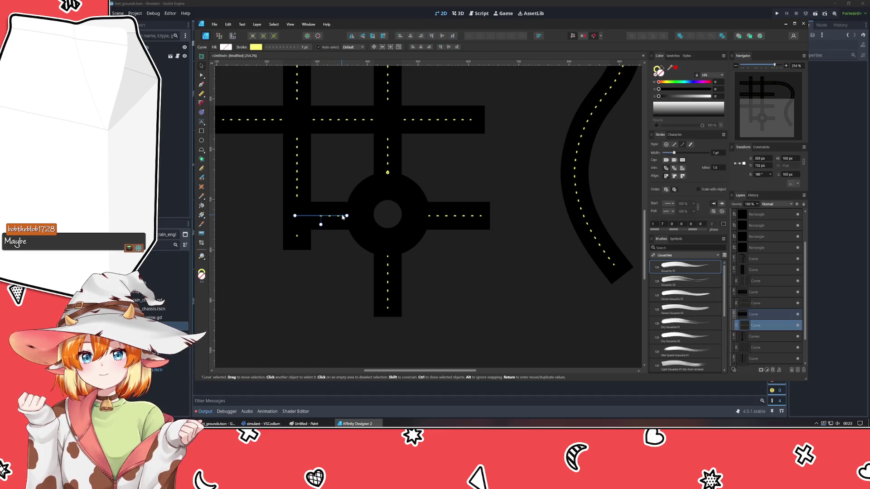
{"action": "left_click_drag", "start_coordinate": [343, 216], "coordinate": [344, 215]}
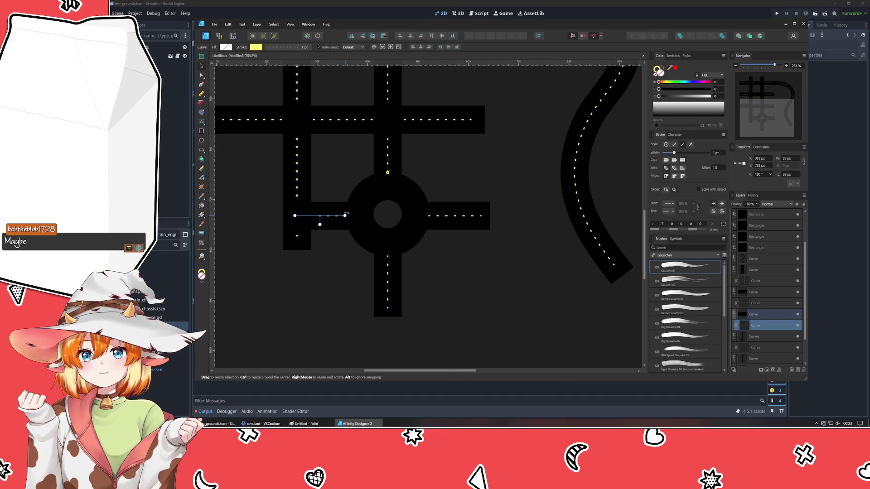
- Check the dashed centre lines on the roundabout's vertical, right, lower and left roads
{"action": "left_click", "coordinate": [387, 171]}
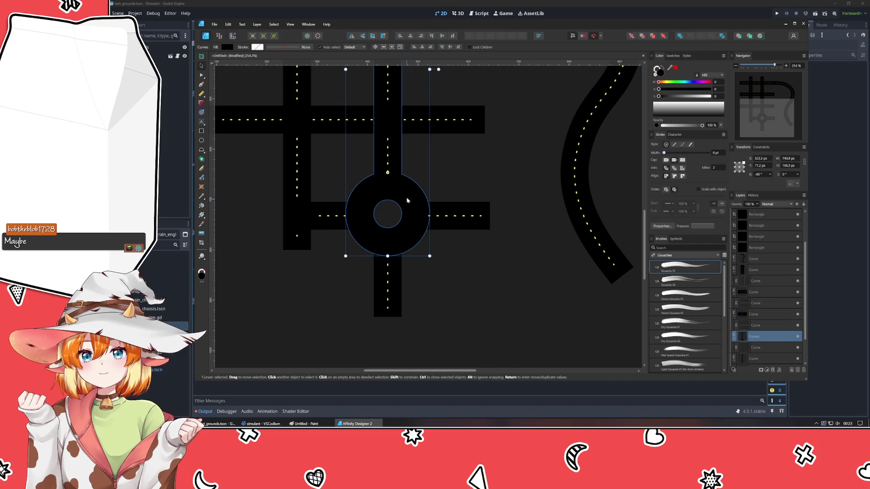
{"action": "double_click", "coordinate": [388, 162]}
{"action": "left_click", "coordinate": [677, 214]}
{"action": "left_click", "coordinate": [676, 220]}
{"action": "left_click", "coordinate": [441, 218]}
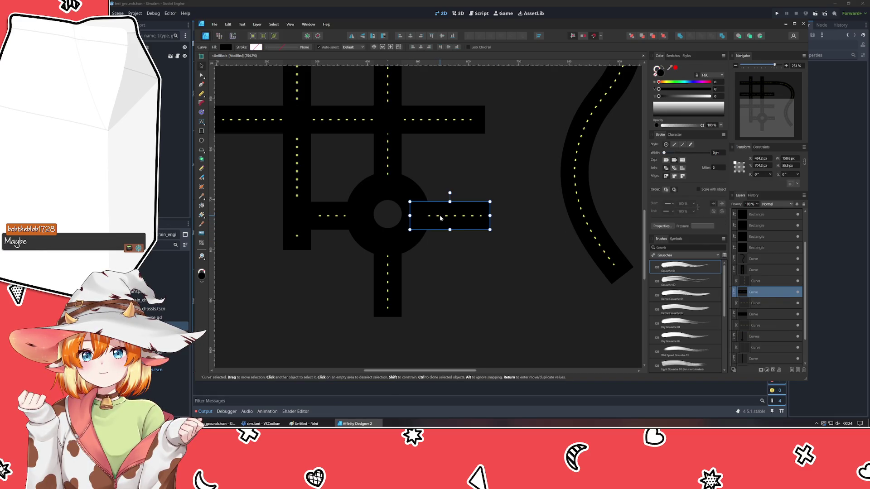
{"action": "double_click", "coordinate": [441, 217]}
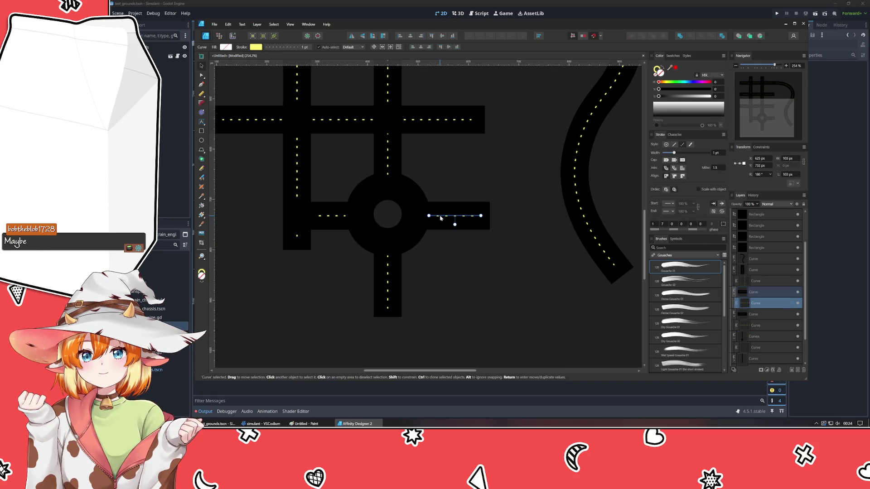
{"action": "left_click", "coordinate": [387, 292]}
{"action": "double_click", "coordinate": [388, 291]}
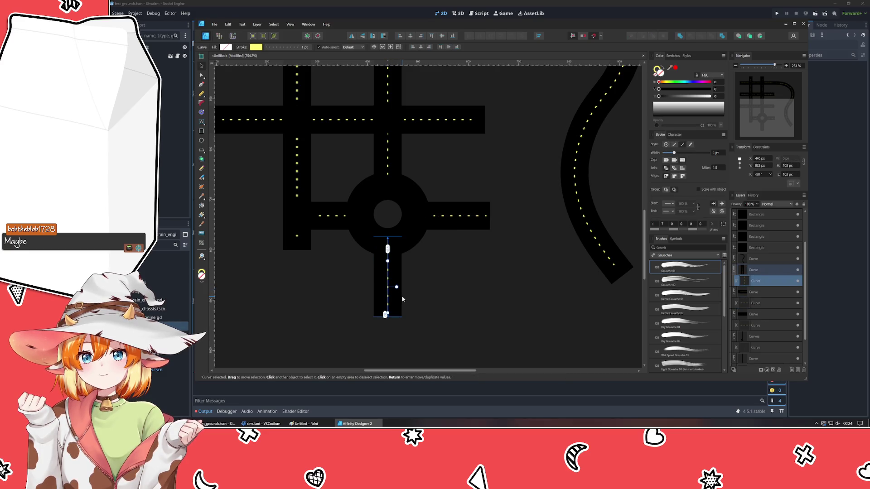
{"action": "left_click", "coordinate": [466, 270]}
{"action": "left_click_drag", "start_coordinate": [520, 157], "coordinate": [567, 237]}
{"action": "double_click", "coordinate": [343, 318]}
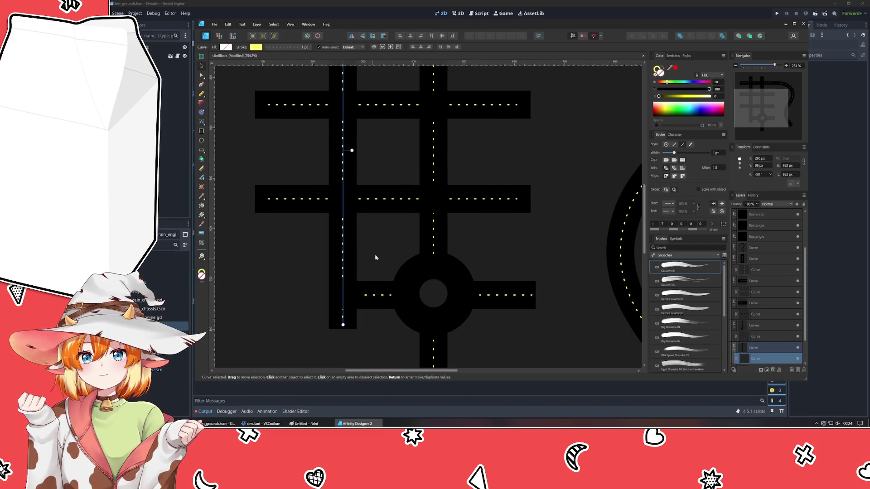
- Extend the left dashed line up to the top road and lengthen the top dashed line at both ends
{"action": "scroll", "coordinate": [375, 254], "scroll_direction": "up", "scroll_amount": 3}
{"action": "left_click_drag", "start_coordinate": [342, 133], "coordinate": [342, 123]}
{"action": "left_click", "coordinate": [295, 174]}
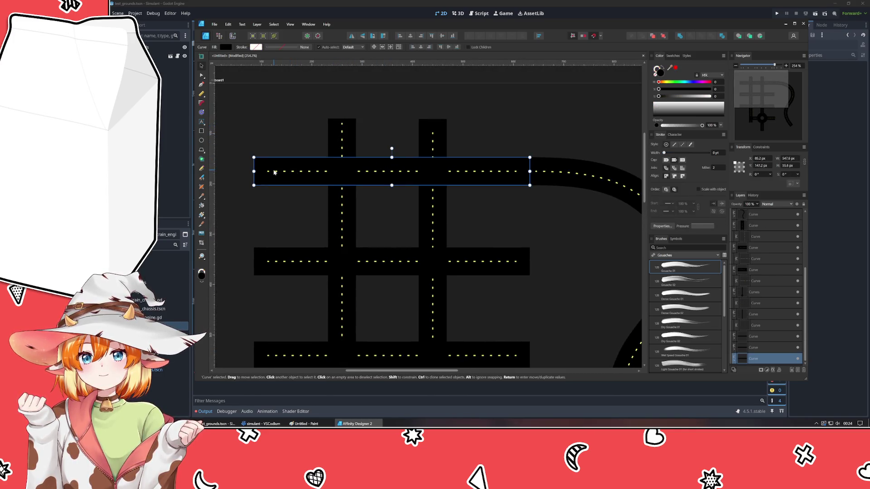
{"action": "double_click", "coordinate": [274, 172]}
{"action": "left_click_drag", "start_coordinate": [268, 172], "coordinate": [258, 172]}
{"action": "left_click_drag", "start_coordinate": [516, 172], "coordinate": [544, 171]}
{"action": "key", "text": "v"}
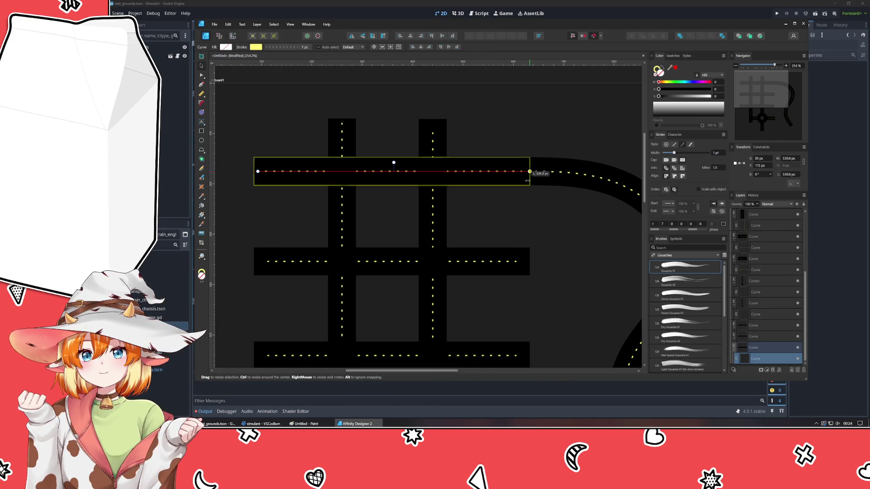
- Lengthen the middle dashed line rightward and duplicate a dashed line onto the top road
{"action": "left_click", "coordinate": [522, 228]}
{"action": "left_click", "coordinate": [478, 262]}
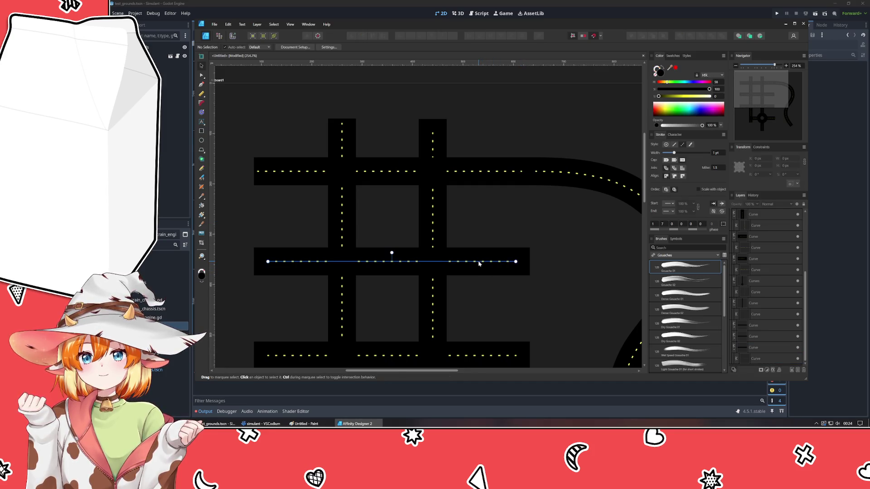
{"action": "left_click_drag", "start_coordinate": [520, 262], "coordinate": [529, 262]}
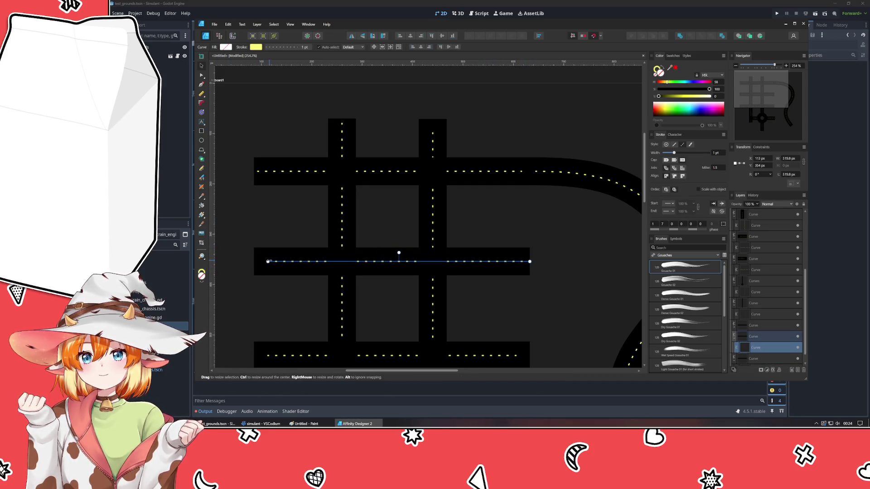
{"action": "left_click_drag", "start_coordinate": [278, 264], "coordinate": [268, 174]}
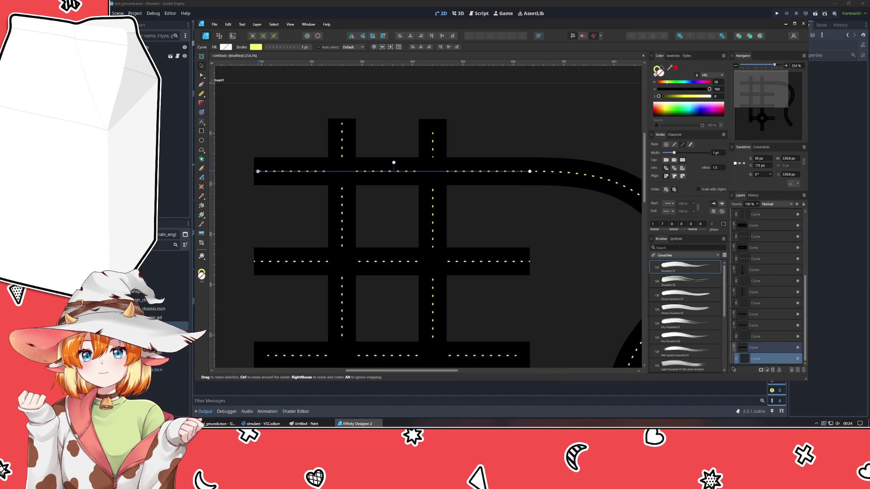
- Stretch the middle horizontal road's dashed line out to both road ends
{"action": "left_click", "coordinate": [431, 144]}
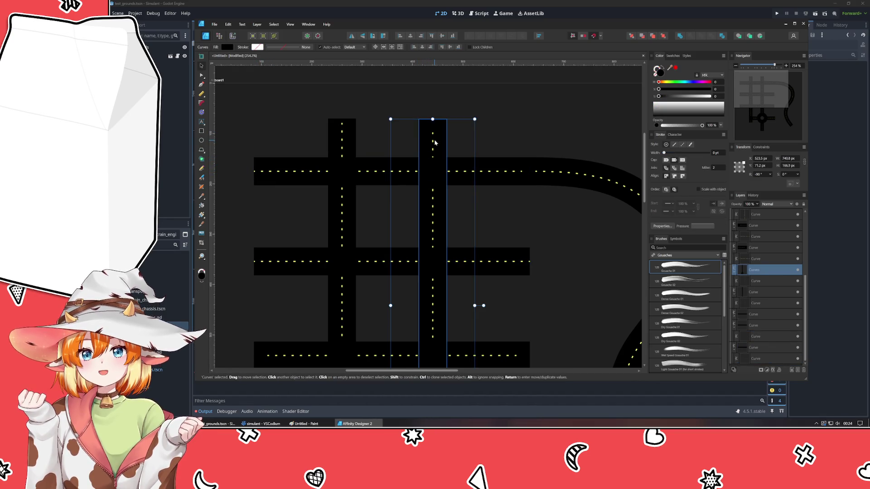
{"action": "double_click", "coordinate": [432, 144]}
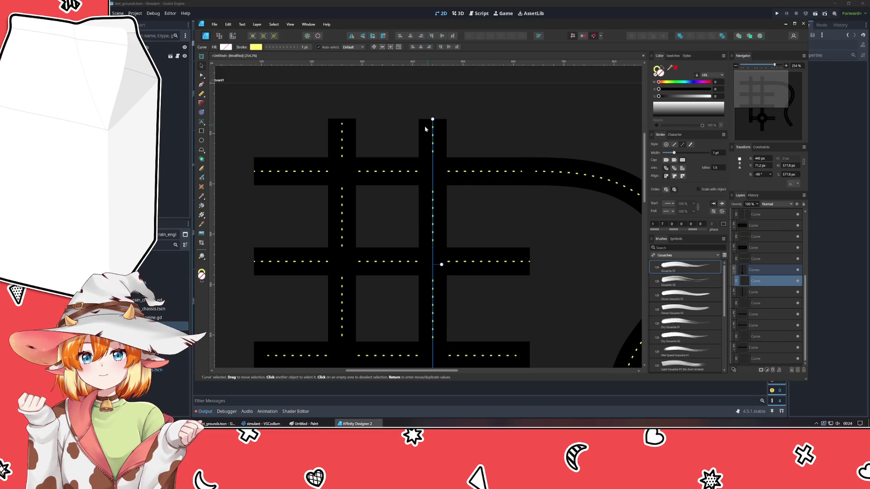
{"action": "left_click", "coordinate": [342, 300]}
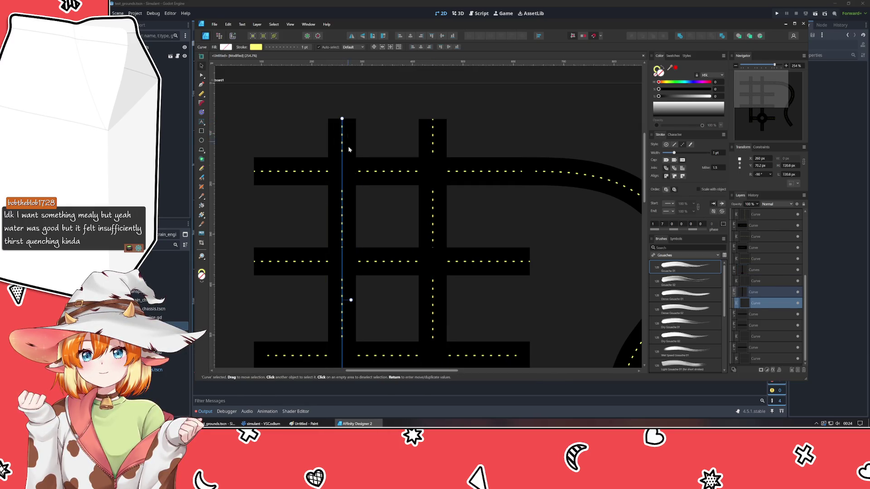
{"action": "scroll", "coordinate": [404, 171], "scroll_direction": "down", "scroll_amount": 3}
{"action": "left_click", "coordinate": [494, 263]}
{"action": "left_click", "coordinate": [496, 259]}
{"action": "left_click_drag", "start_coordinate": [523, 259], "coordinate": [538, 259]}
{"action": "left_click_drag", "start_coordinate": [277, 258], "coordinate": [263, 259]}
{"action": "scroll", "coordinate": [336, 229], "scroll_direction": "down", "scroll_amount": 4}
{"action": "scroll", "coordinate": [364, 220], "scroll_direction": "up", "scroll_amount": 4}
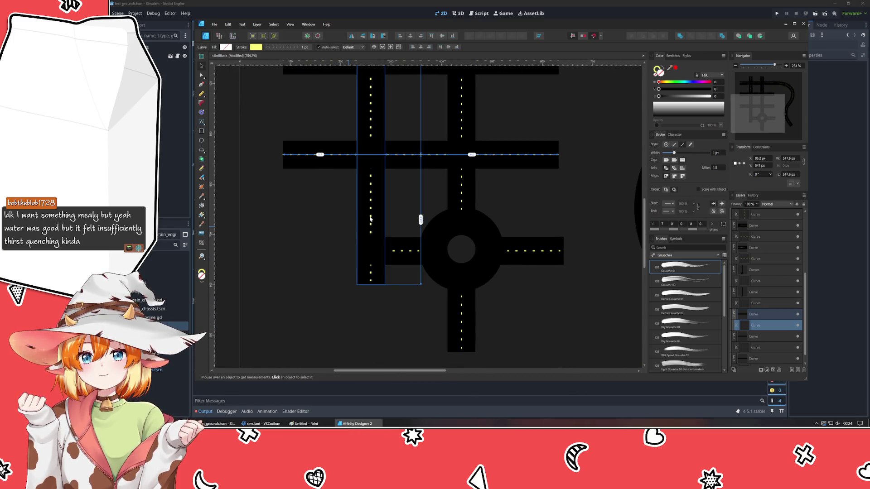
- Shorten the vertical dashed line's bottom end and nudge the west road's dashed line left
{"action": "left_click", "coordinate": [369, 219]}
{"action": "left_click_drag", "start_coordinate": [371, 285], "coordinate": [371, 282]}
{"action": "left_click", "coordinate": [399, 252]}
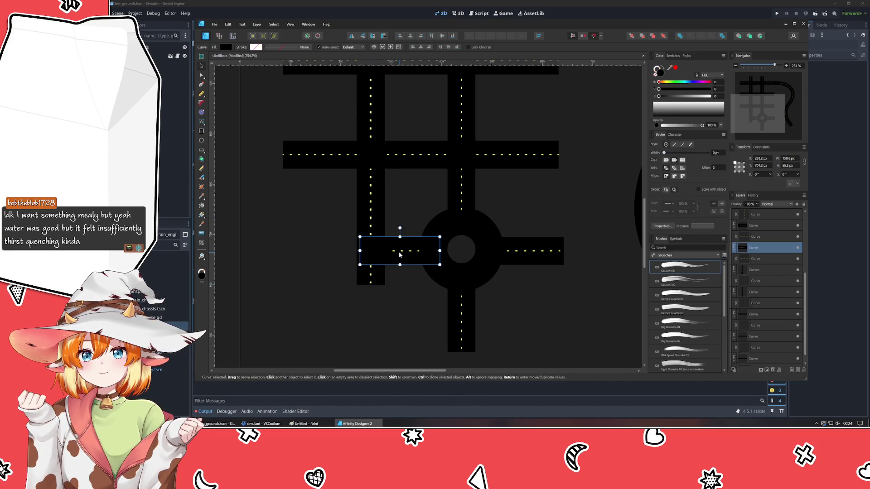
{"action": "left_click", "coordinate": [399, 253]}
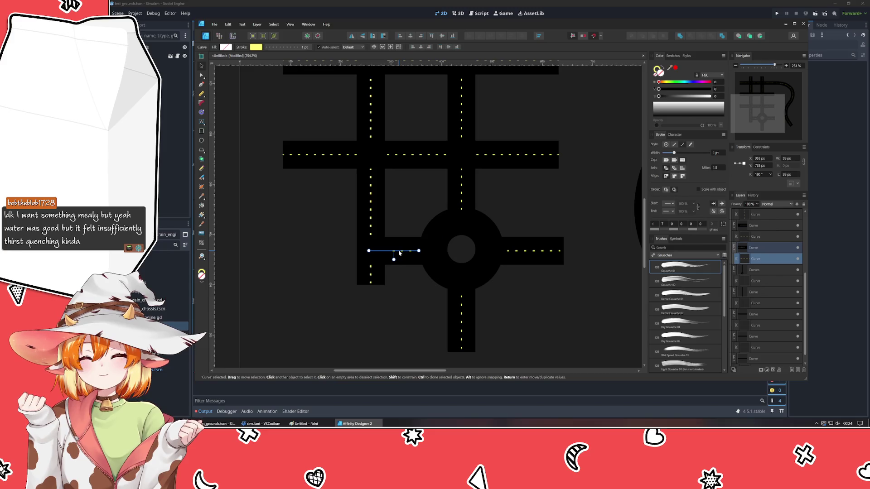
{"action": "mouse_move", "coordinate": [400, 253]}
{"action": "left_mouse_down"}
{"action": "mouse_move", "coordinate": [392, 256]}
{"action": "mouse_move", "coordinate": [407, 260]}
{"action": "left_mouse_up"}
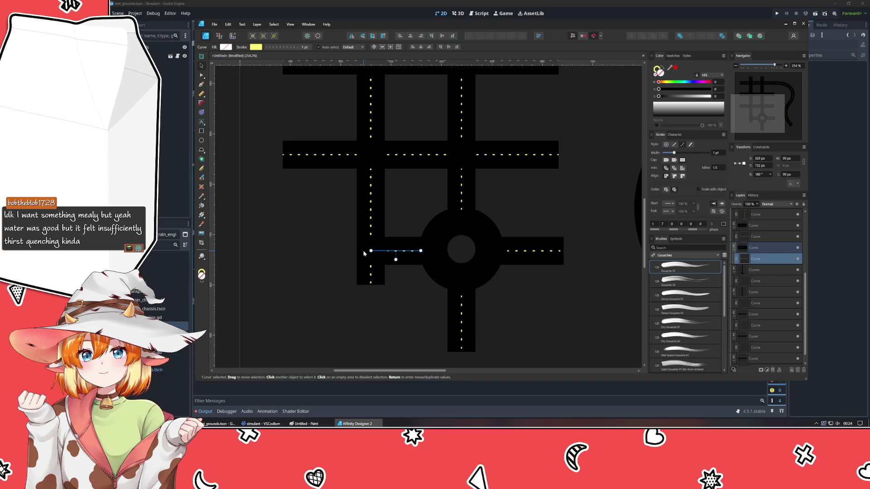
{"action": "left_click", "coordinate": [493, 301]}
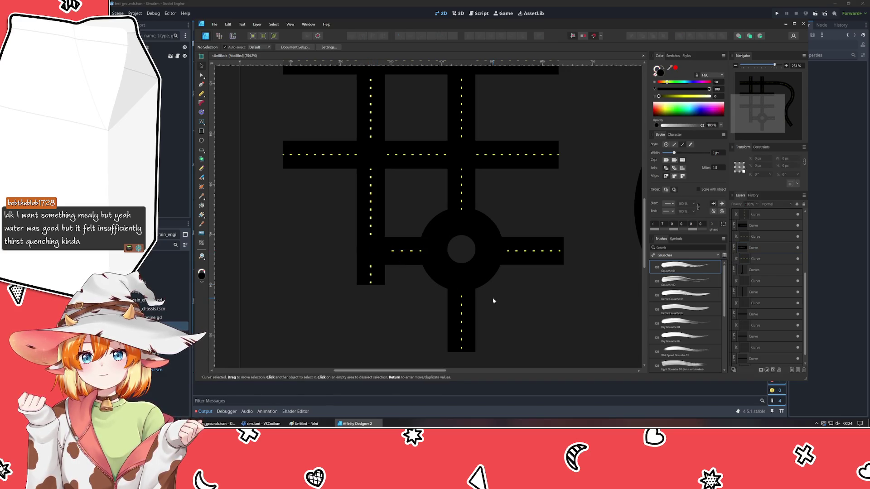
{"action": "left_click_drag", "start_coordinate": [409, 254], "coordinate": [407, 253]}
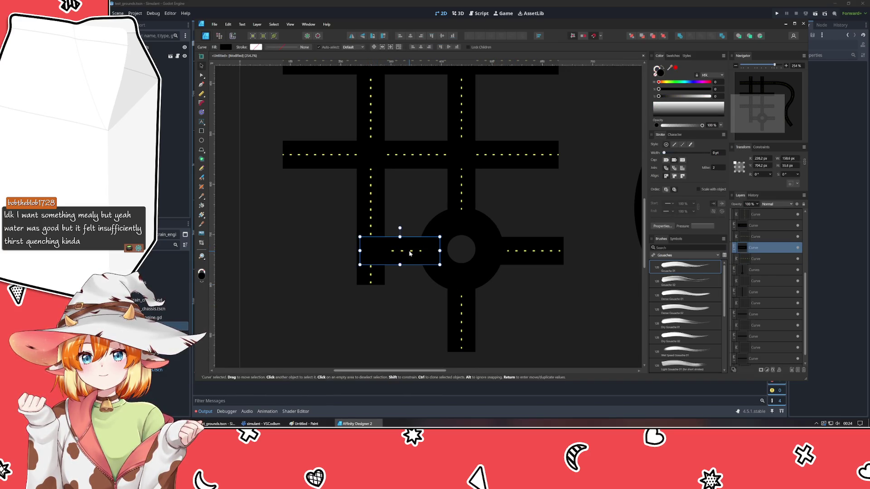
{"action": "left_click", "coordinate": [411, 292]}
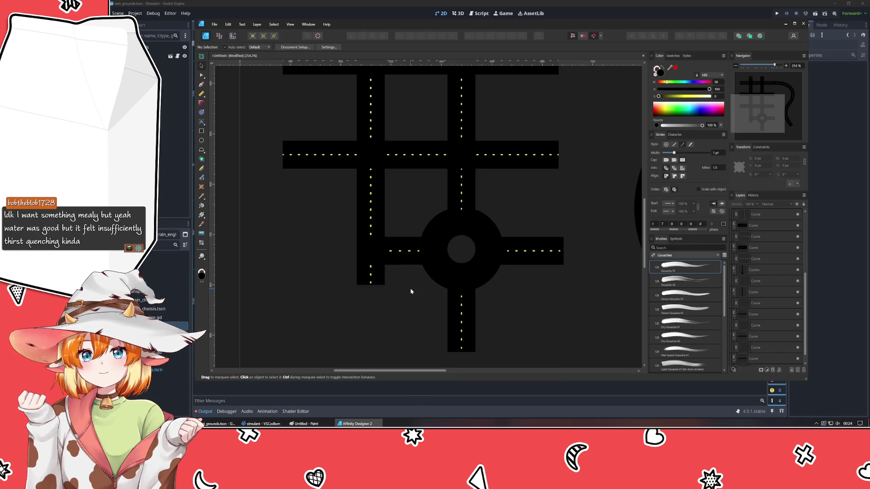
- Edit the curved road's dashed line nodes so it joins the top road's dashed line
{"action": "mouse_move", "coordinate": [572, 267]}
{"action": "left_mouse_down"}
{"action": "mouse_move", "coordinate": [295, 333]}
{"action": "mouse_move", "coordinate": [314, 345]}
{"action": "mouse_move", "coordinate": [303, 195]}
{"action": "mouse_move", "coordinate": [369, 239]}
{"action": "mouse_move", "coordinate": [389, 270]}
{"action": "left_mouse_up"}
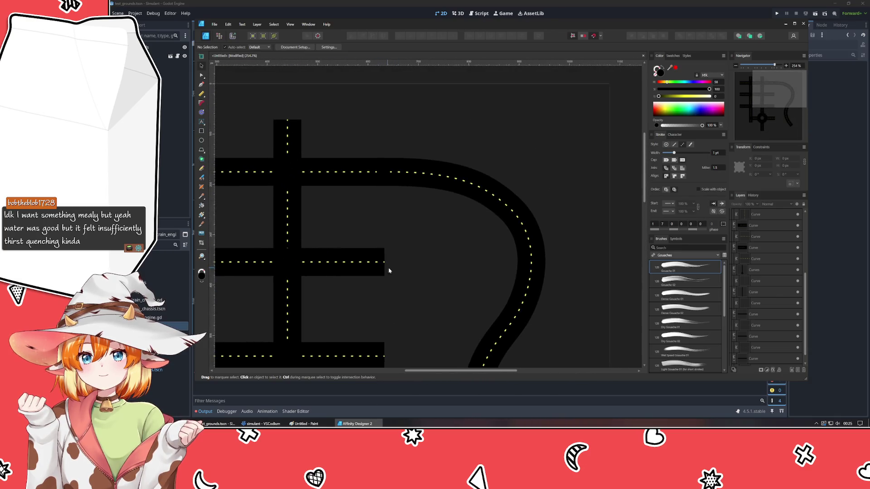
{"action": "left_click", "coordinate": [406, 175]}
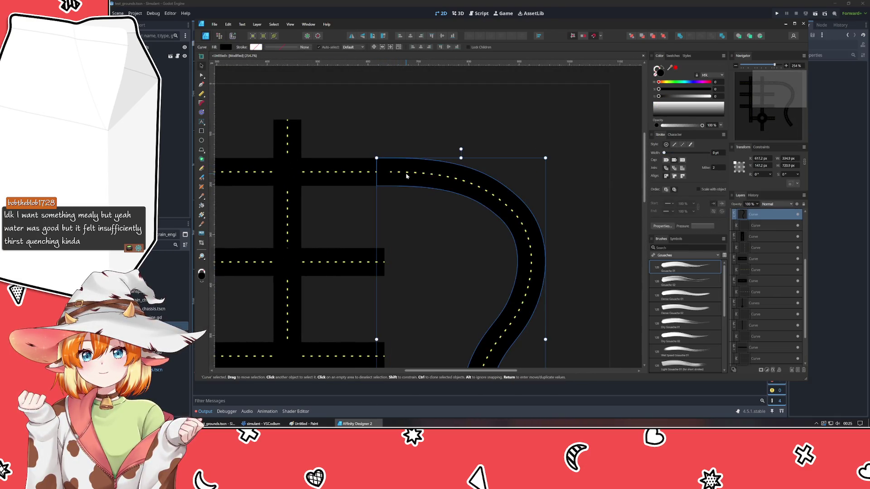
{"action": "scroll", "coordinate": [398, 174], "scroll_direction": "up", "scroll_amount": 5}
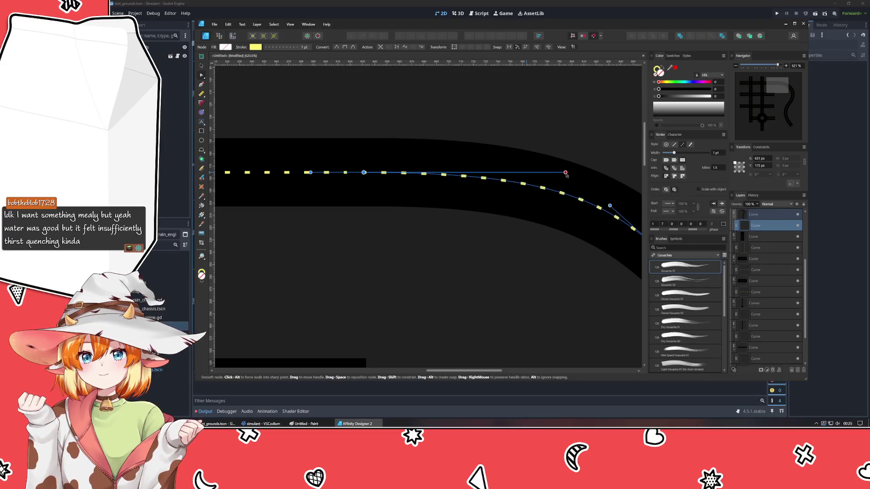
{"action": "key", "text": "a"}
{"action": "left_click", "coordinate": [579, 130]}
{"action": "scroll", "coordinate": [581, 130], "scroll_direction": "down", "scroll_amount": 8}
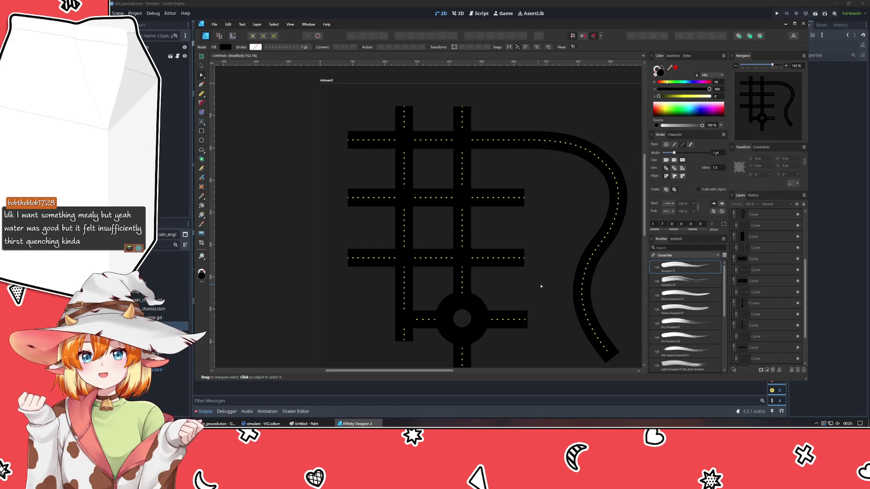
{"action": "scroll", "coordinate": [525, 183], "scroll_direction": "down", "scroll_amount": 2}
{"action": "scroll", "coordinate": [514, 288], "scroll_direction": "up", "scroll_amount": 2}
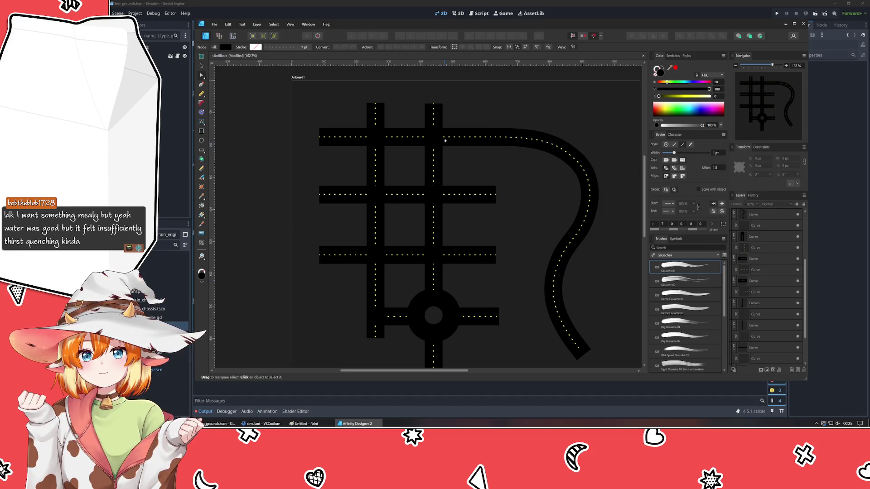
- Set up the Pen Tool with no fill and a yellow stroke
{"action": "scroll", "coordinate": [438, 137], "scroll_direction": "up", "scroll_amount": 5}
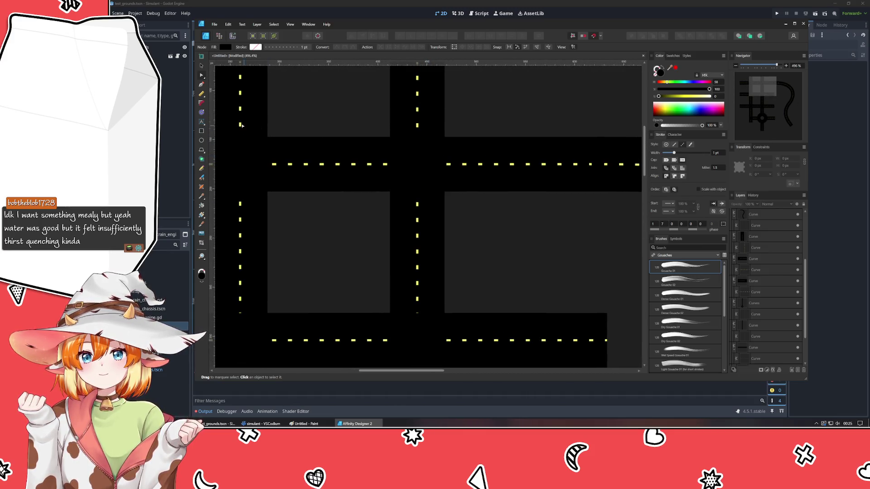
{"action": "left_click", "coordinate": [202, 85]}
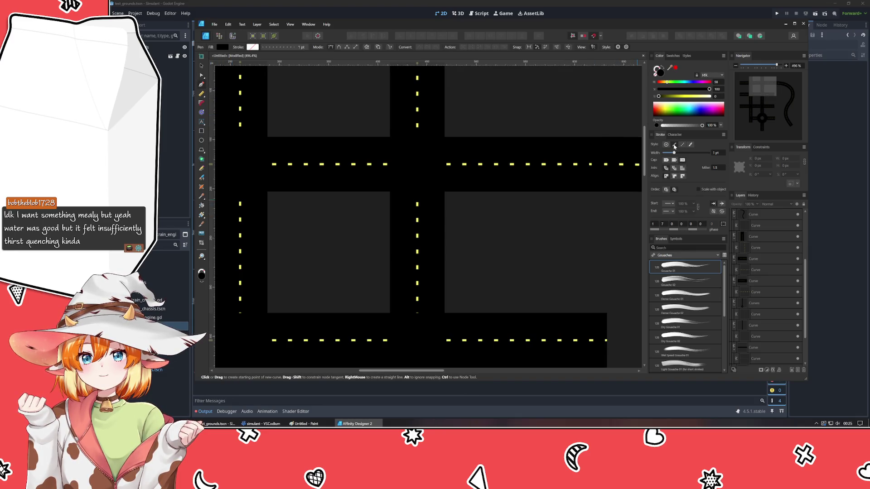
{"action": "left_click", "coordinate": [672, 56]}
{"action": "left_click", "coordinate": [655, 76]}
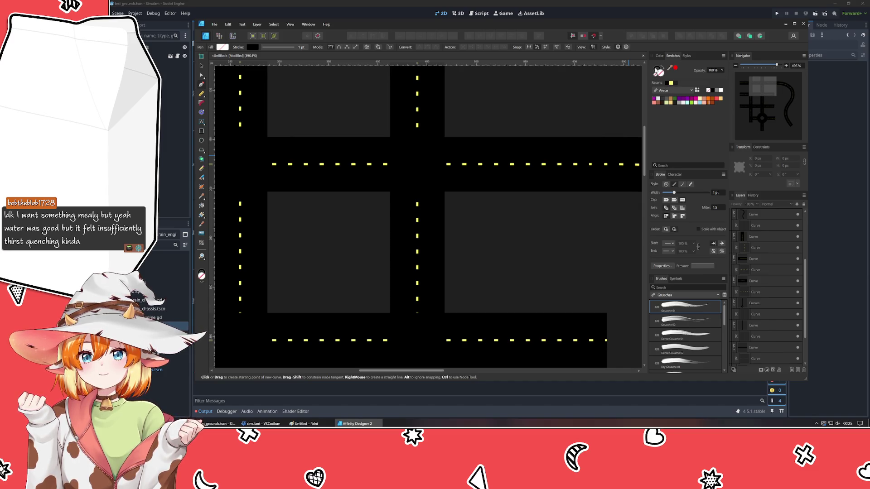
{"action": "left_click", "coordinate": [670, 83]}
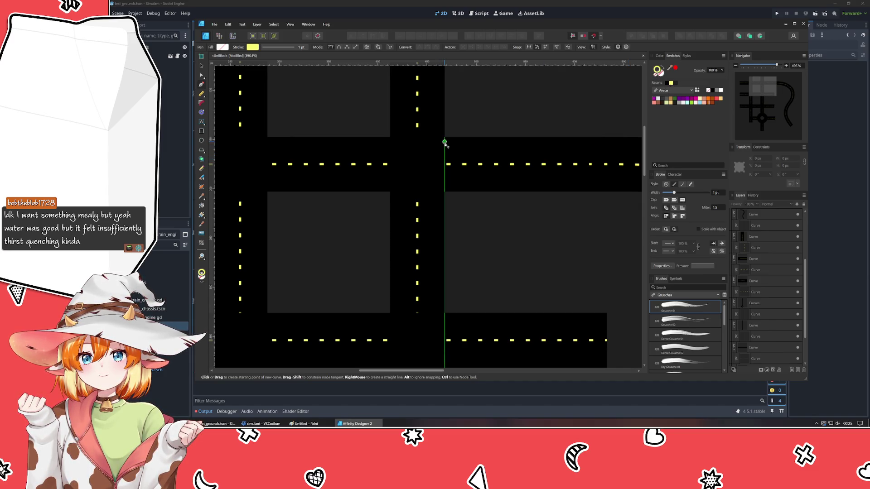
- Draw four short yellow stop lines at the right, bottom, left and top edges of the intersection
{"action": "left_click_drag", "start_coordinate": [444, 140], "coordinate": [444, 156]}
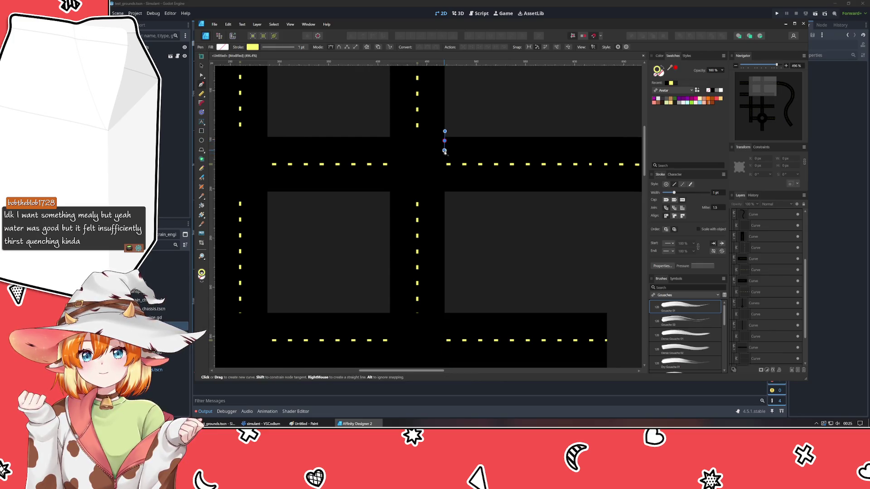
{"action": "left_click", "coordinate": [444, 160]}
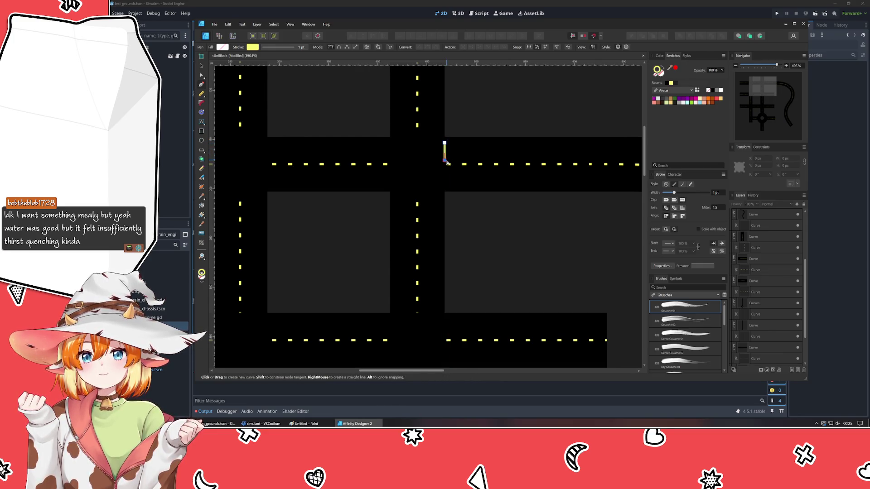
{"action": "key", "text": "Escape"}
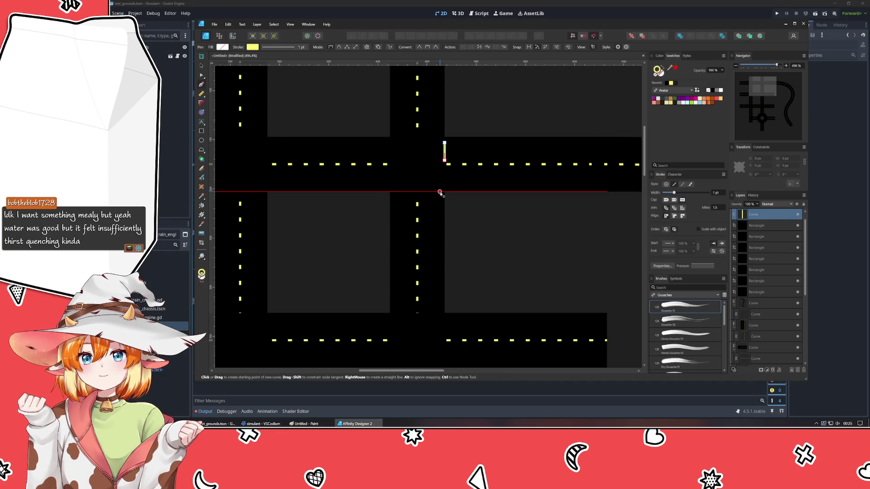
{"action": "left_click_drag", "start_coordinate": [441, 192], "coordinate": [422, 192]}
{"action": "key", "text": "Escape"}
{"action": "left_click", "coordinate": [389, 187]}
{"action": "left_click", "coordinate": [390, 171]}
{"action": "key", "text": "Escape"}
{"action": "left_click", "coordinate": [396, 136]}
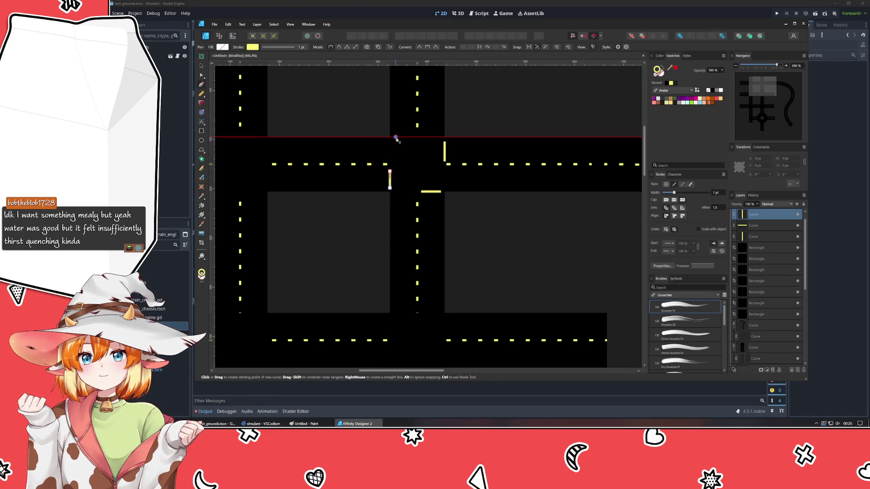
{"action": "left_click", "coordinate": [412, 136]}
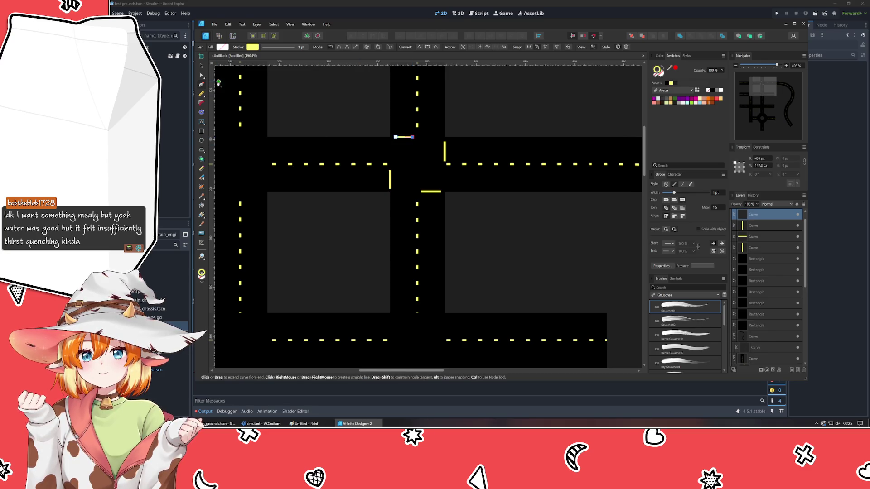
{"action": "left_click", "coordinate": [202, 65]}
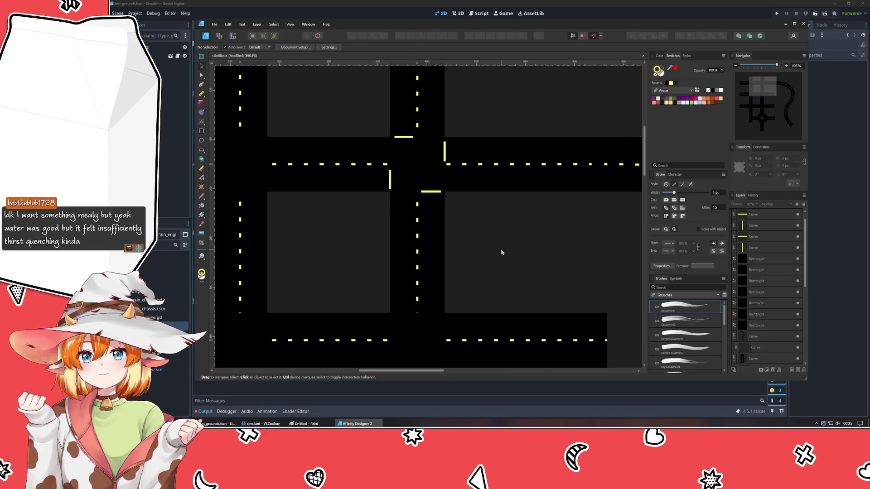
- Shorten the left stop line's bottom end and recentre the view on the upper intersection
{"action": "left_click", "coordinate": [389, 186]}
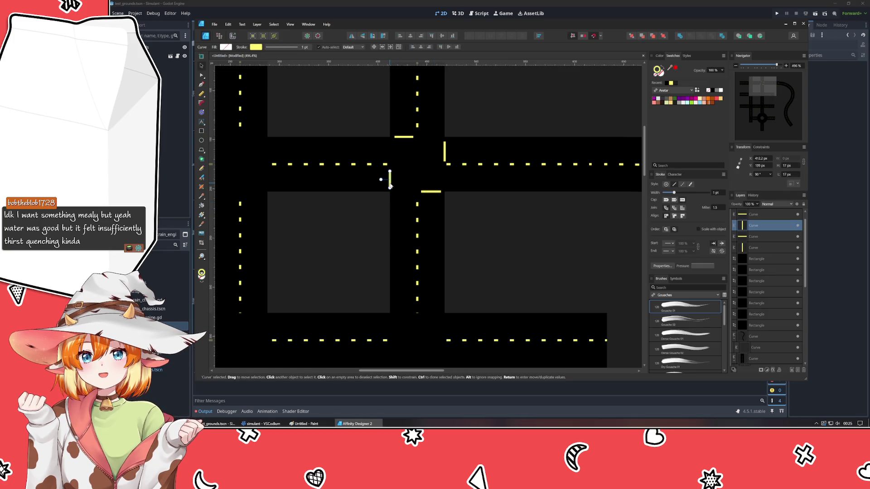
{"action": "left_click_drag", "start_coordinate": [390, 190], "coordinate": [389, 185]}
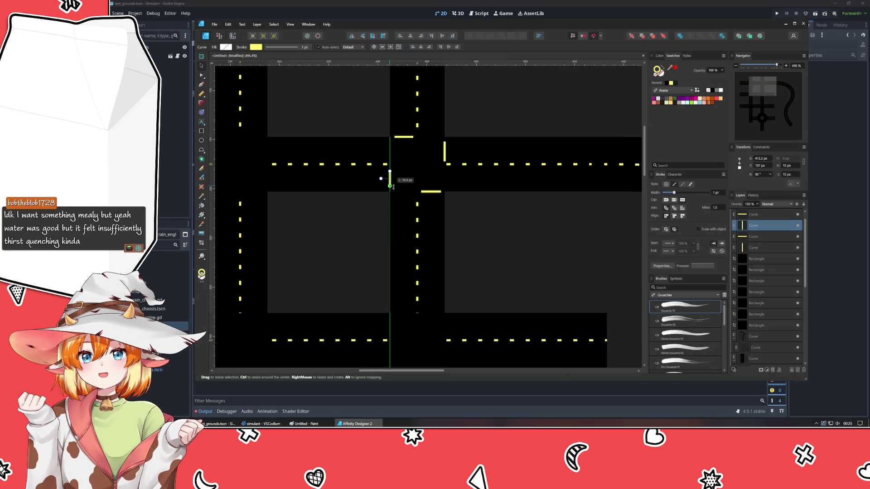
{"action": "left_click", "coordinate": [430, 194]}
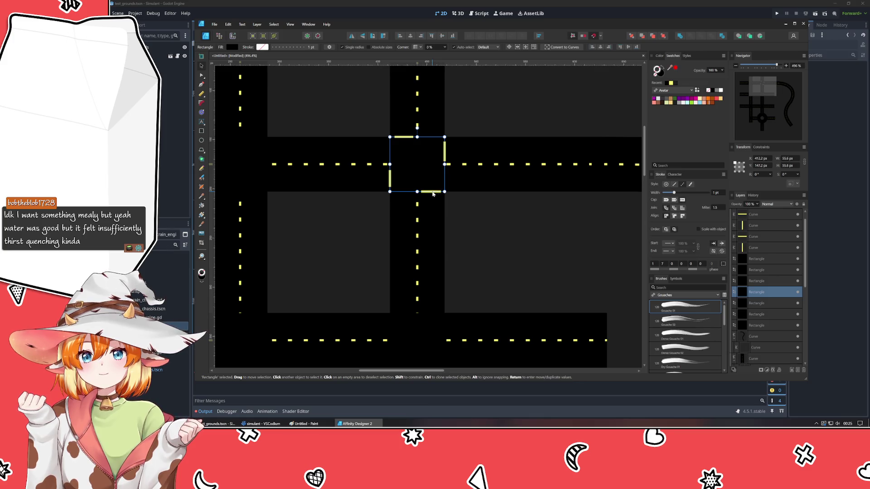
{"action": "left_click", "coordinate": [433, 192]}
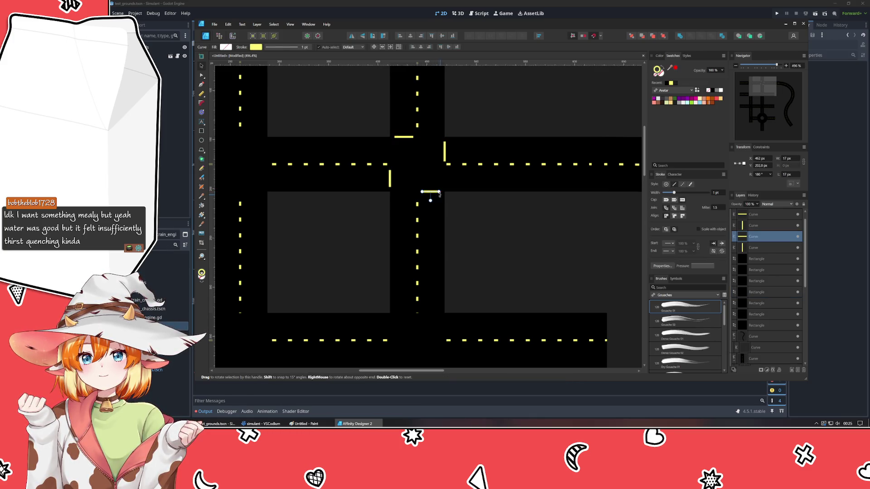
{"action": "left_click", "coordinate": [462, 196]}
{"action": "left_click", "coordinate": [445, 151]}
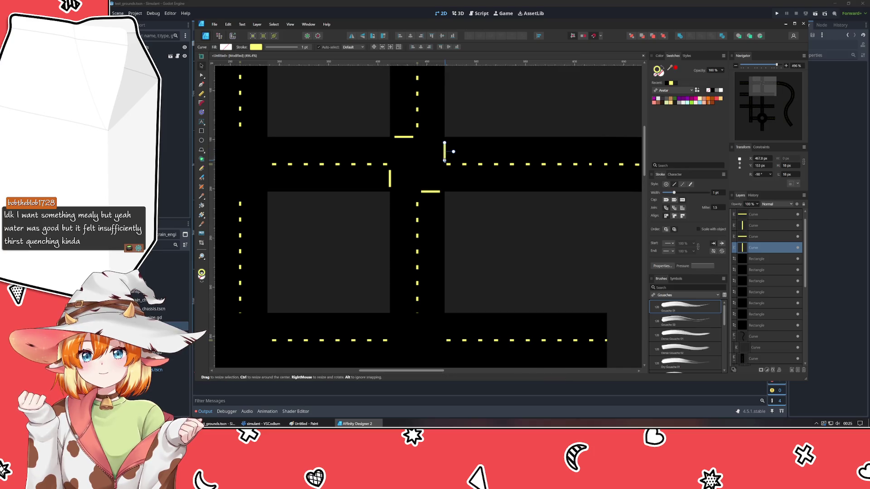
{"action": "left_click", "coordinate": [475, 205]}
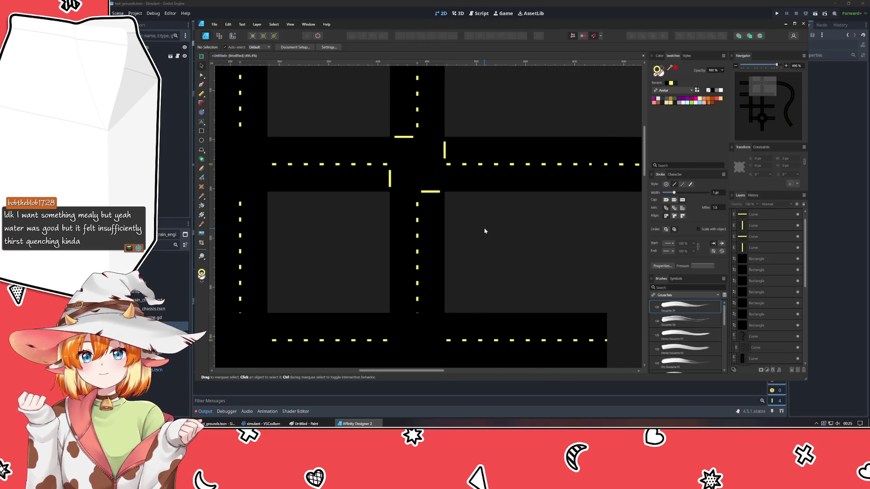
{"action": "scroll", "coordinate": [481, 231], "scroll_direction": "down", "scroll_amount": 4}
{"action": "scroll", "coordinate": [479, 231], "scroll_direction": "up", "scroll_amount": 2}
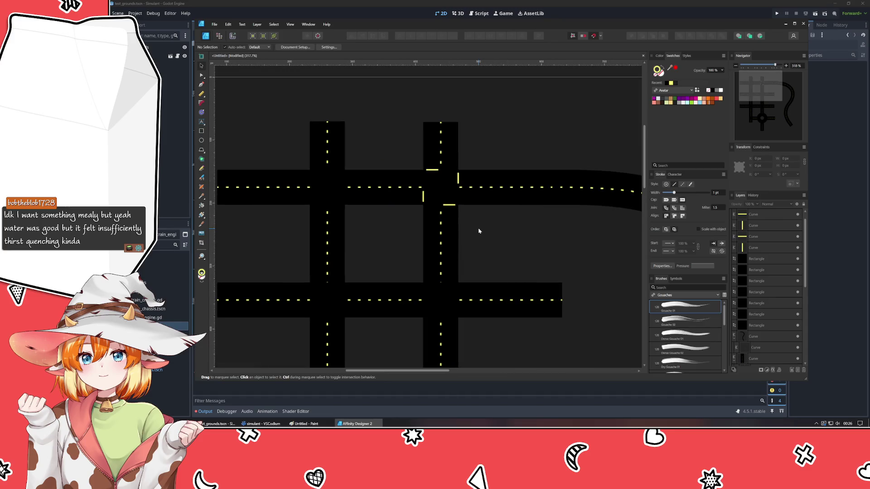
{"action": "mouse_move", "coordinate": [477, 228]}
{"action": "left_mouse_down"}
{"action": "mouse_move", "coordinate": [581, 109]}
{"action": "mouse_move", "coordinate": [429, 132]}
{"action": "mouse_move", "coordinate": [415, 63]}
{"action": "mouse_move", "coordinate": [475, 229]}
{"action": "mouse_move", "coordinate": [466, 231]}
{"action": "mouse_move", "coordinate": [444, 164]}
{"action": "mouse_move", "coordinate": [449, 149]}
{"action": "mouse_move", "coordinate": [451, 162]}
{"action": "left_mouse_up"}
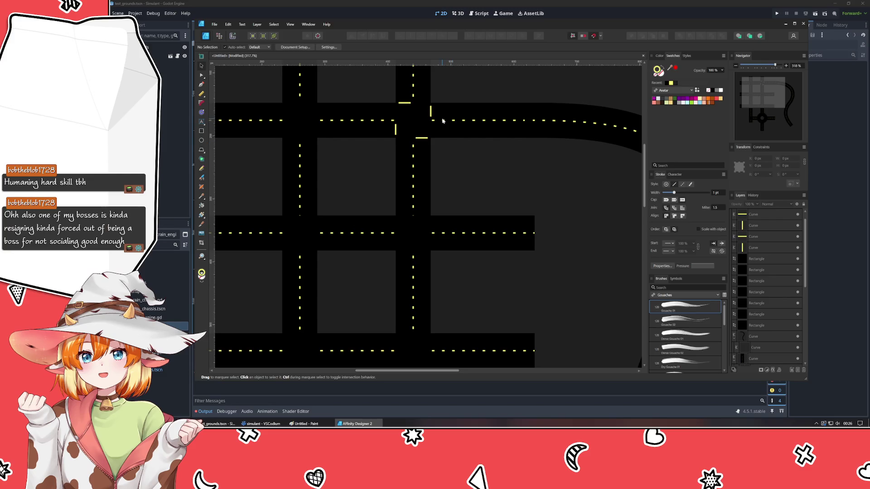
{"action": "scroll", "coordinate": [464, 99], "scroll_direction": "up", "scroll_amount": 2}
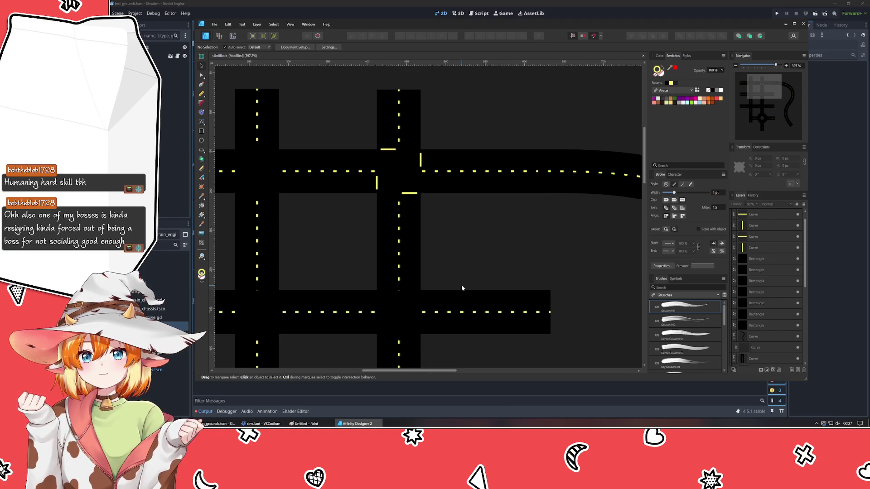
- Move the right and left stop lines further outward from the intersection
{"action": "left_click", "coordinate": [411, 194]}
{"action": "left_click", "coordinate": [411, 194]}
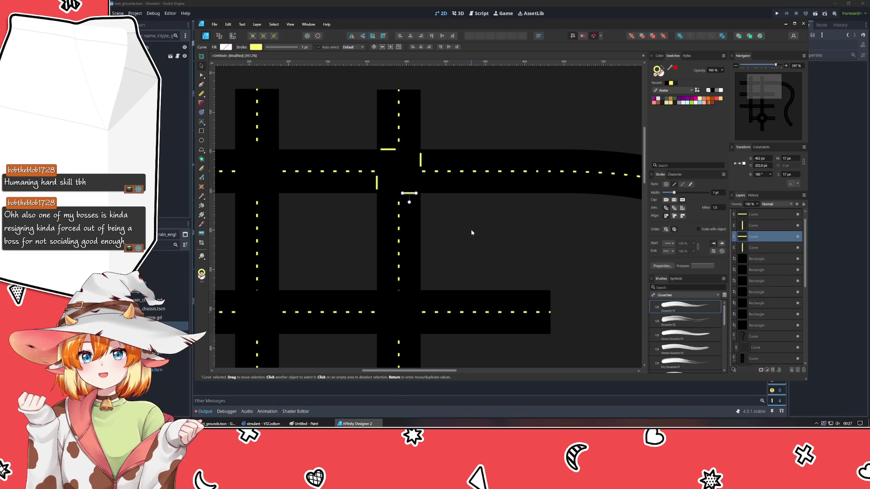
{"action": "mouse_move", "coordinate": [421, 160]}
{"action": "left_mouse_down"}
{"action": "mouse_move", "coordinate": [427, 160]}
{"action": "mouse_move", "coordinate": [386, 145]}
{"action": "left_mouse_up"}
{"action": "left_click", "coordinate": [386, 150]}
{"action": "left_click_drag", "start_coordinate": [376, 182], "coordinate": [369, 182]}
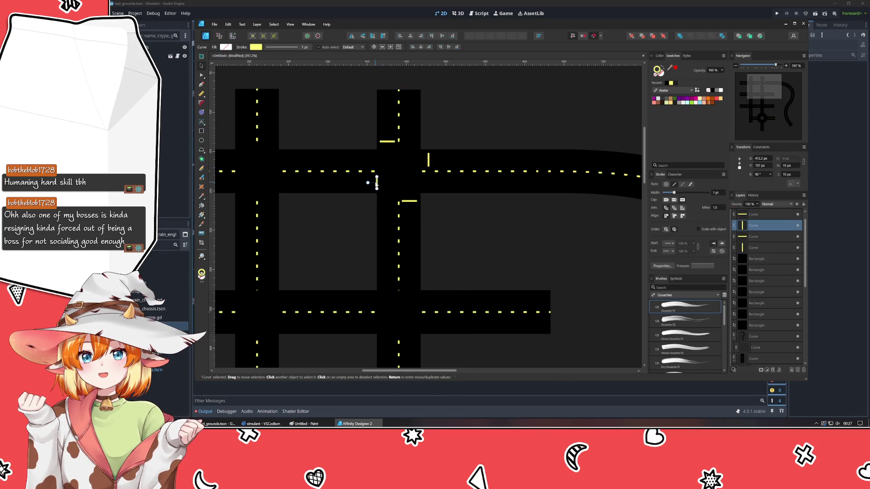
- Widen the black intersection patch to the right so the dashes stop at the stop lines
{"action": "left_click", "coordinate": [476, 225]}
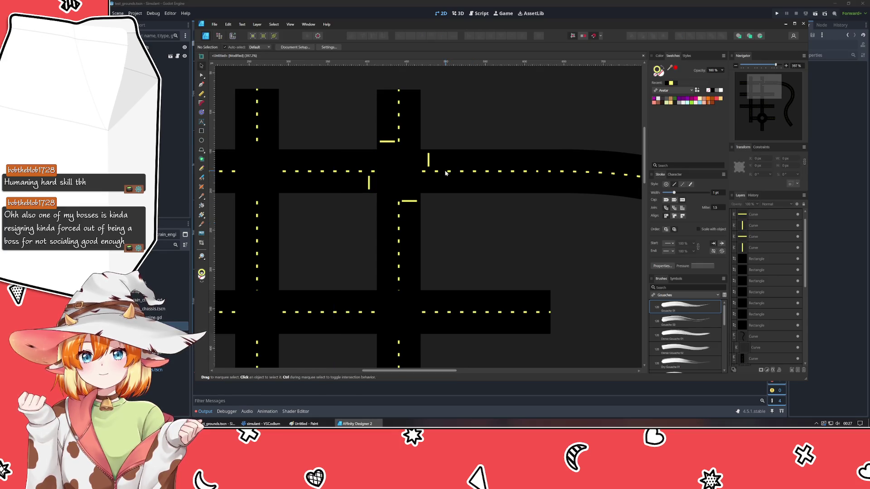
{"action": "left_click", "coordinate": [446, 172]}
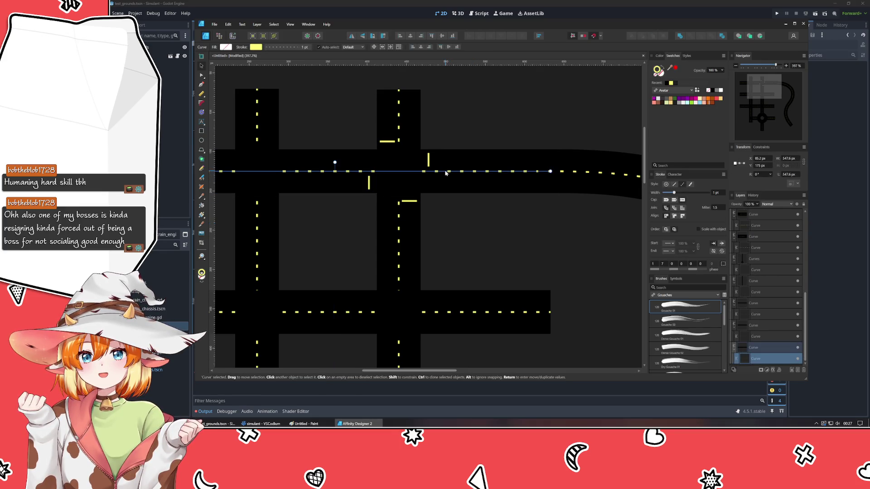
{"action": "left_click", "coordinate": [459, 235]}
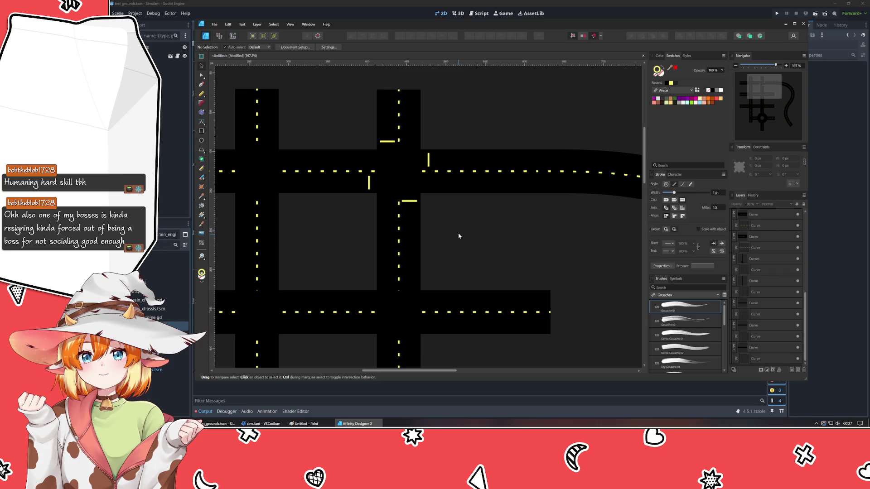
{"action": "left_click", "coordinate": [409, 183]}
{"action": "mouse_move", "coordinate": [421, 171]}
{"action": "left_mouse_down"}
{"action": "mouse_move", "coordinate": [425, 177]}
{"action": "mouse_move", "coordinate": [373, 178]}
{"action": "left_mouse_up"}
{"action": "left_click", "coordinate": [343, 251]}
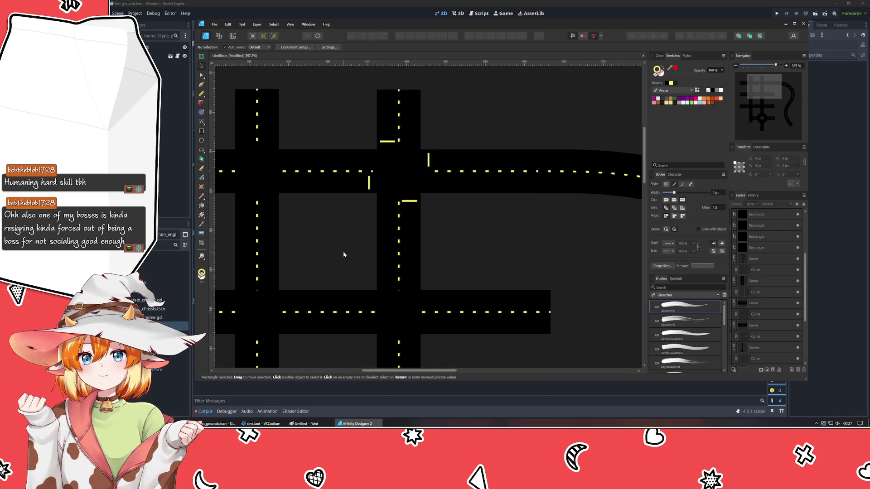
{"action": "scroll", "coordinate": [387, 166], "scroll_direction": "up", "scroll_amount": 5}
{"action": "left_click", "coordinate": [388, 170]}
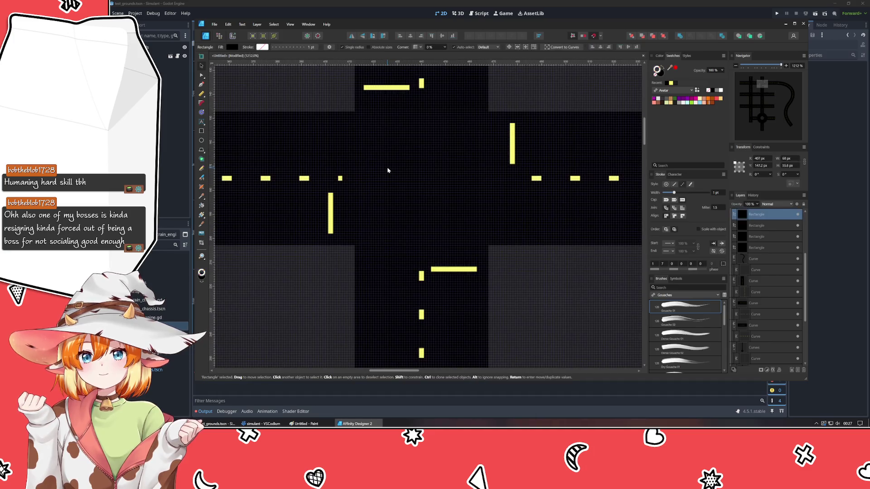
- Extend the intersection patch leftward to 70 px wide
{"action": "left_click_drag", "start_coordinate": [342, 178], "coordinate": [337, 179]}
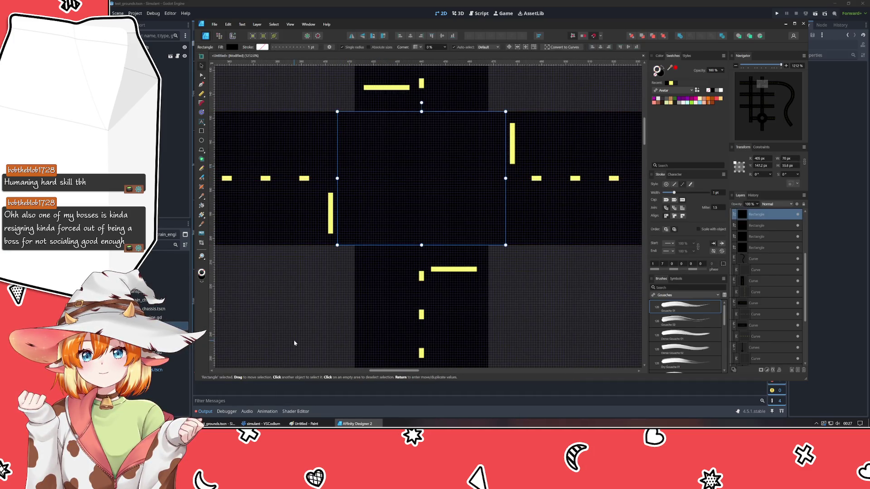
{"action": "left_click", "coordinate": [294, 342]}
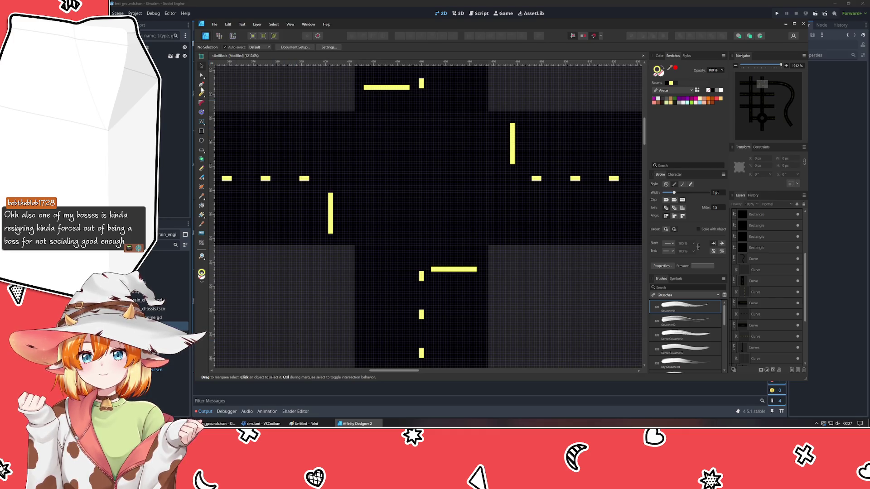
{"action": "left_click", "coordinate": [201, 141]}
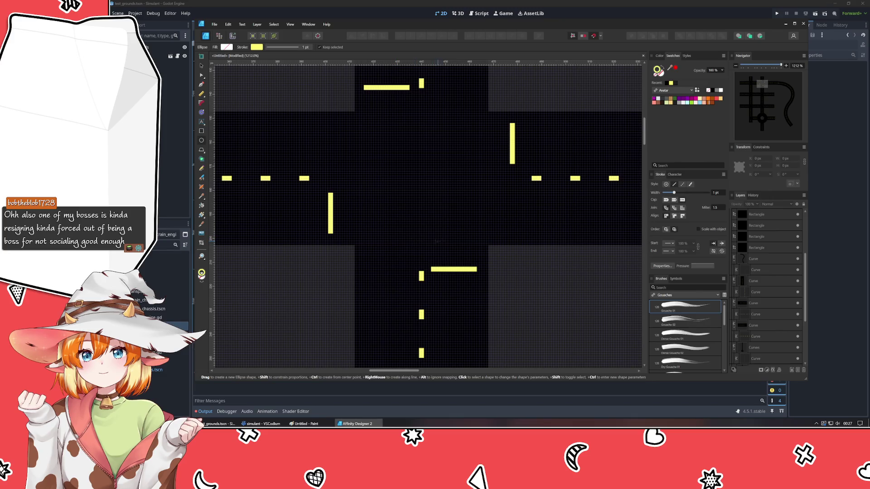
{"action": "left_click_drag", "start_coordinate": [431, 239], "coordinate": [478, 254]}
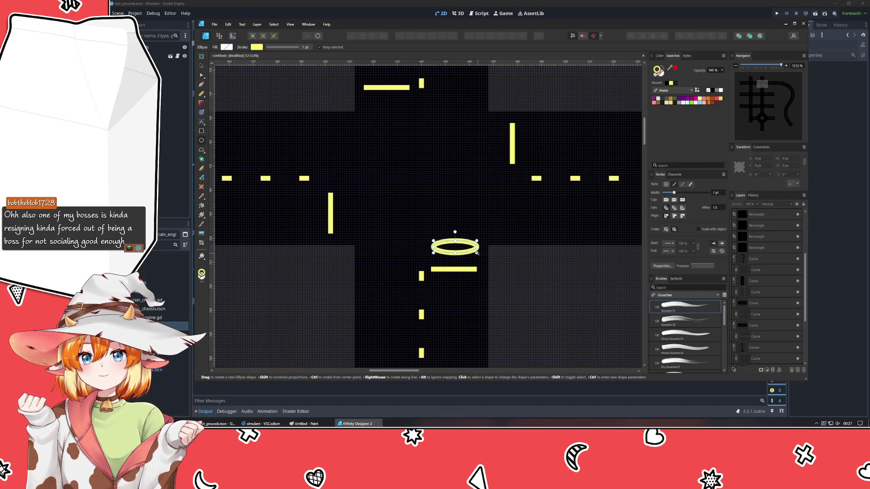
{"action": "key", "text": "ctrl+z"}
- Draw a small red-filled rectangle and place it beside the top stop line as a traffic light
{"action": "left_click", "coordinate": [201, 131]}
{"action": "left_click_drag", "start_coordinate": [397, 212], "coordinate": [436, 228]}
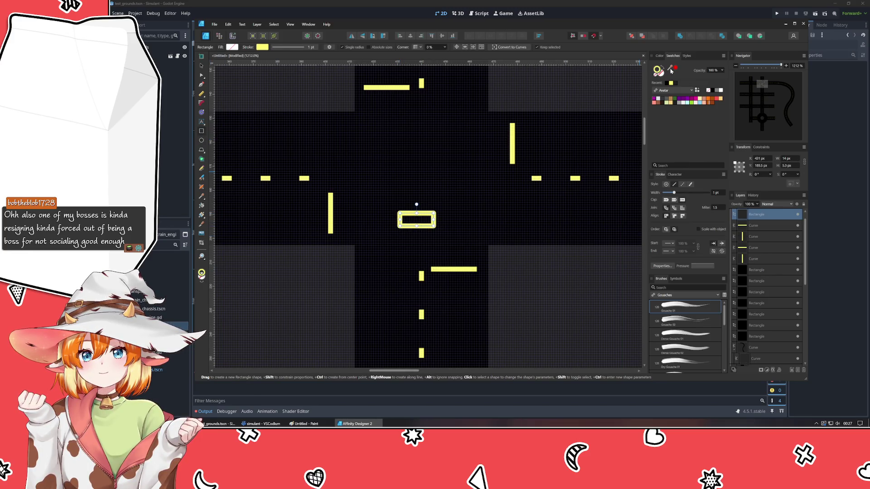
{"action": "left_click", "coordinate": [201, 271]}
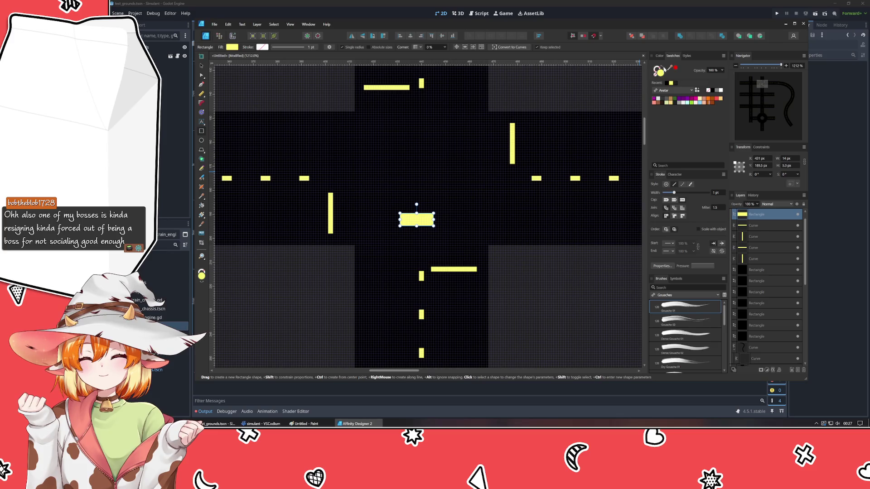
{"action": "left_click", "coordinate": [660, 56]}
{"action": "left_click_drag", "start_coordinate": [664, 84], "coordinate": [658, 82]}
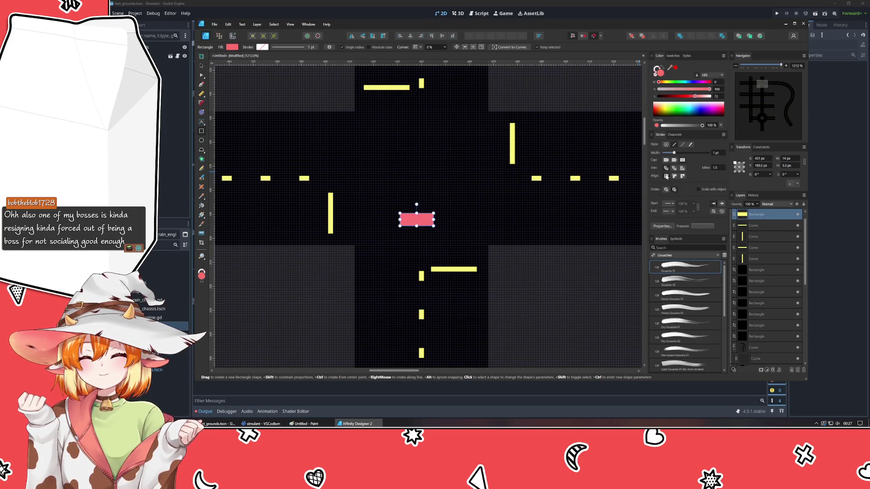
{"action": "left_click", "coordinate": [683, 96]}
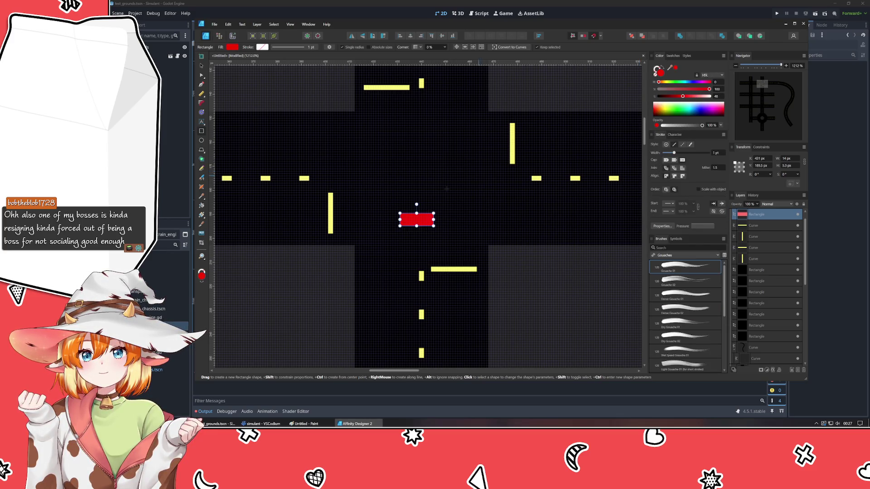
{"action": "left_click", "coordinate": [202, 65]}
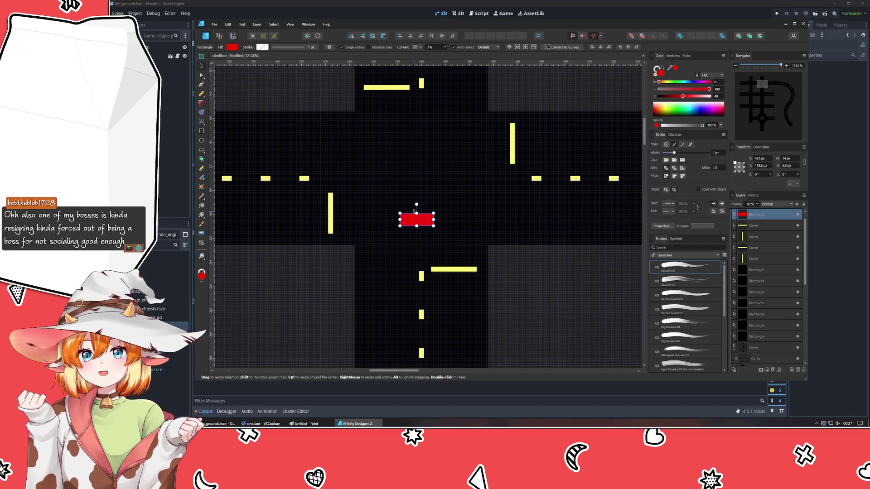
{"action": "mouse_move", "coordinate": [417, 223]}
{"action": "left_mouse_down"}
{"action": "mouse_move", "coordinate": [450, 255]}
{"action": "mouse_move", "coordinate": [461, 253]}
{"action": "mouse_move", "coordinate": [395, 99]}
{"action": "mouse_move", "coordinate": [394, 107]}
{"action": "left_mouse_up"}
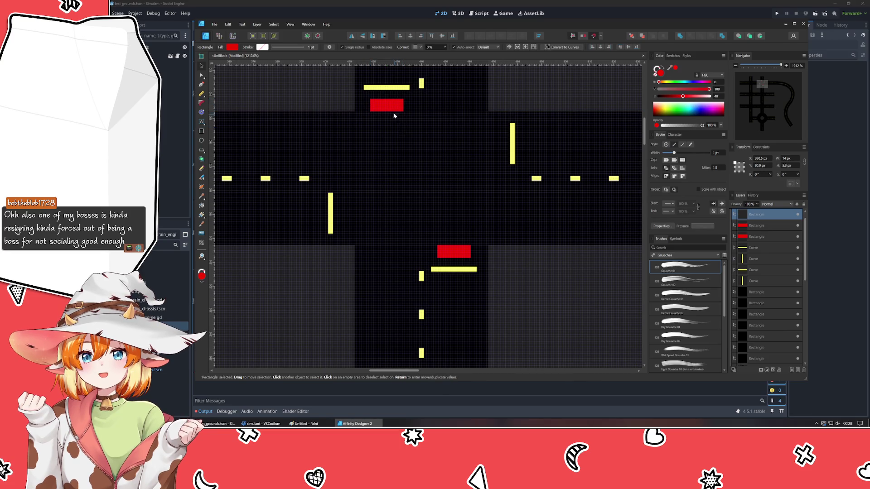
{"action": "scroll", "coordinate": [374, 110], "scroll_direction": "down", "scroll_amount": 3}
- Move the copied red bar to the intersection, turn it green (Hue 120), and set it beside the right stop line
{"action": "mouse_move", "coordinate": [331, 93]}
{"action": "left_mouse_down"}
{"action": "mouse_move", "coordinate": [418, 231]}
{"action": "mouse_move", "coordinate": [433, 220]}
{"action": "mouse_move", "coordinate": [441, 232]}
{"action": "left_mouse_up"}
{"action": "left_click", "coordinate": [675, 83]}
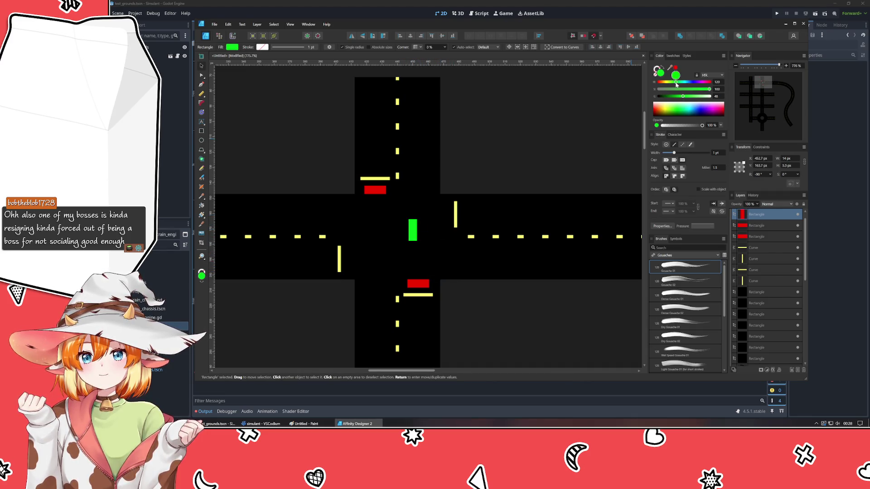
{"action": "left_click_drag", "start_coordinate": [411, 234], "coordinate": [442, 219]}
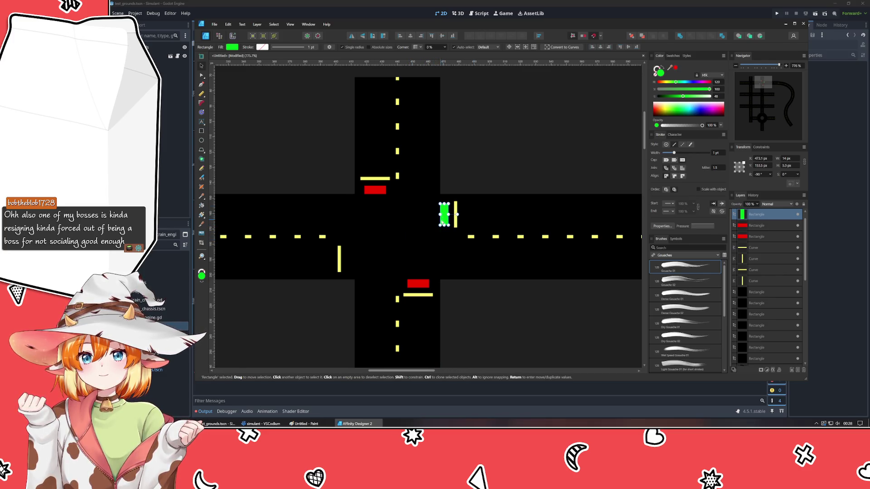
- Duplicate the green bar beside the left stop line and nudge it slightly right
{"action": "key", "text": "ctrl+v"}
{"action": "key", "text": "ctrl+z"}
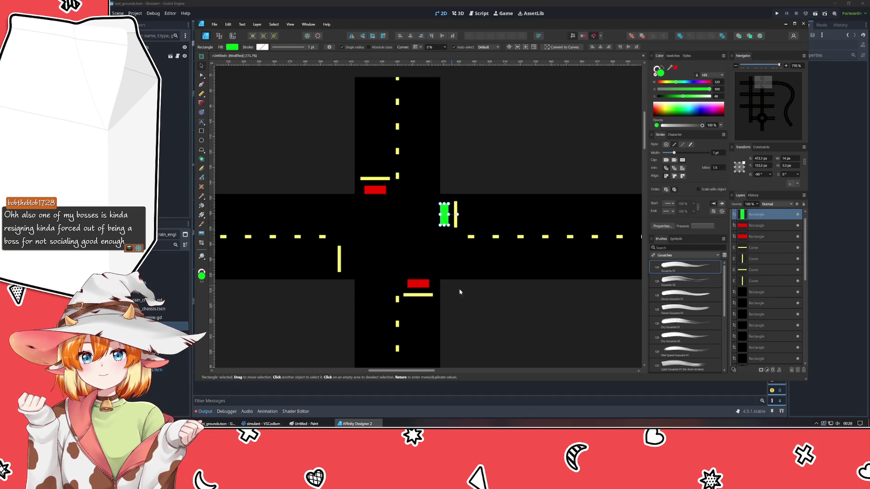
{"action": "key", "text": "Escape"}
{"action": "left_click", "coordinate": [445, 220]}
{"action": "mouse_move", "coordinate": [445, 219]}
{"action": "left_mouse_down"}
{"action": "mouse_move", "coordinate": [337, 265]}
{"action": "mouse_move", "coordinate": [348, 263]}
{"action": "left_mouse_up"}
{"action": "left_click", "coordinate": [335, 338]}
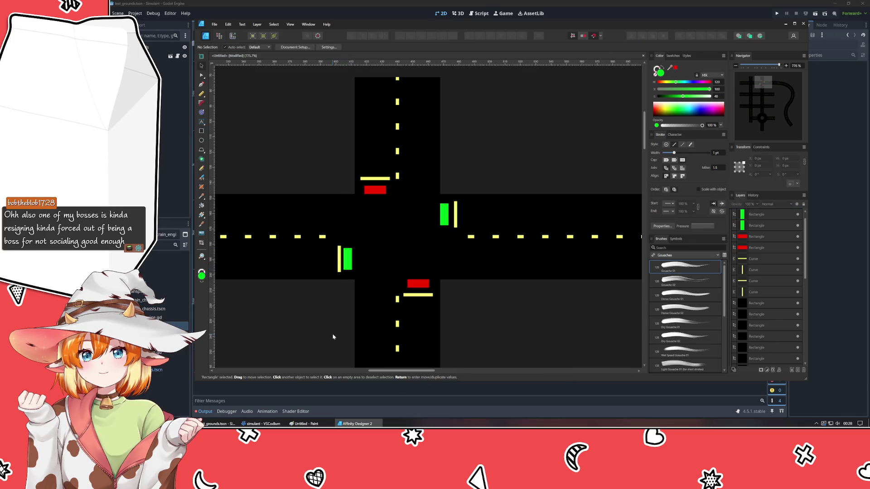
{"action": "left_click", "coordinate": [348, 263]}
{"action": "left_click_drag", "start_coordinate": [347, 263], "coordinate": [350, 262]}
{"action": "left_click", "coordinate": [316, 334]}
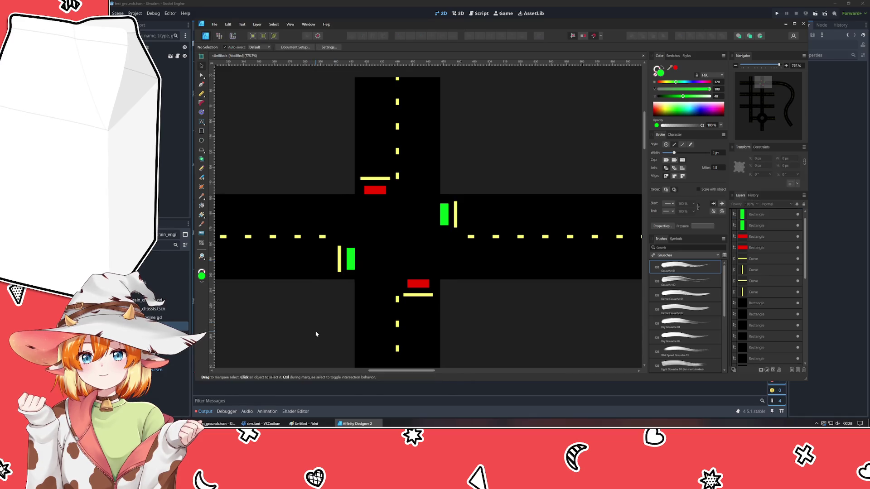
{"action": "scroll", "coordinate": [539, 260], "scroll_direction": "down", "scroll_amount": 5}
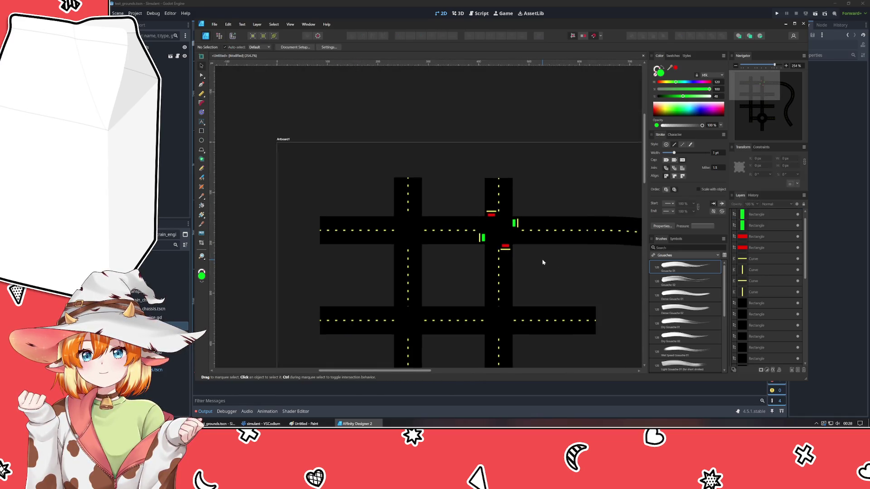
{"action": "mouse_move", "coordinate": [513, 218]}
{"action": "left_mouse_down"}
{"action": "mouse_move", "coordinate": [466, 176]}
{"action": "mouse_move", "coordinate": [387, 128]}
{"action": "mouse_move", "coordinate": [452, 144]}
{"action": "mouse_move", "coordinate": [449, 211]}
{"action": "left_mouse_up"}
{"action": "scroll", "coordinate": [449, 190], "scroll_direction": "up", "scroll_amount": 3}
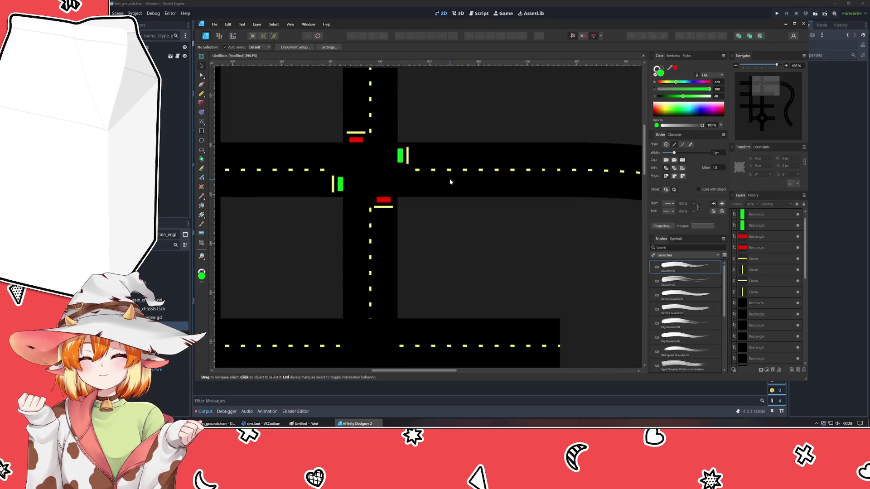
{"action": "scroll", "coordinate": [473, 260], "scroll_direction": "down", "scroll_amount": 3}
{"action": "scroll", "coordinate": [474, 260], "scroll_direction": "up", "scroll_amount": 3}
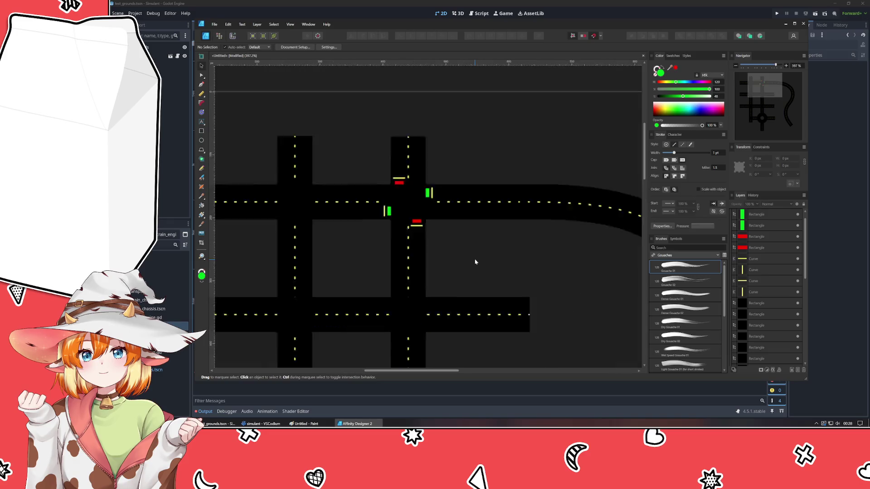
{"action": "scroll", "coordinate": [423, 268], "scroll_direction": "up", "scroll_amount": 2}
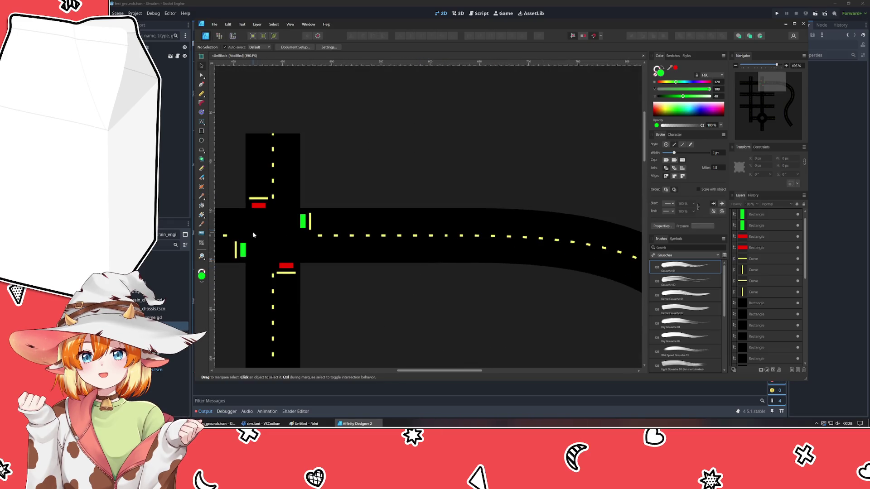
{"action": "left_click", "coordinate": [201, 131]}
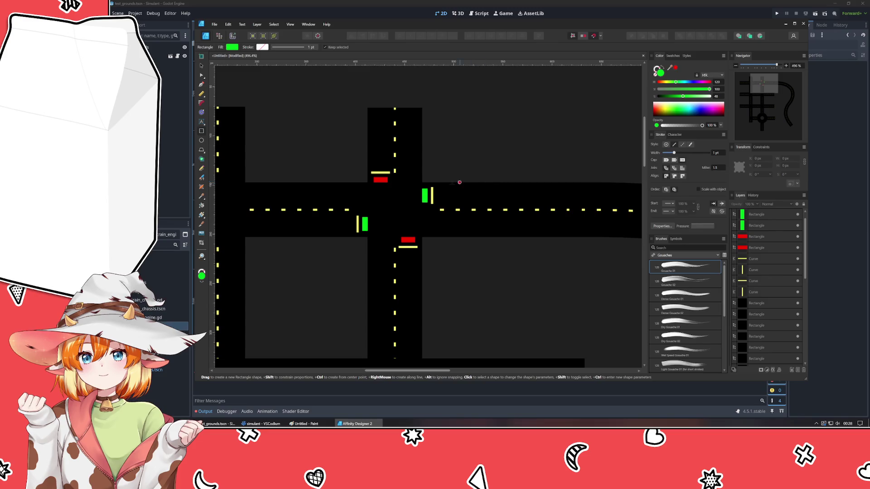
- Draw a small light-cyan rectangle east of the right stop line and round its corners
{"action": "mouse_move", "coordinate": [446, 188]}
{"action": "left_mouse_down"}
{"action": "mouse_move", "coordinate": [493, 202]}
{"action": "mouse_move", "coordinate": [470, 202]}
{"action": "left_mouse_up"}
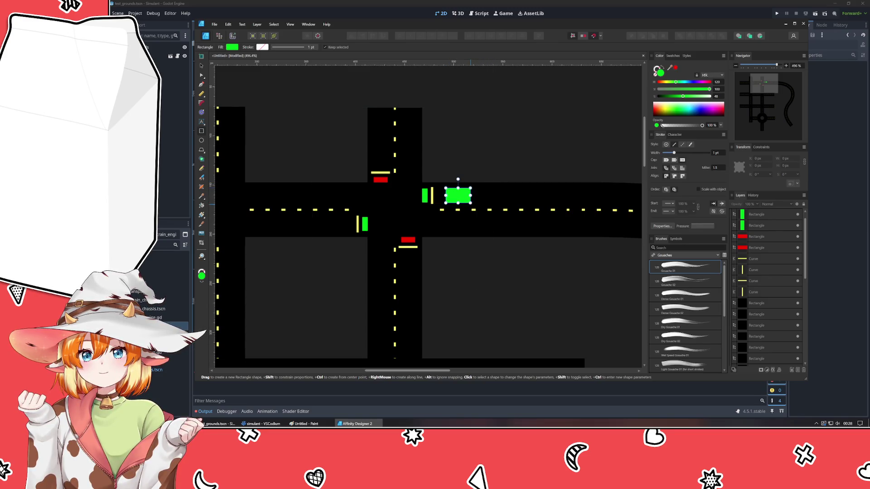
{"action": "left_click", "coordinate": [698, 97]}
{"action": "left_click", "coordinate": [682, 82]}
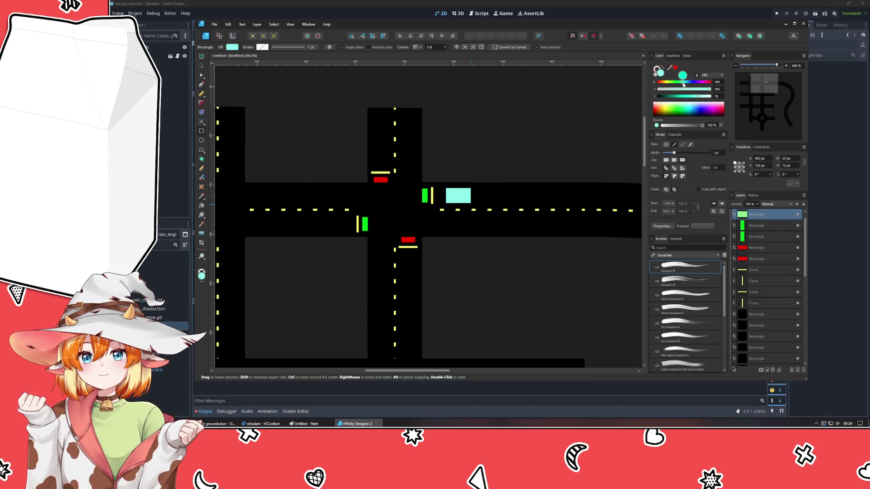
{"action": "left_click_drag", "start_coordinate": [471, 70], "coordinate": [386, 75]}
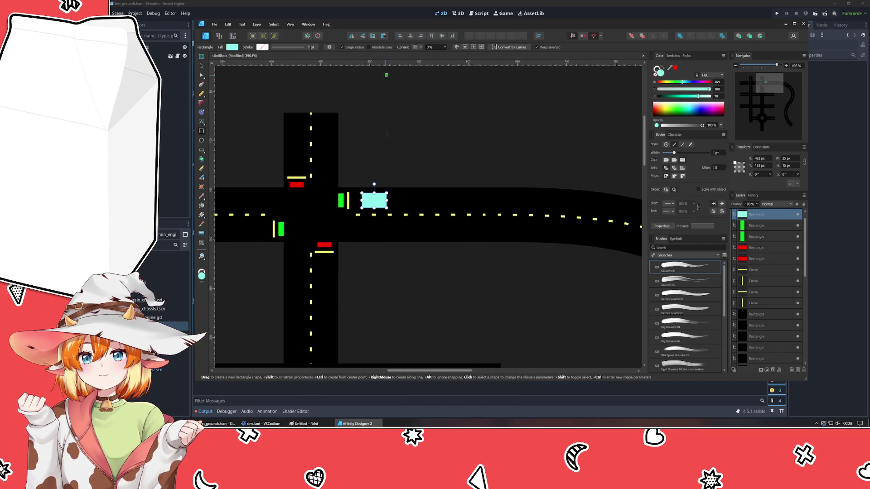
{"action": "key", "text": "Return"}
{"action": "key", "text": "Escape"}
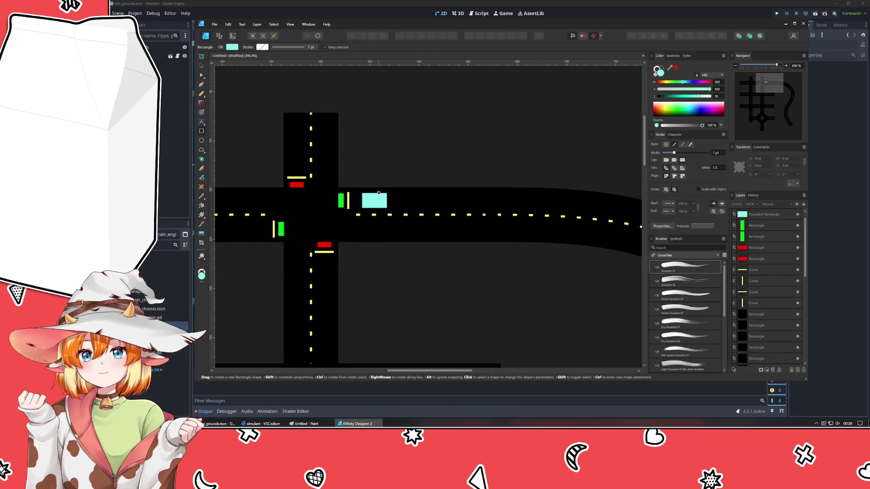
{"action": "left_click", "coordinate": [201, 65]}
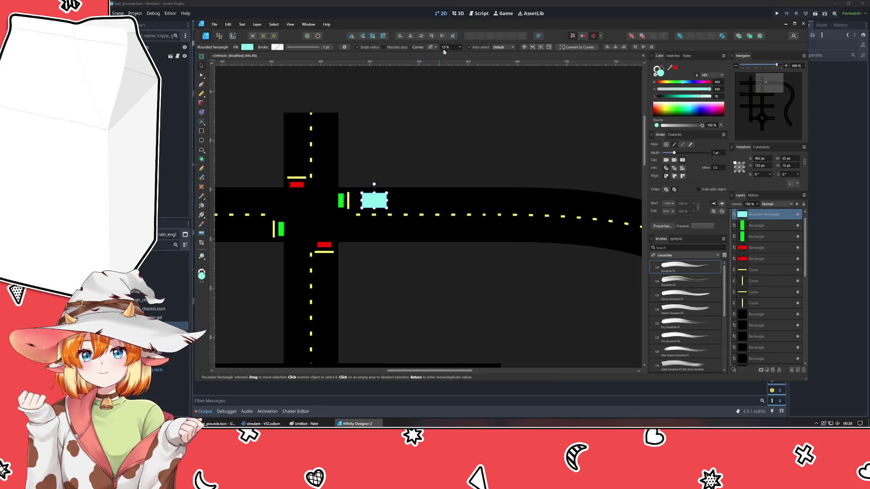
{"action": "left_click", "coordinate": [416, 175]}
{"action": "scroll", "coordinate": [372, 207], "scroll_direction": "up", "scroll_amount": 3}
- Draw a trapezoid over the cyan car, convert it to curves, and round its corners
{"action": "left_click", "coordinate": [371, 191]}
{"action": "left_click_drag", "start_coordinate": [371, 191], "coordinate": [375, 194]}
{"action": "left_click", "coordinate": [392, 121]}
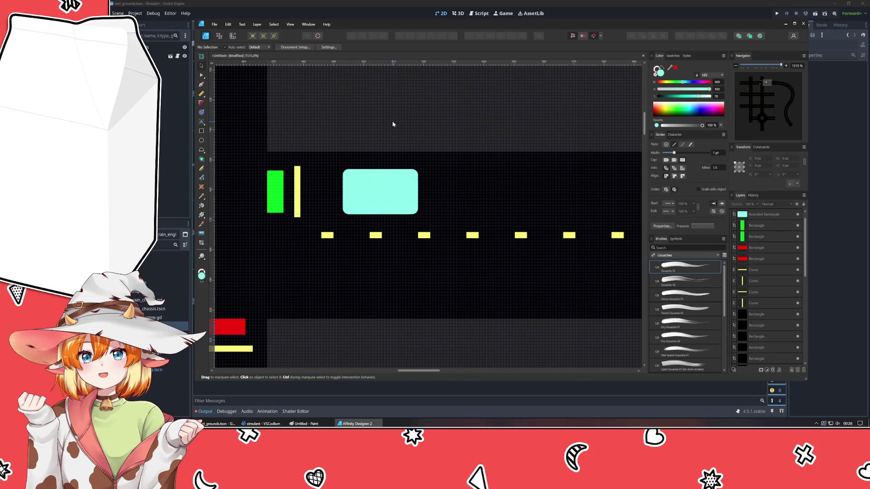
{"action": "left_click", "coordinate": [201, 152]}
{"action": "left_click_drag", "start_coordinate": [342, 178], "coordinate": [384, 196]}
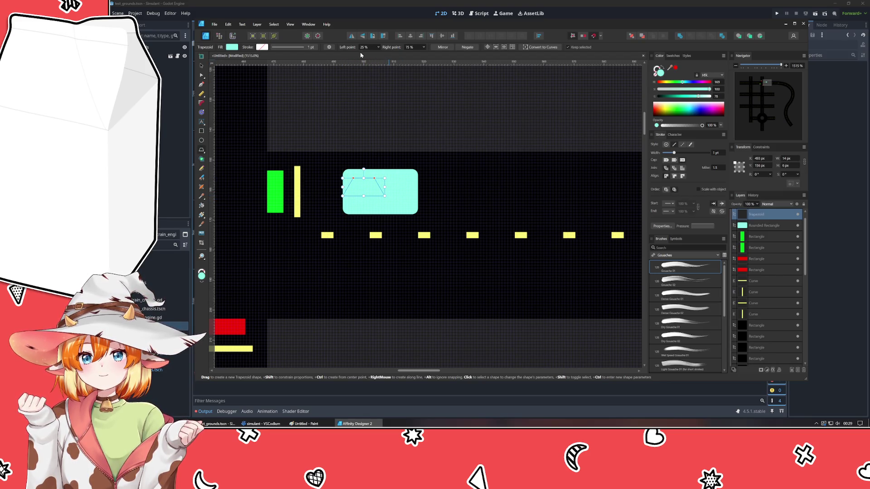
{"action": "left_click", "coordinate": [202, 76]}
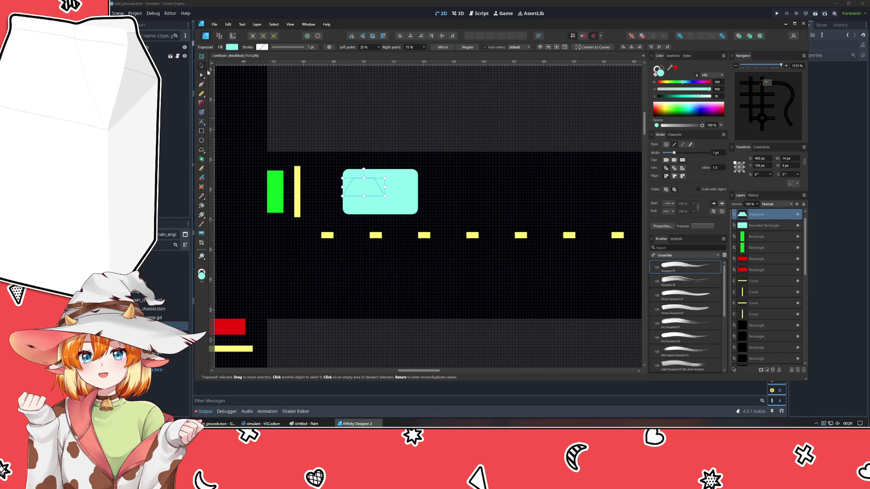
{"action": "left_click", "coordinate": [201, 85]}
{"action": "left_click", "coordinate": [201, 103]}
{"action": "left_click", "coordinate": [446, 47]}
{"action": "left_click", "coordinate": [201, 104]}
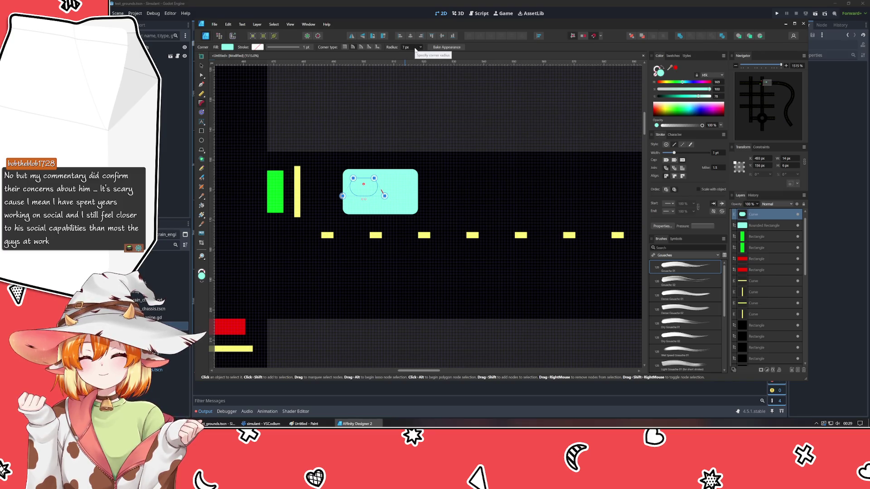
- Colour the shape deep blue, rotate it -90°, and fit it on the car's left end
{"action": "scroll", "coordinate": [415, 50], "scroll_direction": "down", "scroll_amount": 7}
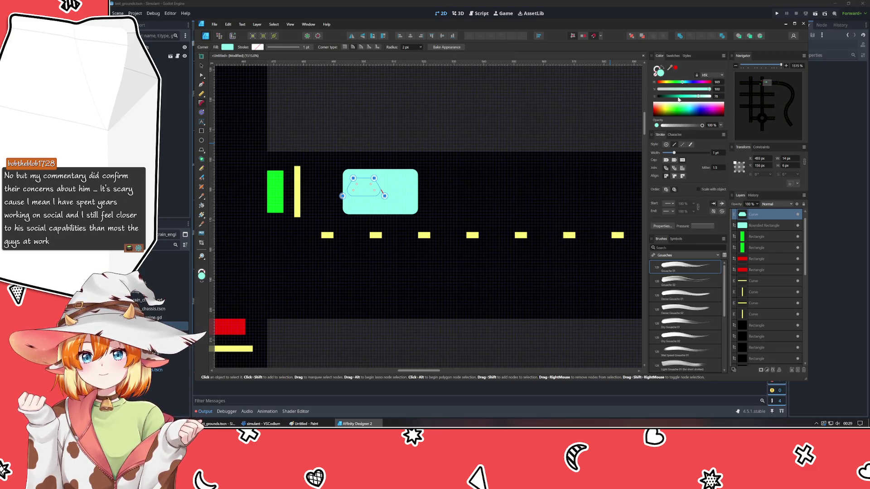
{"action": "left_click", "coordinate": [693, 82]}
{"action": "left_click_drag", "start_coordinate": [684, 96], "coordinate": [690, 82]}
{"action": "left_click", "coordinate": [204, 66]}
{"action": "mouse_move", "coordinate": [371, 169]}
{"action": "left_mouse_down"}
{"action": "mouse_move", "coordinate": [384, 186]}
{"action": "mouse_move", "coordinate": [352, 203]}
{"action": "left_mouse_up"}
{"action": "key", "text": "Escape"}
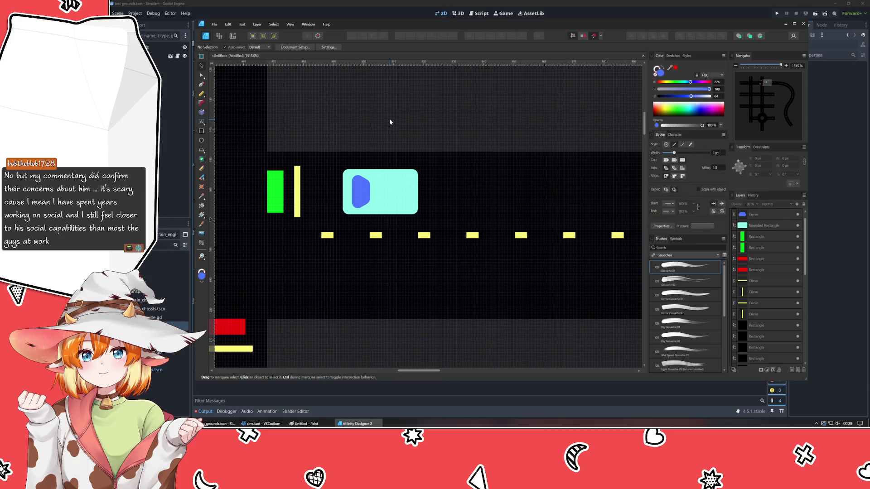
{"action": "scroll", "coordinate": [390, 122], "scroll_direction": "down", "scroll_amount": 5}
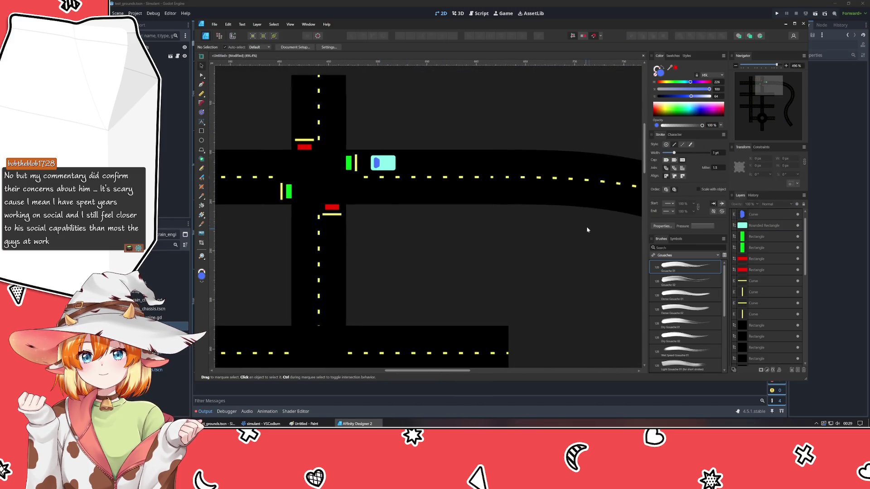
- In the Layers panel, nest the windshield Curve layer under the car's Rounded Rectangle layer
{"action": "left_click", "coordinate": [765, 216]}
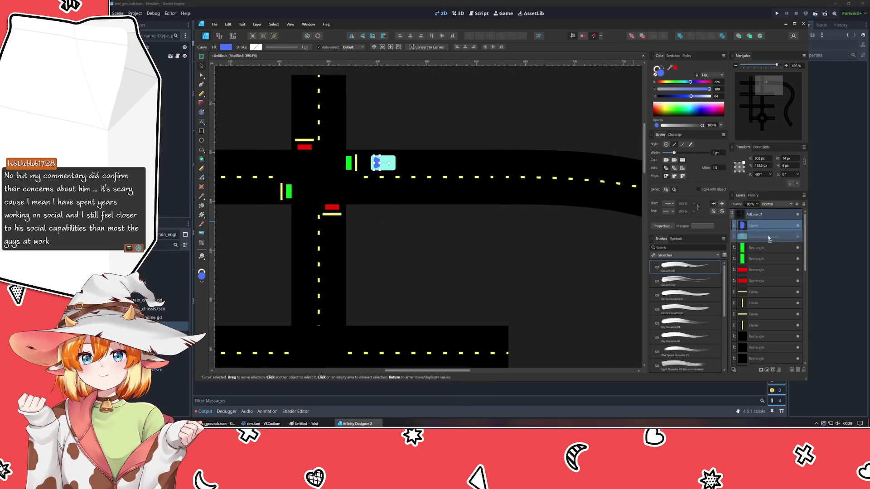
{"action": "left_click", "coordinate": [481, 269]}
{"action": "left_click_drag", "start_coordinate": [393, 249], "coordinate": [470, 240]}
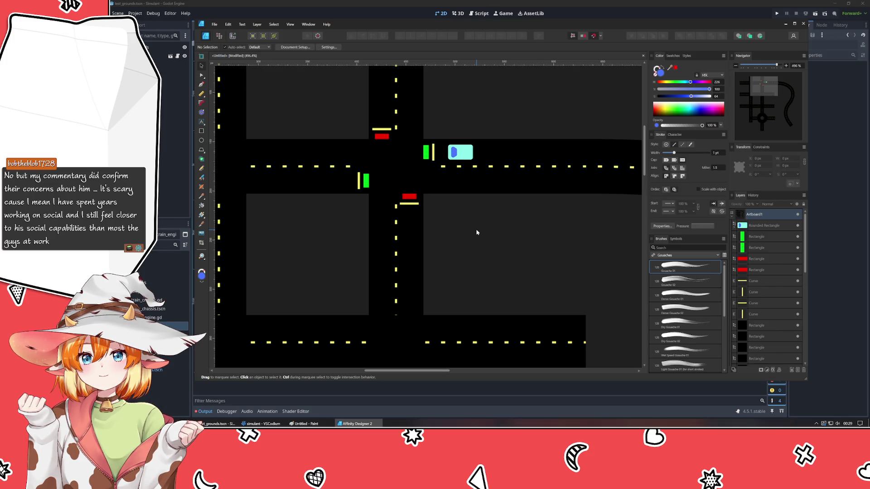
{"action": "scroll", "coordinate": [476, 232], "scroll_direction": "up", "scroll_amount": 2}
{"action": "scroll", "coordinate": [447, 272], "scroll_direction": "right", "scroll_amount": 3}
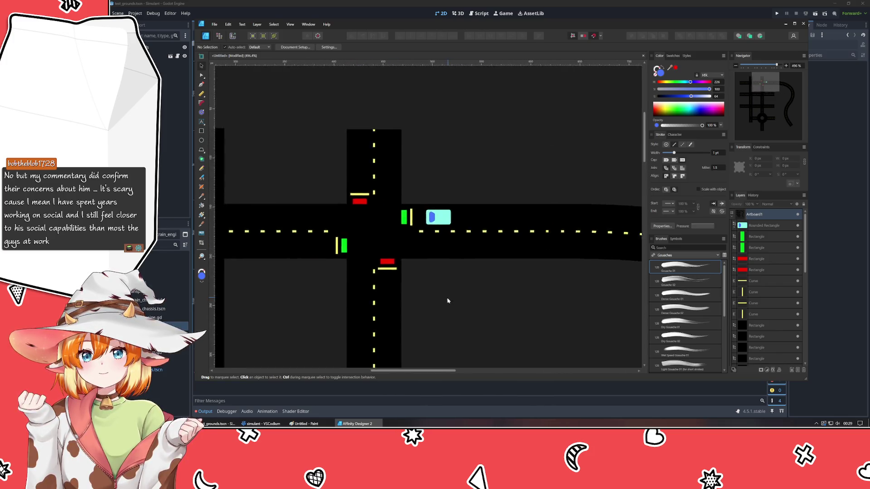
{"action": "left_click", "coordinate": [414, 172]}
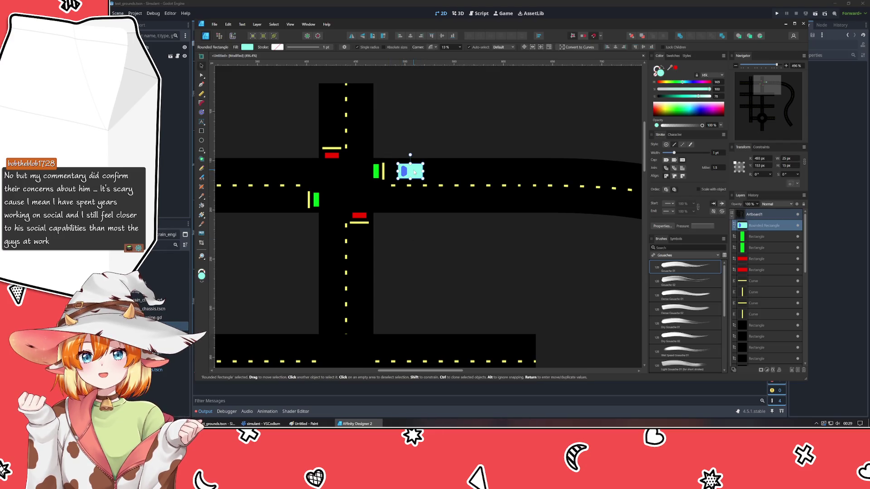
- Add car copies along the horizontal road and shift the car beside the green light slightly left
{"action": "left_click_drag", "start_coordinate": [413, 169], "coordinate": [447, 171]}
{"action": "left_click", "coordinate": [485, 241]}
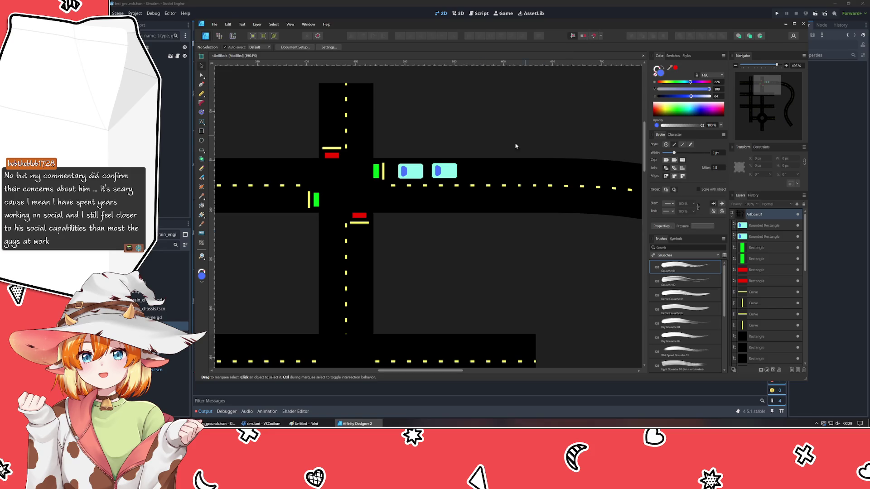
{"action": "key", "text": "ctrl+v"}
{"action": "mouse_move", "coordinate": [444, 171]}
{"action": "left_mouse_down"}
{"action": "mouse_move", "coordinate": [498, 178]}
{"action": "mouse_move", "coordinate": [337, 180]}
{"action": "left_mouse_up"}
{"action": "left_click", "coordinate": [418, 175]}
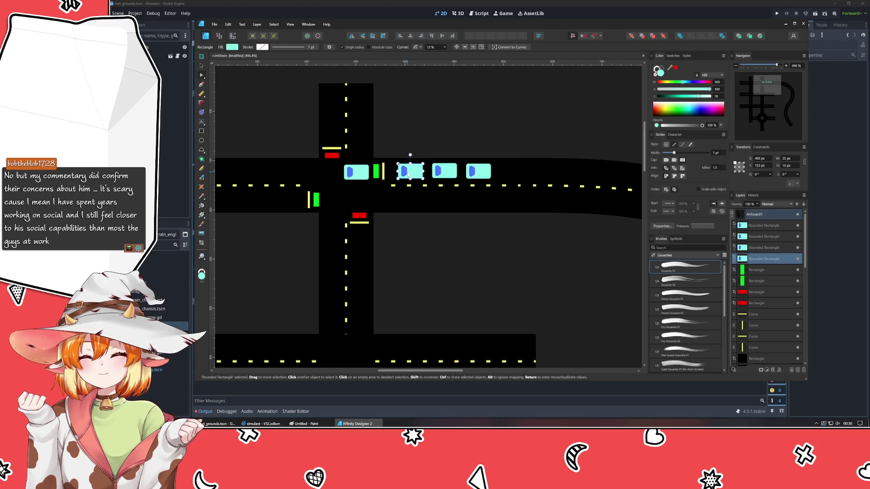
{"action": "left_click_drag", "start_coordinate": [418, 175], "coordinate": [409, 176]}
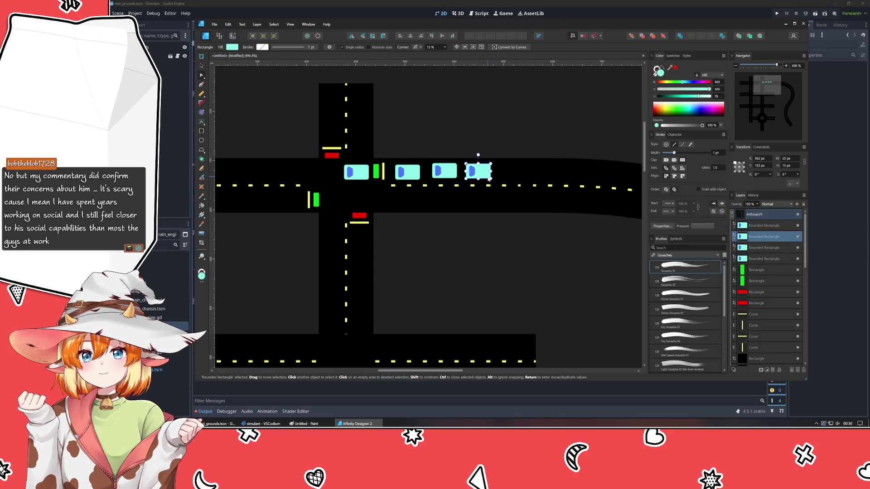
{"action": "left_click", "coordinate": [445, 226]}
- Place one car copy north of the intersection and an upright copy on the southern road
{"action": "left_click", "coordinate": [406, 179]}
{"action": "key", "text": "ctrl+j"}
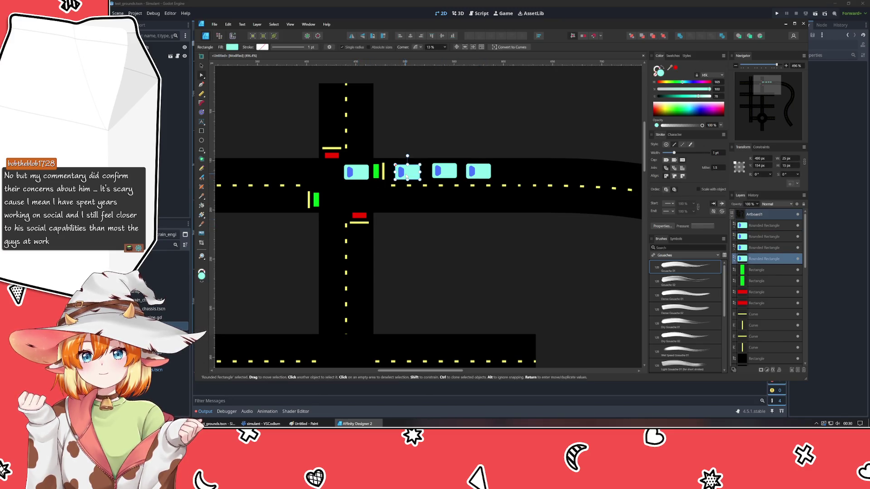
{"action": "mouse_move", "coordinate": [405, 170]}
{"action": "left_mouse_down"}
{"action": "mouse_move", "coordinate": [313, 114]}
{"action": "mouse_move", "coordinate": [300, 126]}
{"action": "mouse_move", "coordinate": [331, 131]}
{"action": "left_mouse_up"}
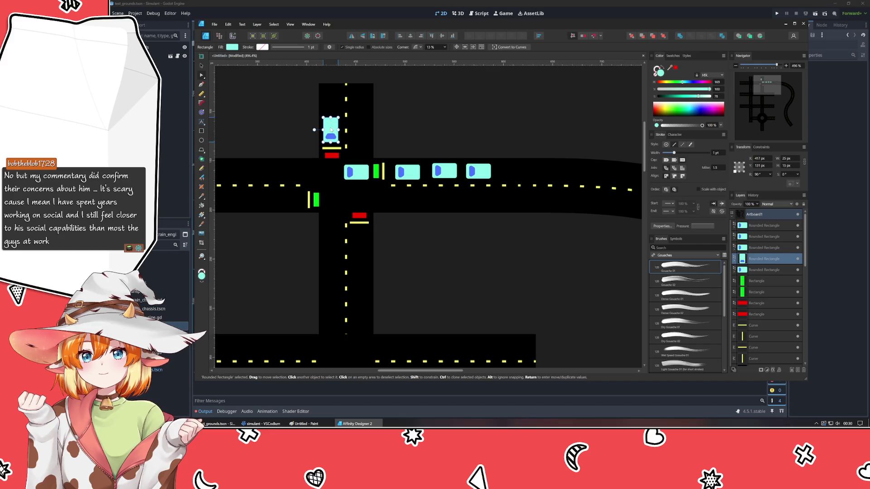
{"action": "scroll", "coordinate": [407, 249], "scroll_direction": "down", "scroll_amount": 2}
{"action": "scroll", "coordinate": [407, 249], "scroll_direction": "left", "scroll_amount": 1}
{"action": "left_click", "coordinate": [435, 136]}
{"action": "mouse_move", "coordinate": [434, 135]}
{"action": "left_mouse_down"}
{"action": "mouse_move", "coordinate": [378, 228]}
{"action": "mouse_move", "coordinate": [393, 225]}
{"action": "left_mouse_up"}
{"action": "left_click", "coordinate": [381, 211]}
{"action": "left_click", "coordinate": [378, 224]}
{"action": "left_click_drag", "start_coordinate": [377, 225], "coordinate": [384, 204]}
{"action": "mouse_move", "coordinate": [439, 133]}
{"action": "left_mouse_down"}
{"action": "mouse_move", "coordinate": [423, 136]}
{"action": "mouse_move", "coordinate": [458, 136]}
{"action": "left_mouse_up"}
{"action": "left_click", "coordinate": [446, 136]}
- Adjust the spacing of the row of cars east of the intersection
{"action": "left_click", "coordinate": [516, 133]}
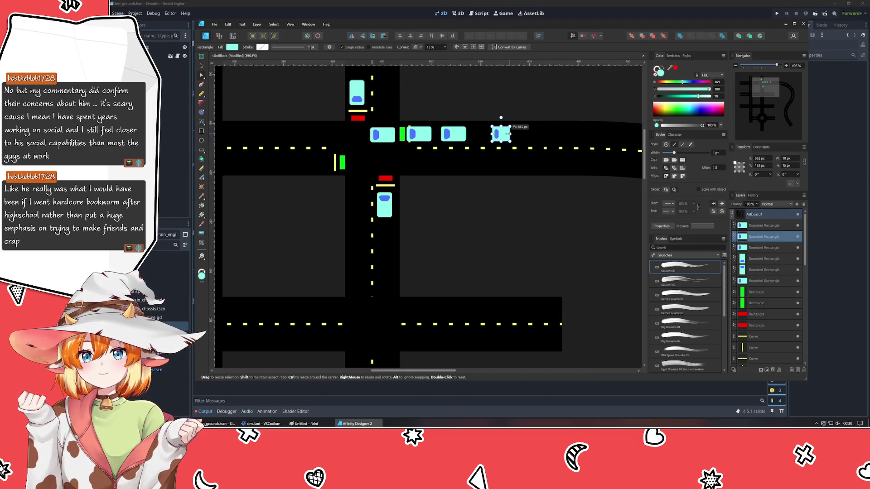
{"action": "left_click", "coordinate": [456, 135]}
{"action": "left_click_drag", "start_coordinate": [455, 134], "coordinate": [460, 134]}
{"action": "left_click", "coordinate": [500, 135]}
{"action": "key", "text": "Left"}
{"action": "key", "text": "Left"}
{"action": "key", "text": "Left"}
{"action": "key", "text": "Right"}
{"action": "key", "text": "Right"}
{"action": "key", "text": "Right"}
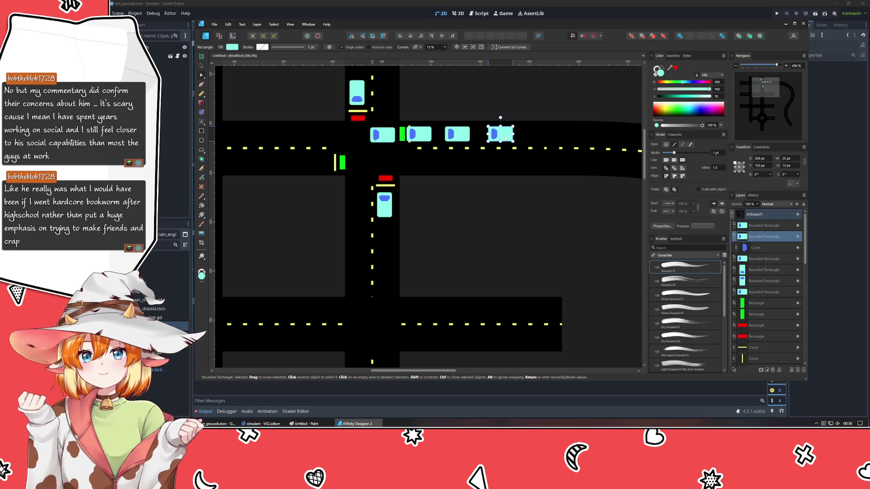
{"action": "left_click", "coordinate": [482, 199]}
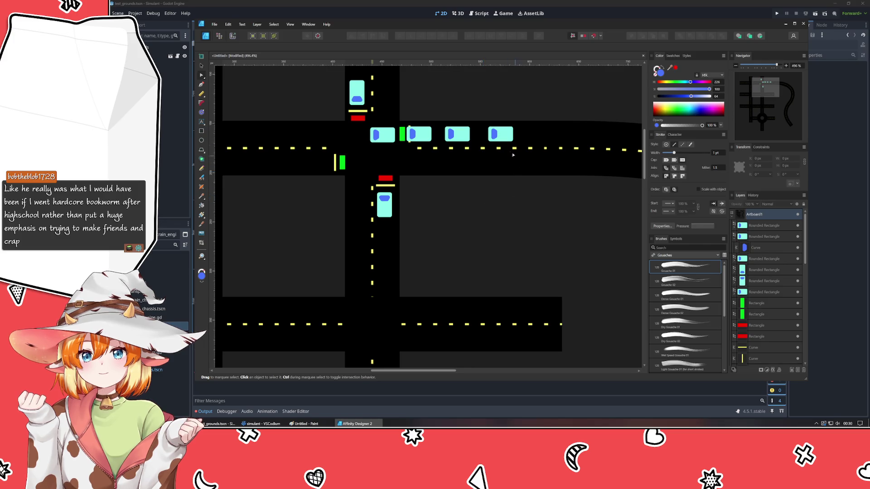
- Add another upright car below the first one on the southern road
{"action": "left_click", "coordinate": [500, 134]}
{"action": "key", "text": "ctrl+j"}
{"action": "mouse_move", "coordinate": [500, 134]}
{"action": "left_mouse_down"}
{"action": "mouse_move", "coordinate": [398, 238]}
{"action": "mouse_move", "coordinate": [391, 230]}
{"action": "mouse_move", "coordinate": [401, 229]}
{"action": "mouse_move", "coordinate": [404, 241]}
{"action": "mouse_move", "coordinate": [384, 243]}
{"action": "mouse_move", "coordinate": [281, 126]}
{"action": "left_mouse_up"}
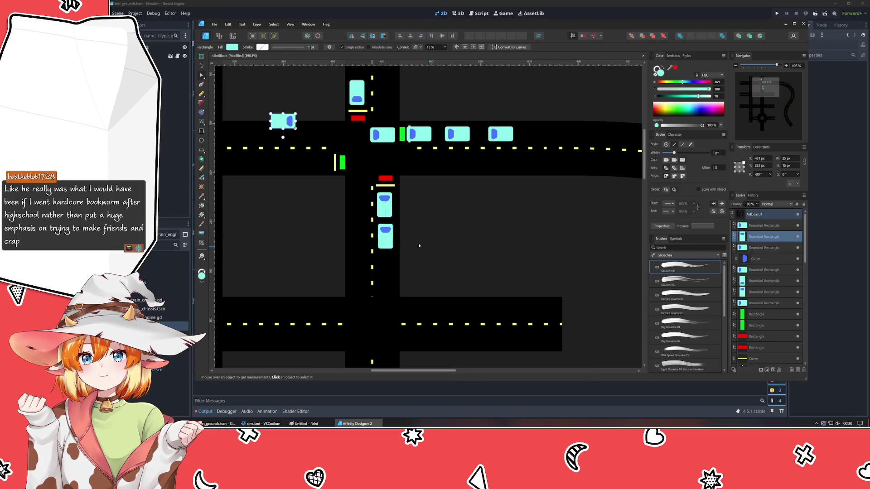
{"action": "key", "text": "ctrl+z"}
{"action": "left_click_drag", "start_coordinate": [385, 236], "coordinate": [383, 268]}
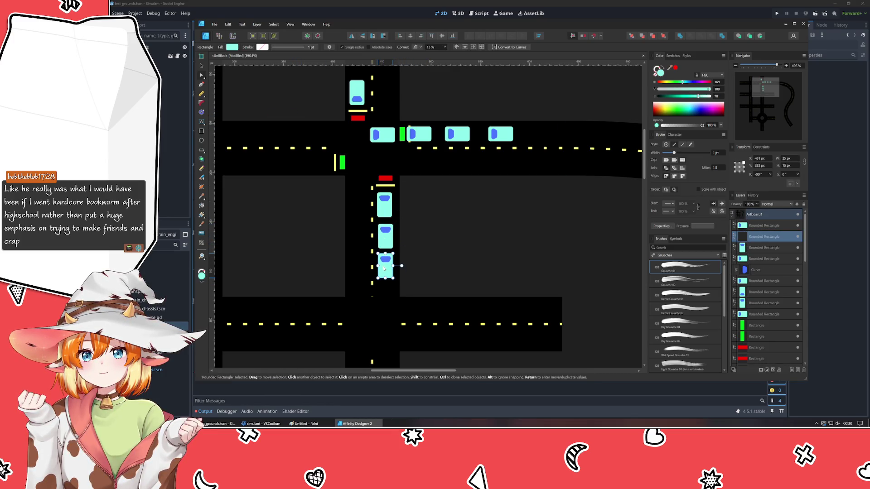
{"action": "left_click", "coordinate": [462, 223]}
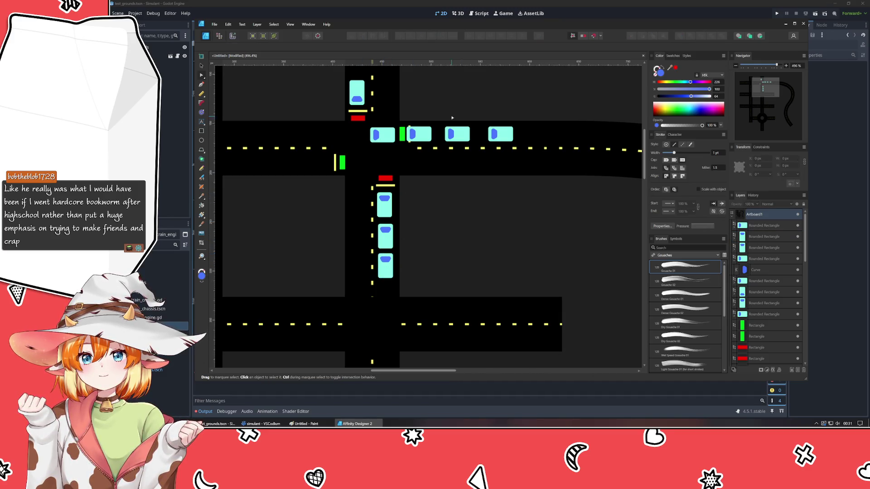
- Move the lowest vertical-road car onto the western road near the green light
{"action": "scroll", "coordinate": [448, 187], "scroll_direction": "down", "scroll_amount": 3}
{"action": "scroll", "coordinate": [448, 188], "scroll_direction": "left", "scroll_amount": 3}
{"action": "scroll", "coordinate": [517, 120], "scroll_direction": "down", "scroll_amount": 1}
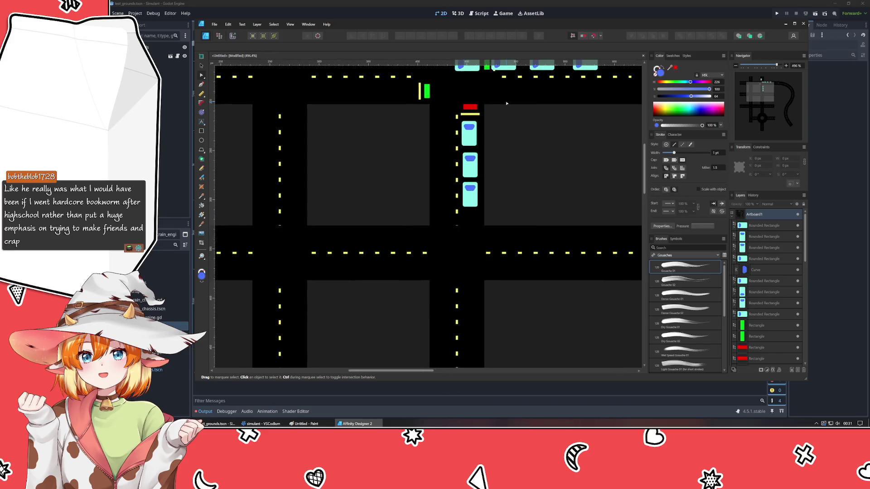
{"action": "scroll", "coordinate": [514, 116], "scroll_direction": "up", "scroll_amount": 2}
{"action": "scroll", "coordinate": [530, 183], "scroll_direction": "up", "scroll_amount": 3}
{"action": "scroll", "coordinate": [530, 184], "scroll_direction": "right", "scroll_amount": 1}
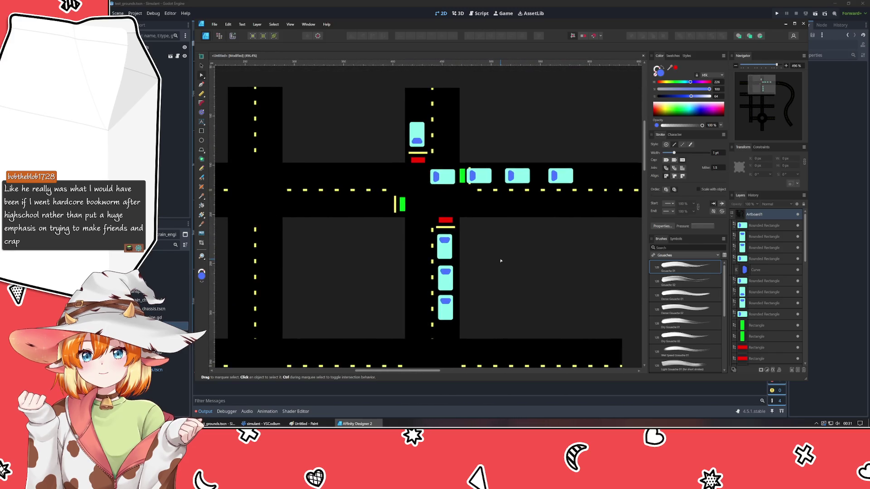
{"action": "left_click", "coordinate": [449, 240]}
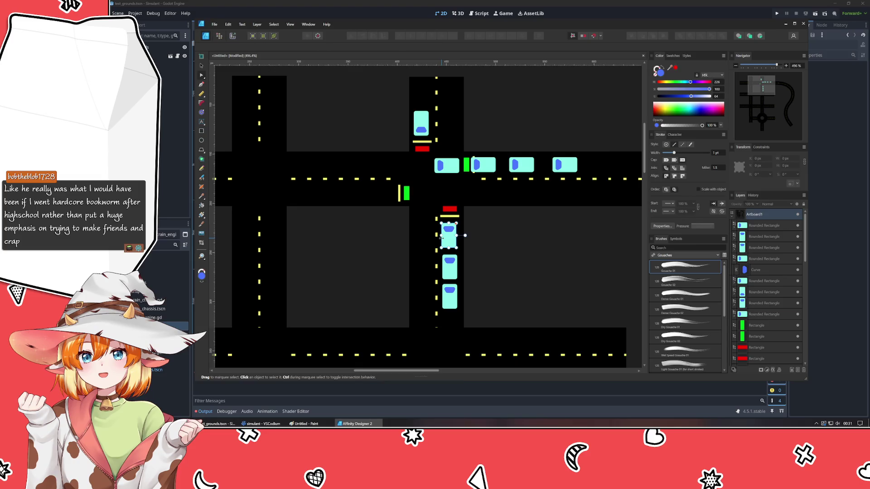
{"action": "mouse_move", "coordinate": [448, 240]}
{"action": "left_mouse_down"}
{"action": "mouse_move", "coordinate": [374, 198]}
{"action": "mouse_move", "coordinate": [389, 209]}
{"action": "mouse_move", "coordinate": [344, 194]}
{"action": "left_mouse_up"}
{"action": "key", "text": "a"}
- Duplicate the upper-right car into the upper lane west of the intersection
{"action": "left_click", "coordinate": [515, 165]}
{"action": "left_click", "coordinate": [516, 166]}
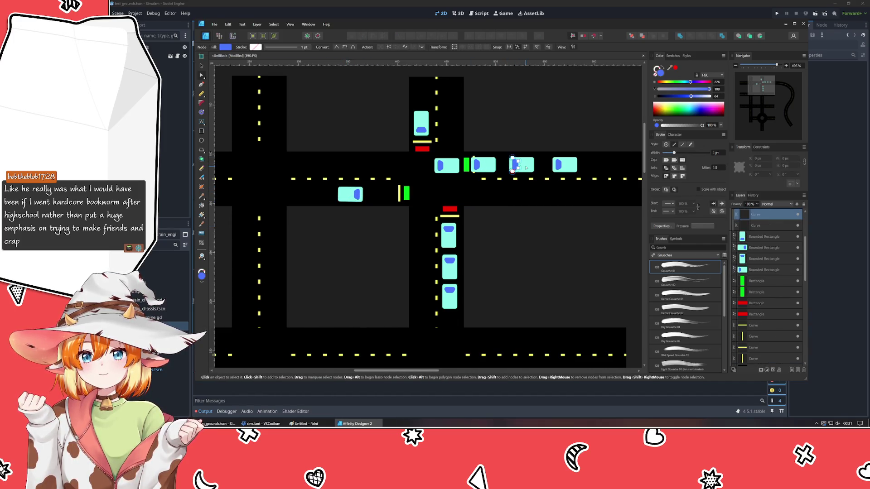
{"action": "left_click", "coordinate": [554, 213]}
{"action": "left_click", "coordinate": [529, 170]}
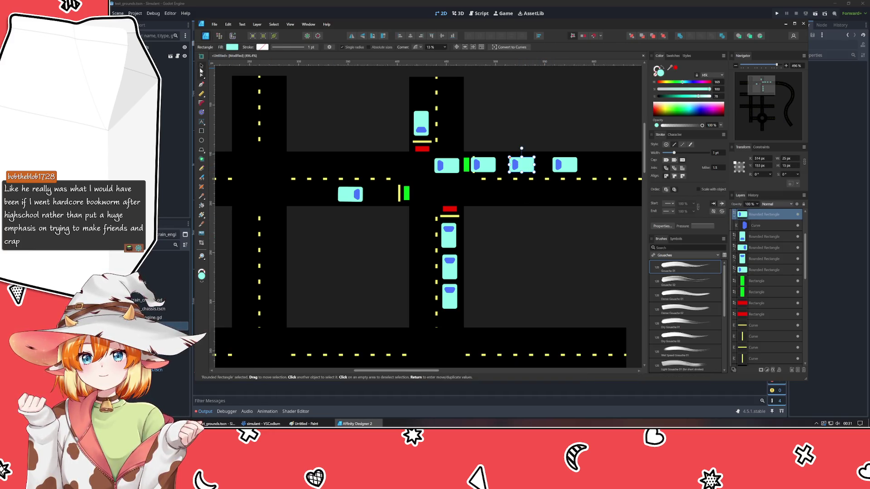
{"action": "left_click_drag", "start_coordinate": [524, 167], "coordinate": [366, 169]}
{"action": "left_click", "coordinate": [352, 250]}
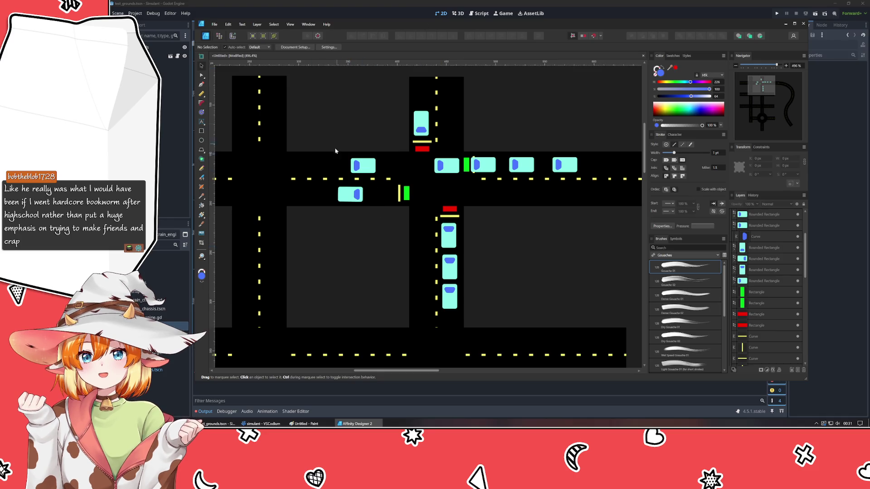
{"action": "scroll", "coordinate": [366, 265], "scroll_direction": "down", "scroll_amount": 1}
{"action": "scroll", "coordinate": [398, 276], "scroll_direction": "down", "scroll_amount": 5}
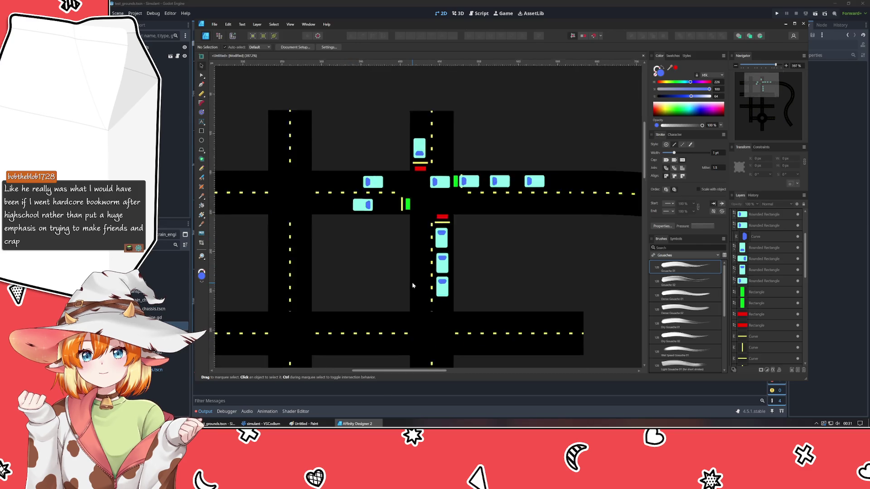
{"action": "scroll", "coordinate": [412, 282], "scroll_direction": "up", "scroll_amount": 4}
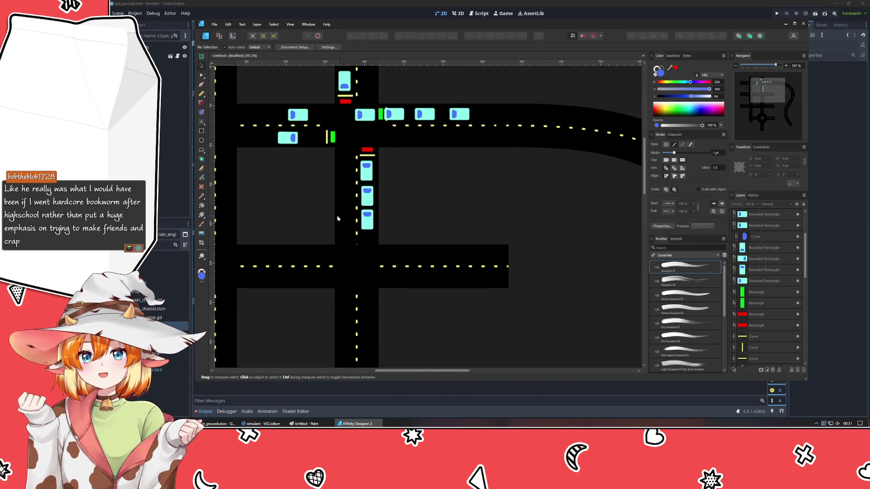
{"action": "scroll", "coordinate": [314, 294], "scroll_direction": "down", "scroll_amount": 3}
{"action": "scroll", "coordinate": [423, 189], "scroll_direction": "right", "scroll_amount": 2}
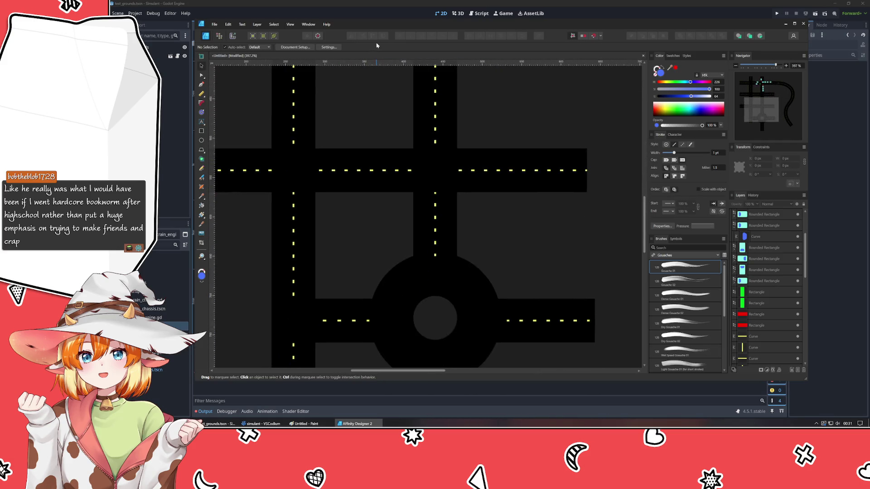
{"action": "scroll", "coordinate": [353, 301], "scroll_direction": "up", "scroll_amount": 3}
{"action": "scroll", "coordinate": [523, 254], "scroll_direction": "right", "scroll_amount": 8}
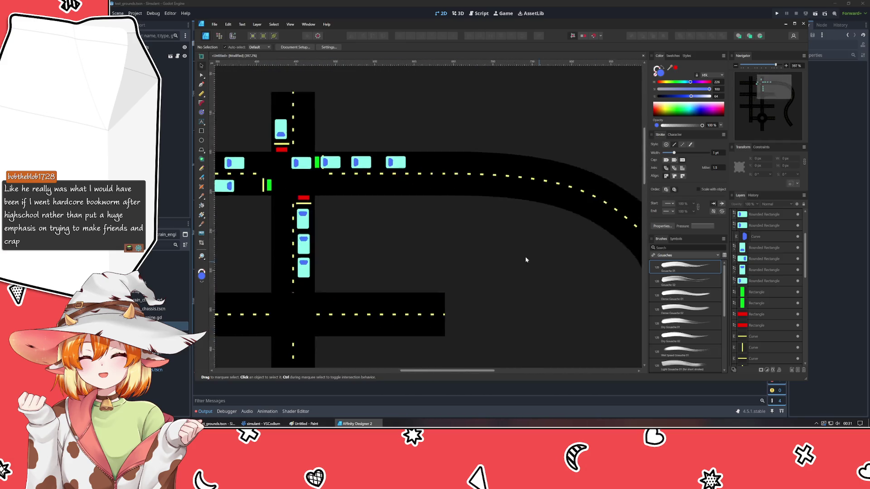
{"action": "scroll", "coordinate": [391, 174], "scroll_direction": "down", "scroll_amount": 2}
{"action": "scroll", "coordinate": [425, 84], "scroll_direction": "down", "scroll_amount": 5}
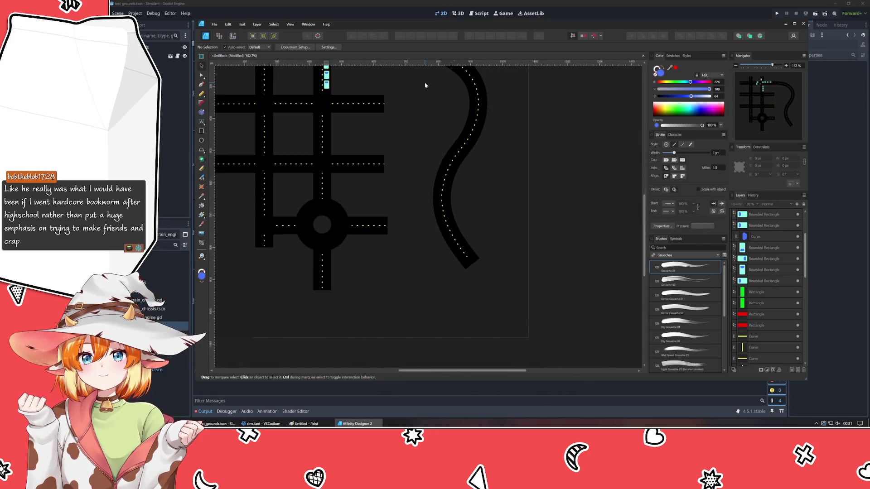
{"action": "scroll", "coordinate": [460, 205], "scroll_direction": "up", "scroll_amount": 2}
{"action": "scroll", "coordinate": [480, 219], "scroll_direction": "up", "scroll_amount": 2}
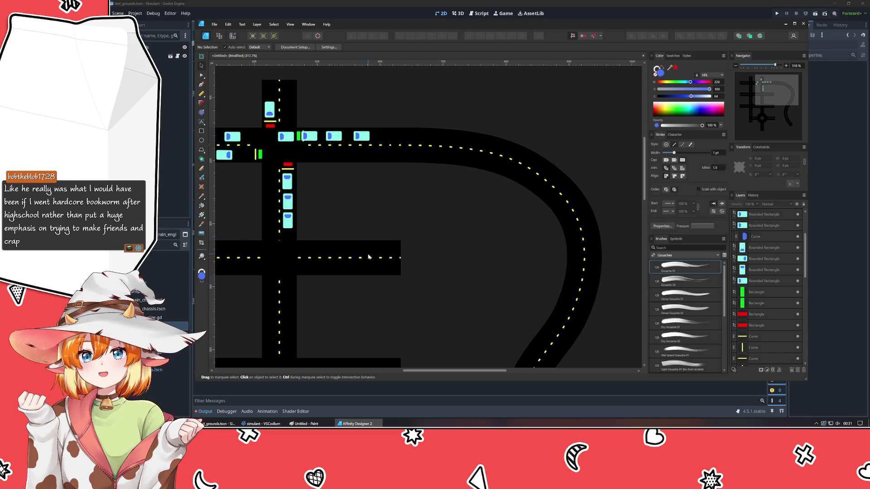
{"action": "scroll", "coordinate": [377, 289], "scroll_direction": "down", "scroll_amount": 3}
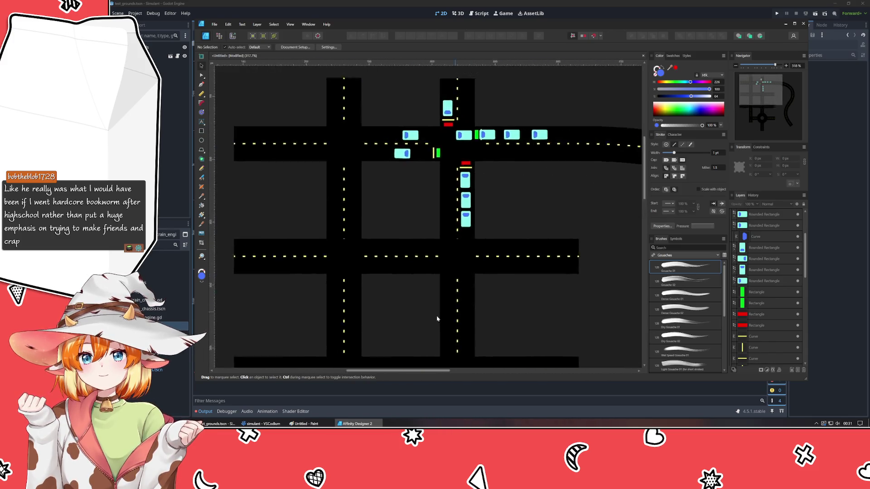
{"action": "scroll", "coordinate": [378, 237], "scroll_direction": "up", "scroll_amount": 3}
{"action": "scroll", "coordinate": [378, 237], "scroll_direction": "down", "scroll_amount": 2}
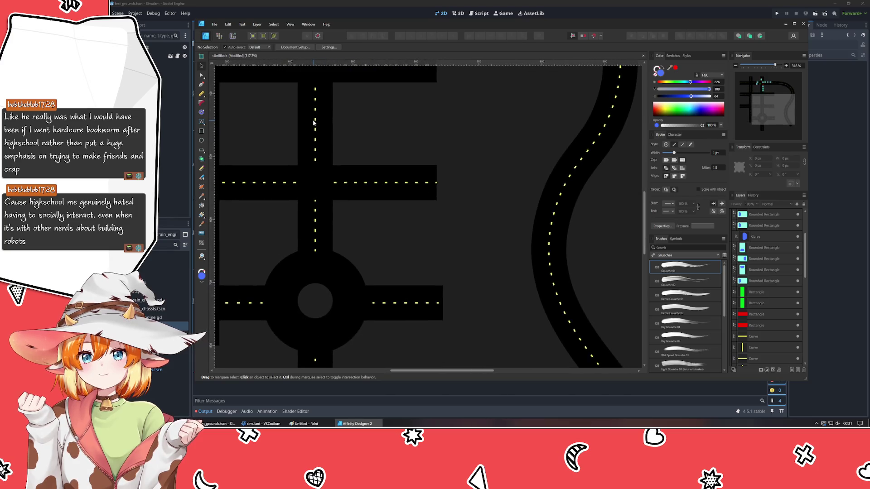
{"action": "scroll", "coordinate": [388, 84], "scroll_direction": "up", "scroll_amount": 2}
{"action": "scroll", "coordinate": [388, 84], "scroll_direction": "up", "scroll_amount": 2}
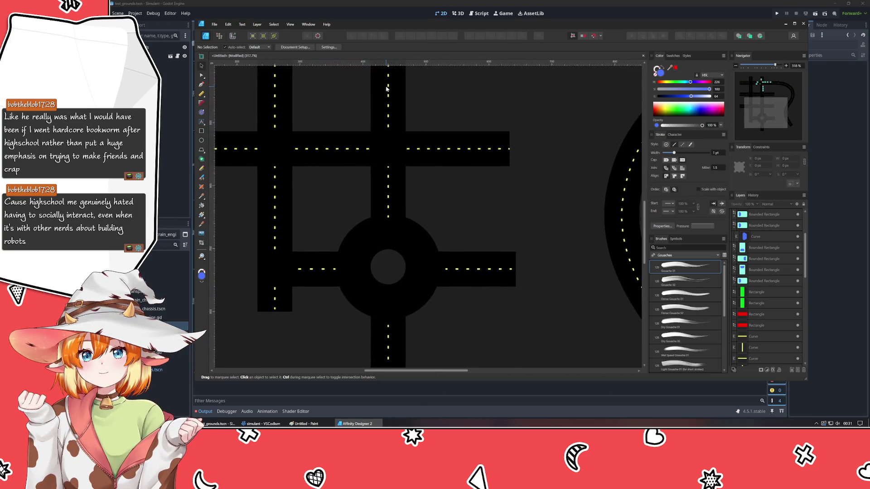
{"action": "scroll", "coordinate": [306, 281], "scroll_direction": "up", "scroll_amount": 3}
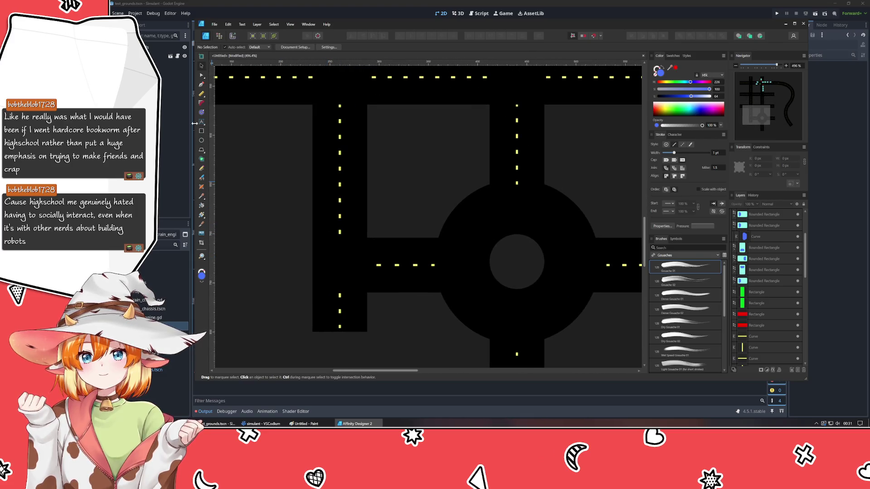
{"action": "left_click", "coordinate": [202, 86]}
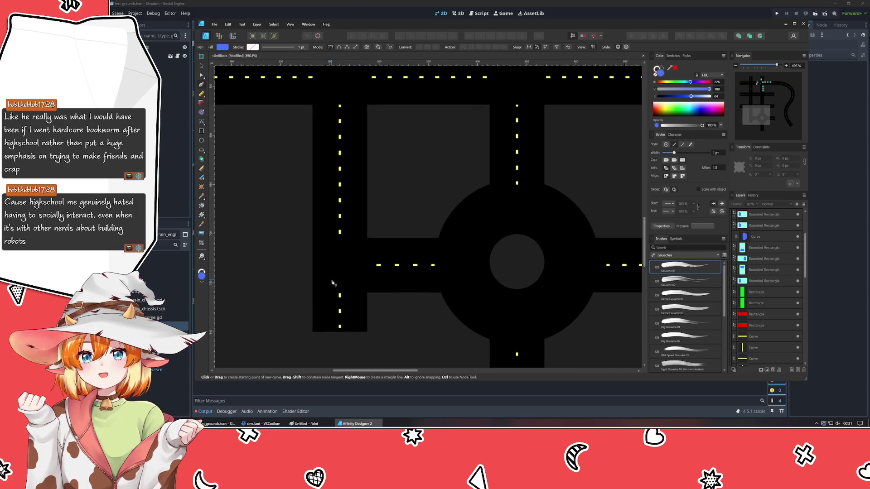
- Draw a short line across the lane with the Pen tool and give it a yellow stroke
{"action": "left_click", "coordinate": [314, 234]}
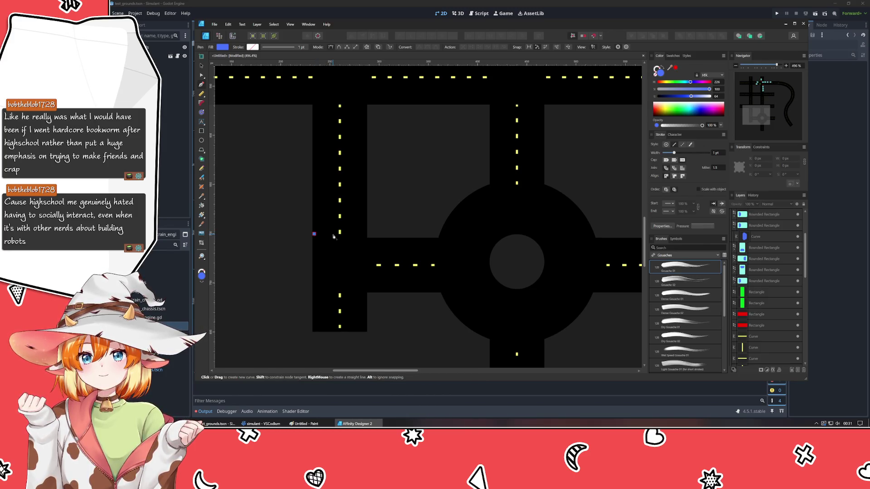
{"action": "left_click", "coordinate": [333, 235]}
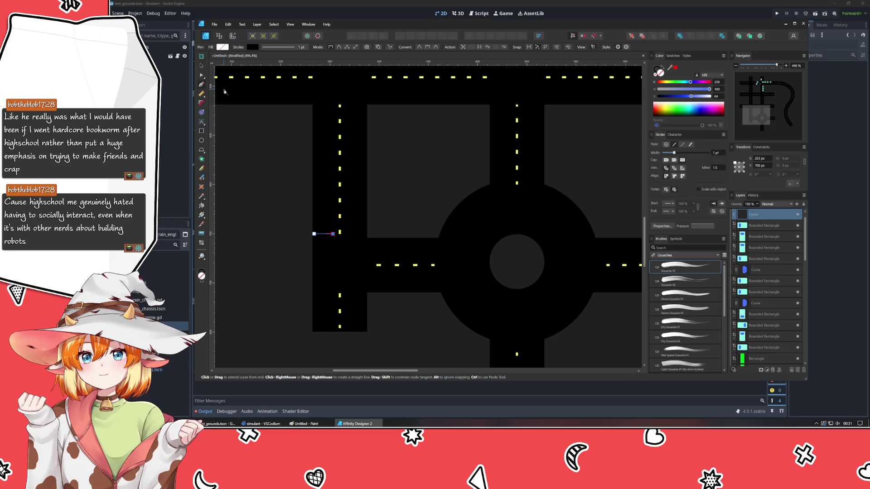
{"action": "key", "text": "v"}
{"action": "key", "text": "Right"}
{"action": "key", "text": "Right"}
{"action": "key", "text": "Right"}
{"action": "left_click", "coordinate": [657, 69]}
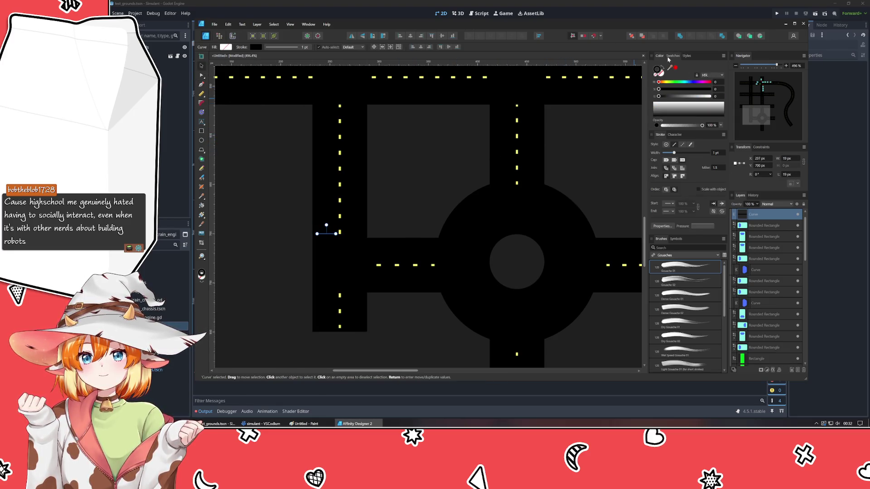
{"action": "left_click", "coordinate": [673, 56]}
{"action": "left_click", "coordinate": [688, 84]}
{"action": "left_click", "coordinate": [267, 281]}
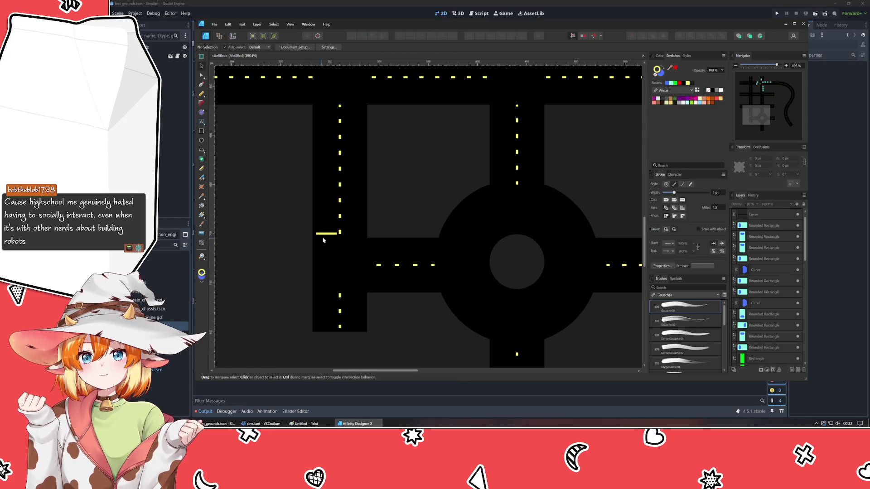
- Shorten the yellow stop line and add copies at the other approaches, nudged into alignment
{"action": "left_click", "coordinate": [330, 236]}
{"action": "left_click", "coordinate": [329, 234]}
{"action": "scroll", "coordinate": [329, 234], "scroll_direction": "up", "scroll_amount": 3}
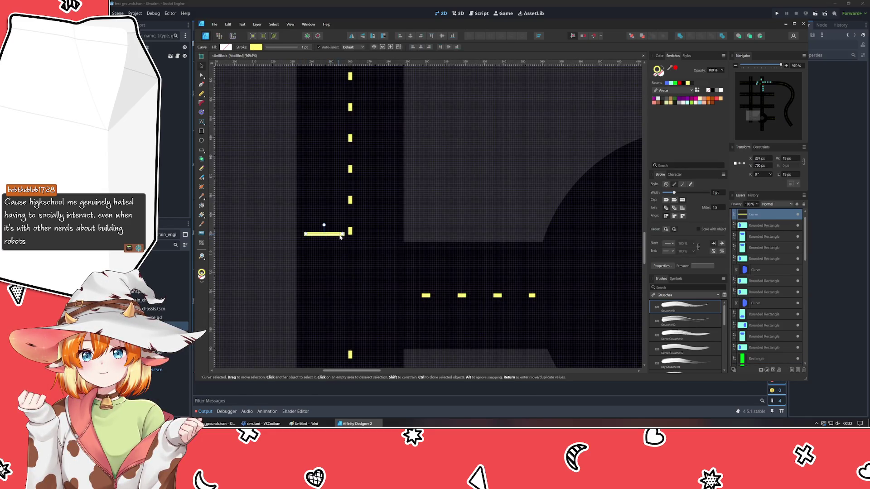
{"action": "mouse_move", "coordinate": [340, 236]}
{"action": "left_mouse_down"}
{"action": "mouse_move", "coordinate": [432, 288]}
{"action": "mouse_move", "coordinate": [419, 233]}
{"action": "mouse_move", "coordinate": [414, 275]}
{"action": "mouse_move", "coordinate": [431, 264]}
{"action": "mouse_move", "coordinate": [421, 258]}
{"action": "mouse_move", "coordinate": [421, 266]}
{"action": "left_mouse_up"}
{"action": "key", "text": "ctrl+j"}
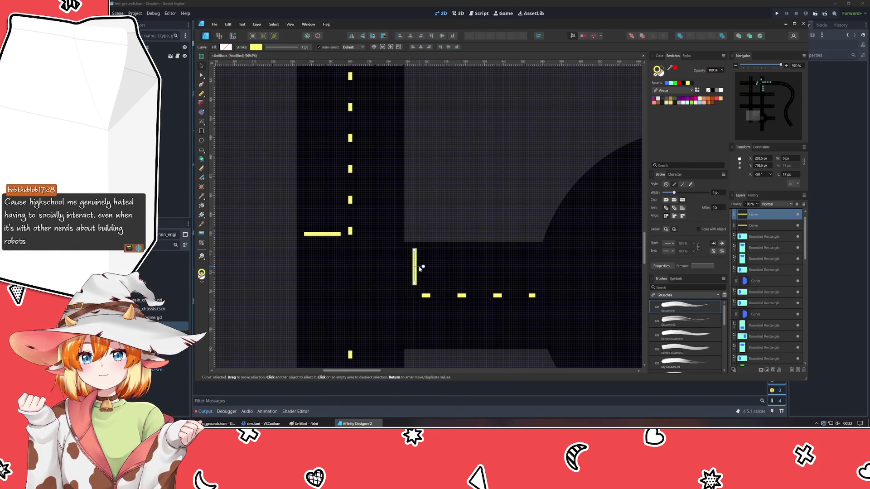
{"action": "key", "text": "ctrl+v"}
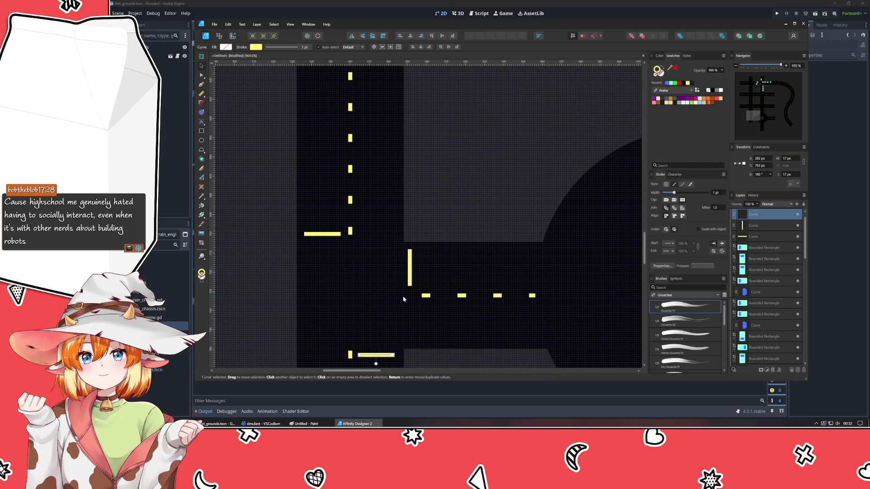
{"action": "key", "text": "Right"}
{"action": "key", "text": "Up"}
{"action": "scroll", "coordinate": [349, 281], "scroll_direction": "down", "scroll_amount": 2}
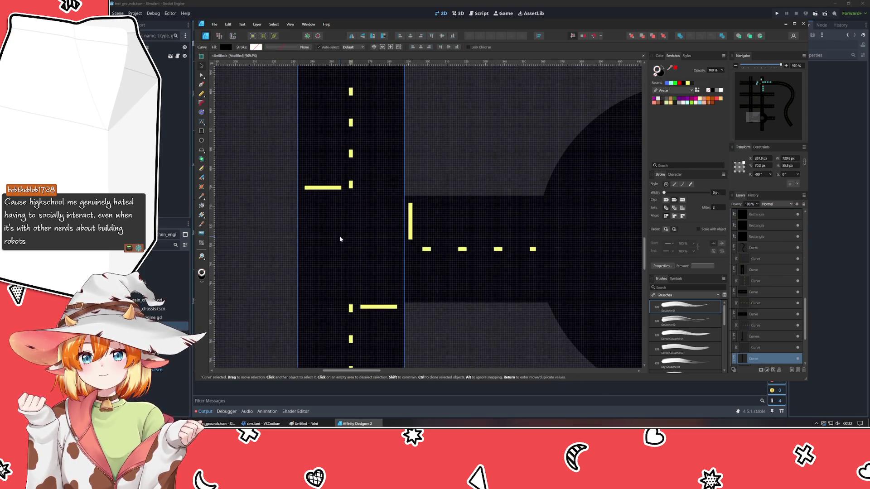
{"action": "left_click", "coordinate": [353, 231]}
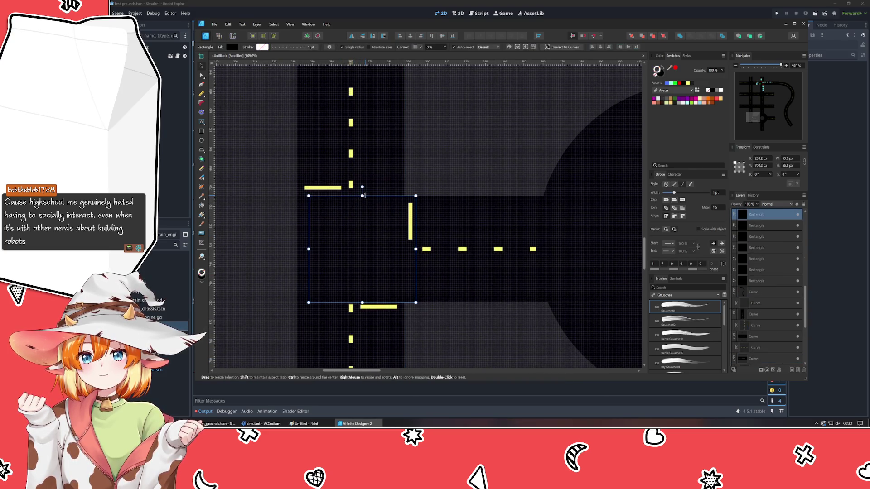
- Extend the central road rectangle upward and downward to cover the dashes
{"action": "left_click", "coordinate": [460, 174]}
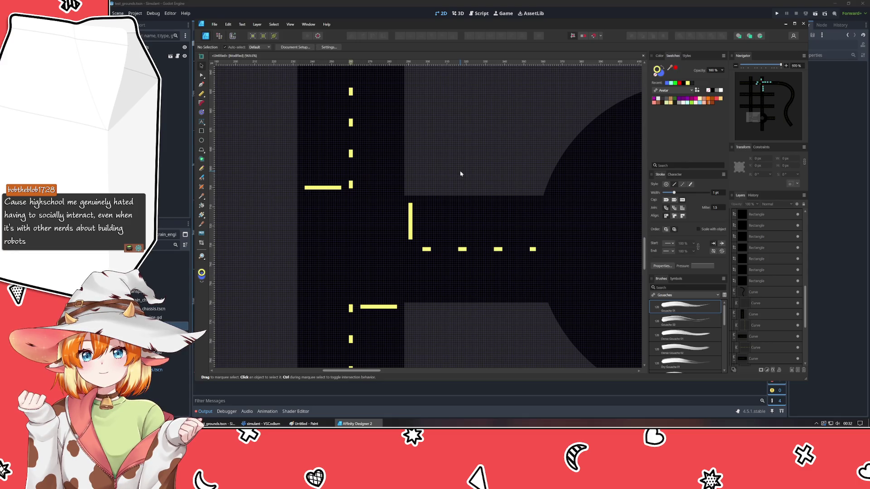
{"action": "mouse_move", "coordinate": [353, 254]}
{"action": "left_mouse_down"}
{"action": "mouse_move", "coordinate": [367, 253]}
{"action": "mouse_move", "coordinate": [353, 255]}
{"action": "left_mouse_up"}
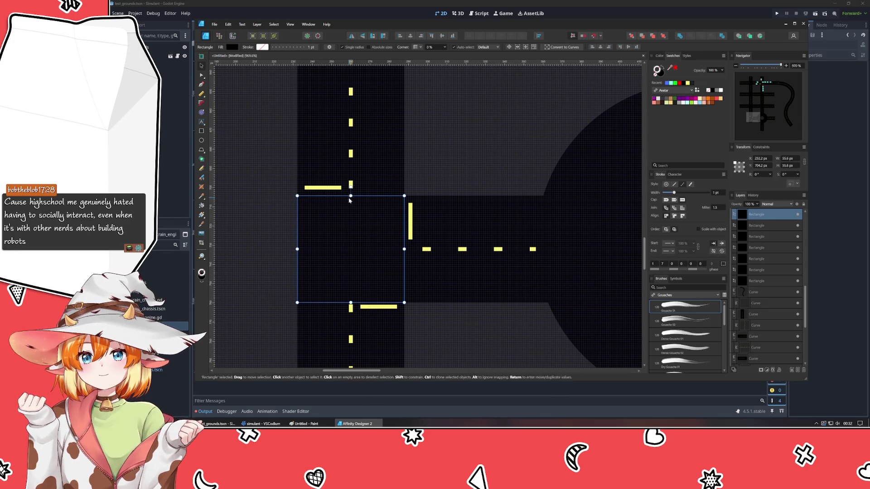
{"action": "left_click_drag", "start_coordinate": [351, 197], "coordinate": [351, 180]}
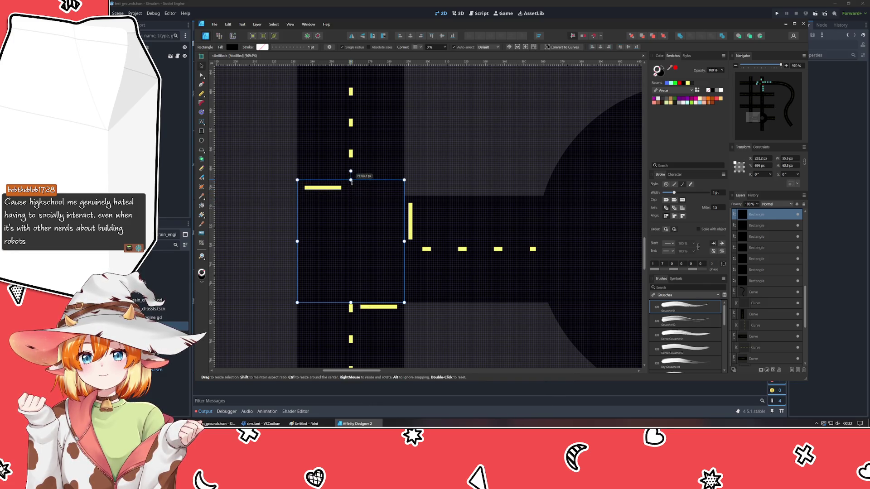
{"action": "left_click_drag", "start_coordinate": [351, 302], "coordinate": [351, 315]}
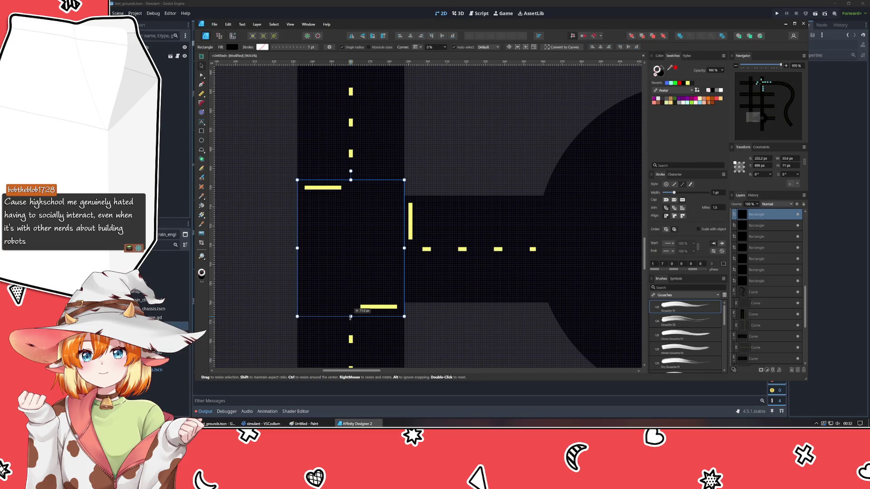
{"action": "left_click", "coordinate": [511, 328]}
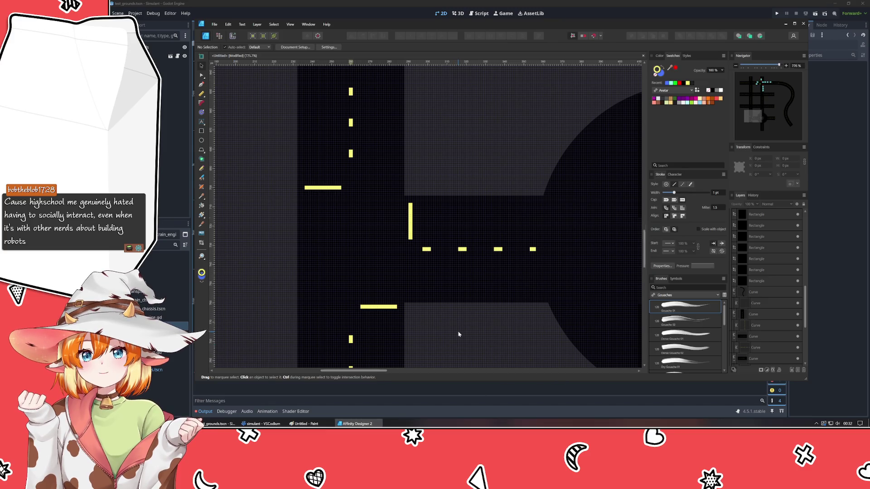
- With the junction's stop lines in view, open the shape tool flyout to reach the polygon shapes
{"action": "scroll", "coordinate": [459, 334], "scroll_direction": "down", "scroll_amount": 5}
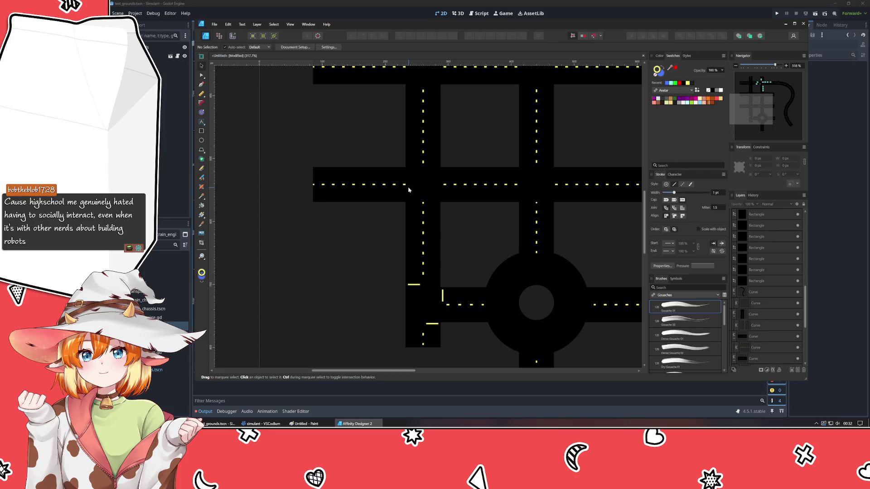
{"action": "scroll", "coordinate": [392, 235], "scroll_direction": "up", "scroll_amount": 2}
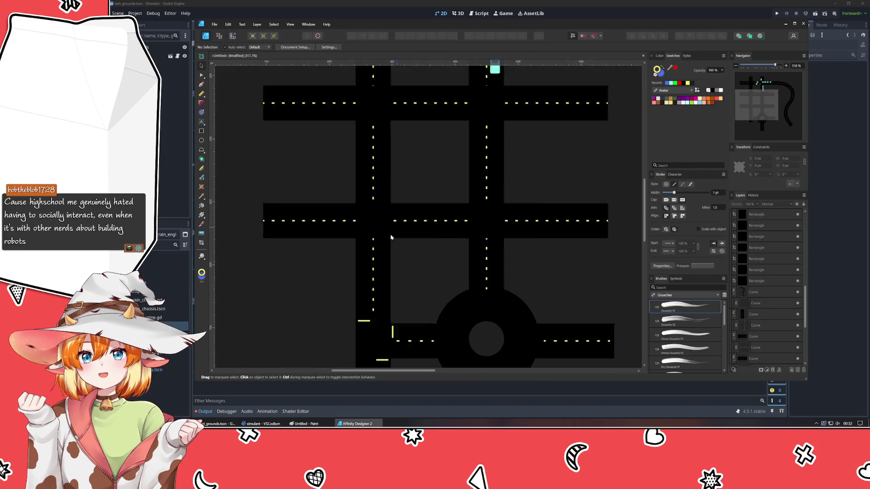
{"action": "scroll", "coordinate": [332, 311], "scroll_direction": "down", "scroll_amount": 2}
{"action": "scroll", "coordinate": [332, 310], "scroll_direction": "down", "scroll_amount": 6}
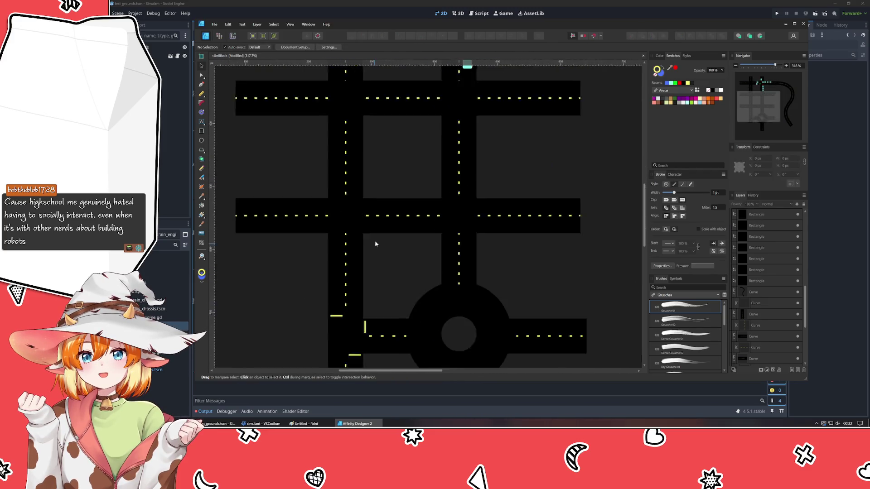
{"action": "scroll", "coordinate": [426, 152], "scroll_direction": "up", "scroll_amount": 1}
{"action": "scroll", "coordinate": [401, 194], "scroll_direction": "up", "scroll_amount": 4}
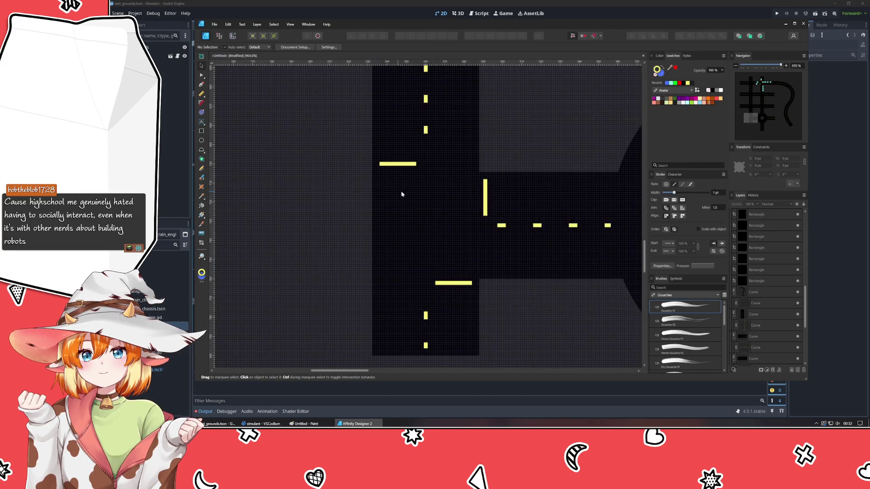
{"action": "mouse_move", "coordinate": [402, 193]}
{"action": "left_mouse_down"}
{"action": "mouse_move", "coordinate": [323, 223]}
{"action": "mouse_move", "coordinate": [334, 215]}
{"action": "left_mouse_up"}
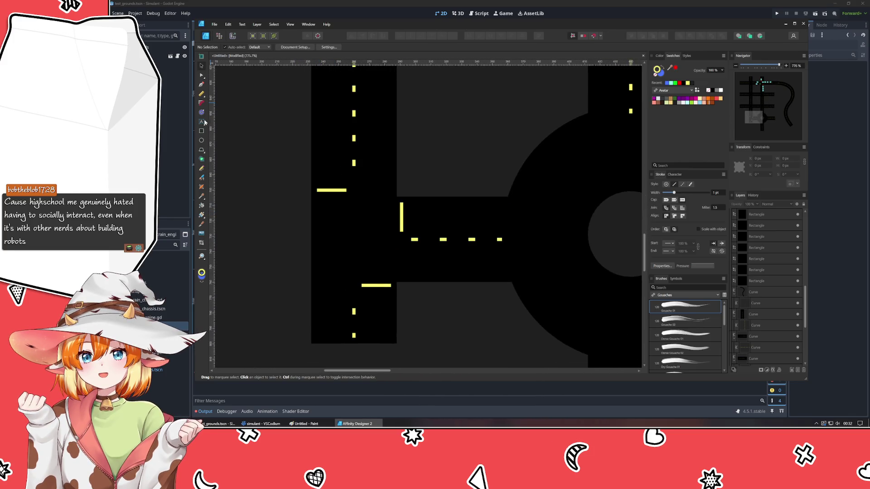
{"action": "left_click", "coordinate": [204, 153]}
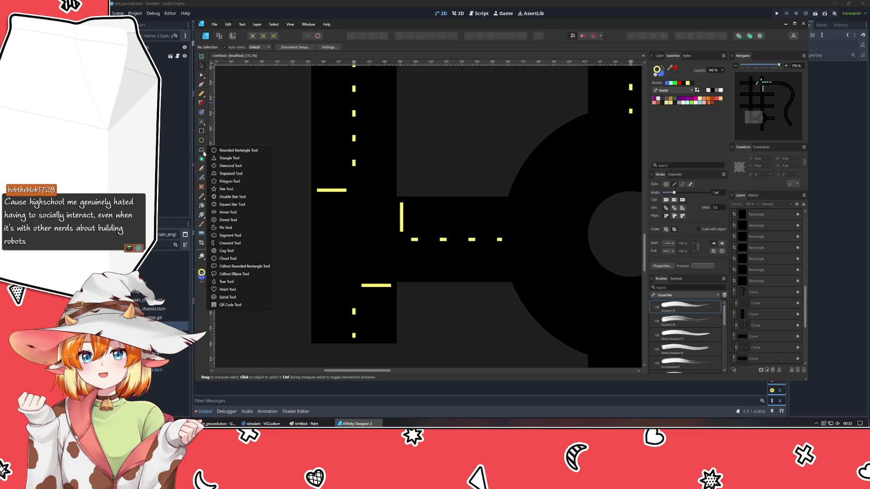
- Draw a small seven-sided polygon with no outline and a darker, duller red fill
{"action": "left_click", "coordinate": [225, 182]}
{"action": "left_click_drag", "start_coordinate": [259, 198], "coordinate": [282, 220]}
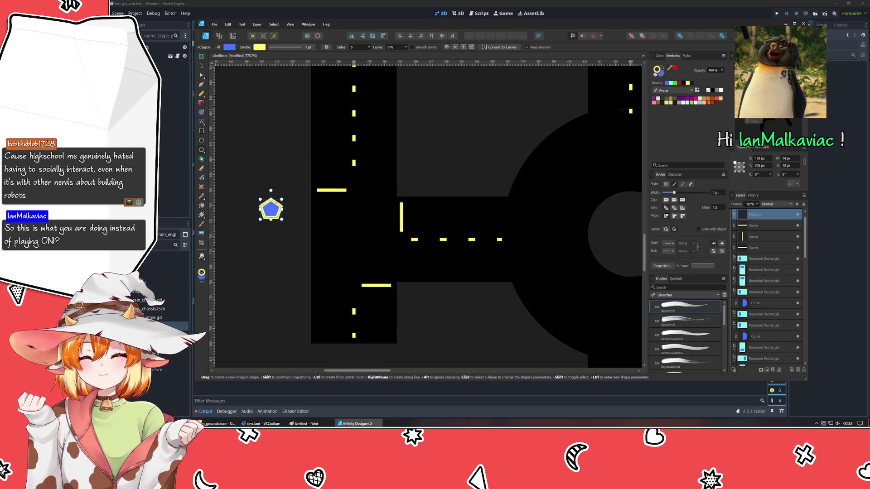
{"action": "left_click", "coordinate": [654, 76]}
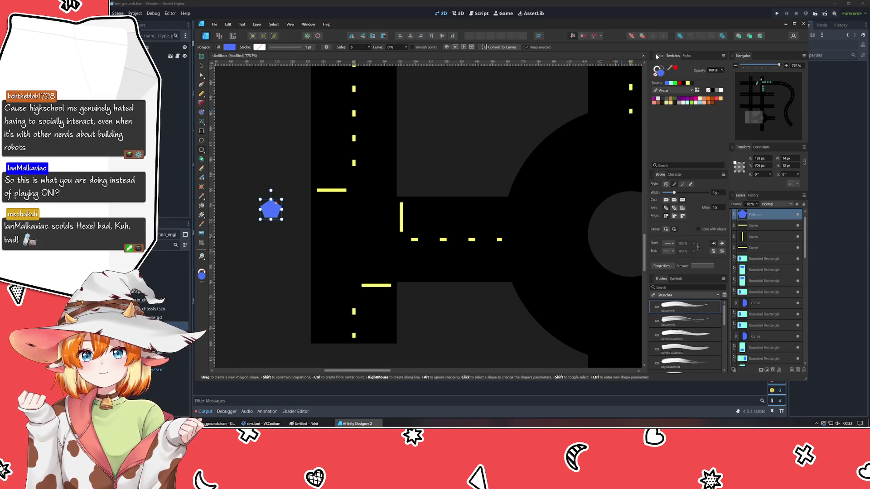
{"action": "left_click", "coordinate": [681, 84]}
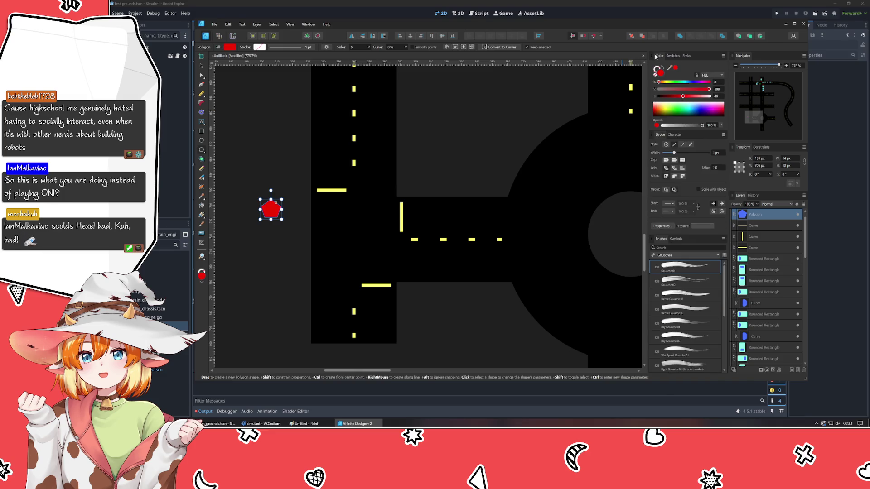
{"action": "left_click_drag", "start_coordinate": [679, 90], "coordinate": [678, 97]}
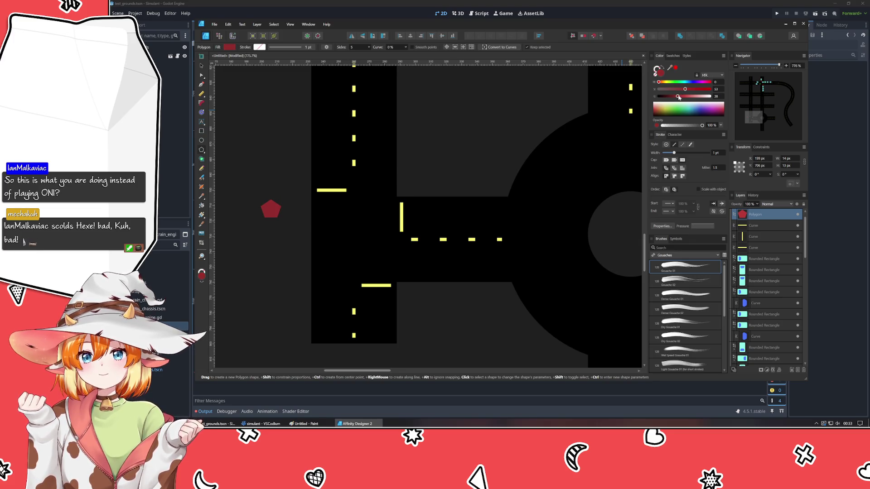
{"action": "scroll", "coordinate": [357, 47], "scroll_direction": "up", "scroll_amount": 2}
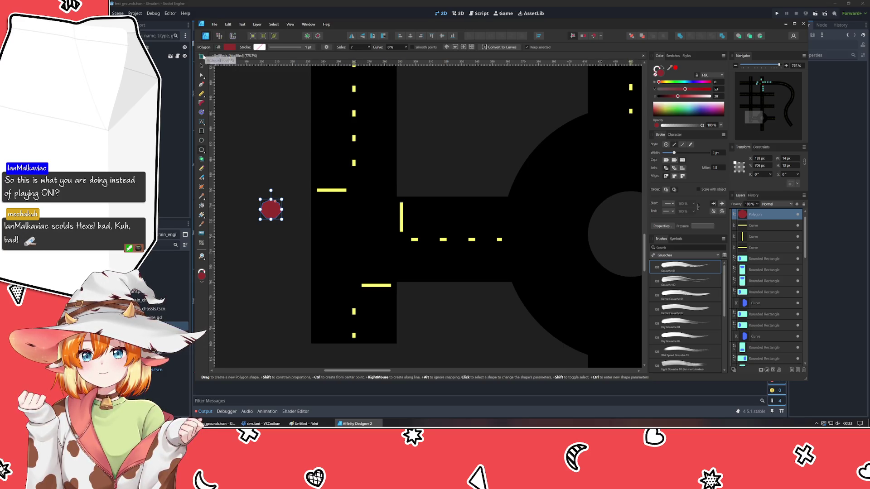
- Move the red heptagon onto the road above the lower yellow stop line
{"action": "key", "text": "v"}
{"action": "left_click", "coordinate": [282, 255]}
{"action": "mouse_move", "coordinate": [274, 213]}
{"action": "left_mouse_down"}
{"action": "mouse_move", "coordinate": [355, 245]}
{"action": "mouse_move", "coordinate": [379, 276]}
{"action": "mouse_move", "coordinate": [385, 263]}
{"action": "mouse_move", "coordinate": [411, 293]}
{"action": "left_mouse_up"}
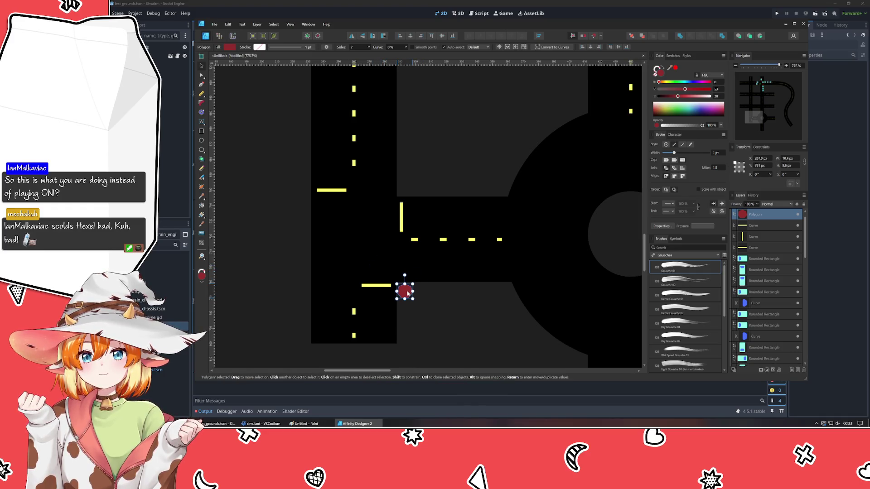
{"action": "left_click", "coordinate": [448, 318]}
- Duplicate the heptagon into rotated copies beside the upper and left stop lines
{"action": "scroll", "coordinate": [428, 314], "scroll_direction": "up", "scroll_amount": 2}
{"action": "left_click", "coordinate": [393, 282]}
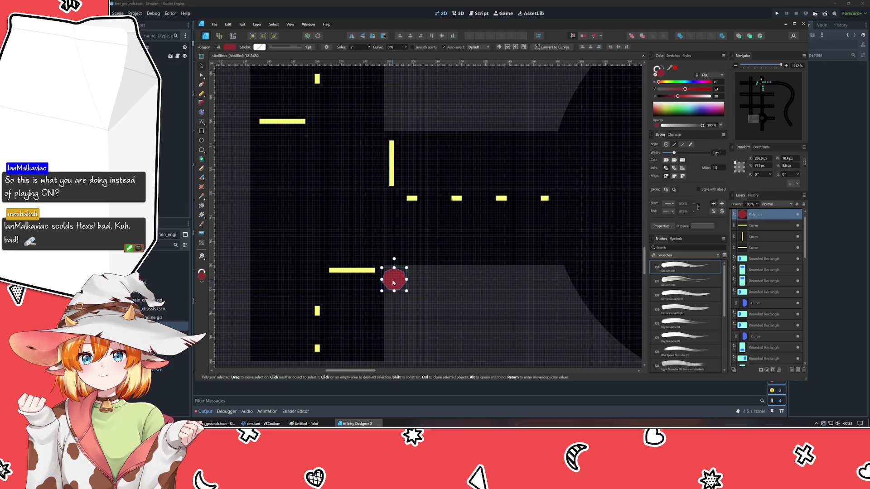
{"action": "mouse_move", "coordinate": [398, 290]}
{"action": "left_mouse_down"}
{"action": "mouse_move", "coordinate": [411, 109]}
{"action": "mouse_move", "coordinate": [400, 124]}
{"action": "left_mouse_up"}
{"action": "mouse_move", "coordinate": [397, 93]}
{"action": "left_mouse_down"}
{"action": "mouse_move", "coordinate": [360, 103]}
{"action": "mouse_move", "coordinate": [345, 119]}
{"action": "mouse_move", "coordinate": [391, 117]}
{"action": "left_mouse_up"}
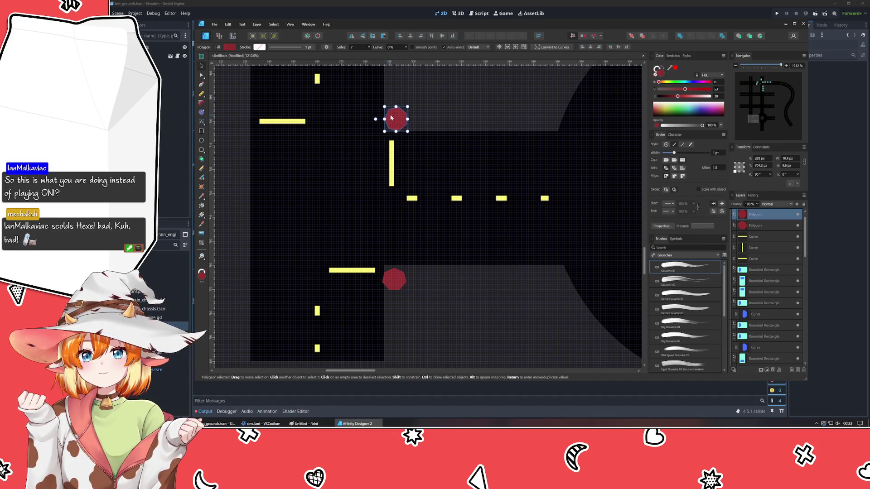
{"action": "key", "text": "ctrl+j"}
{"action": "left_click_drag", "start_coordinate": [237, 123], "coordinate": [238, 132]}
- Raise the upper stop line and left stop sign, and nudge the vertical stop line
{"action": "left_click", "coordinate": [282, 122]}
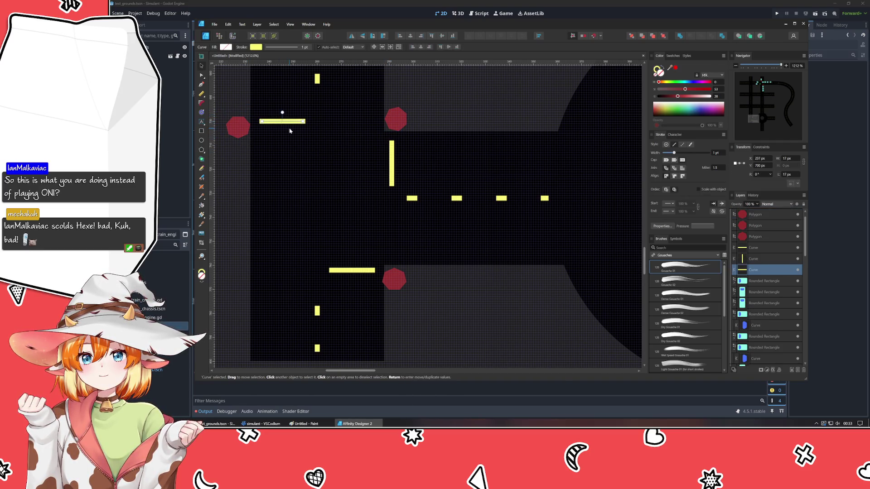
{"action": "left_click_drag", "start_coordinate": [281, 121], "coordinate": [282, 97]}
{"action": "left_click", "coordinate": [250, 131]}
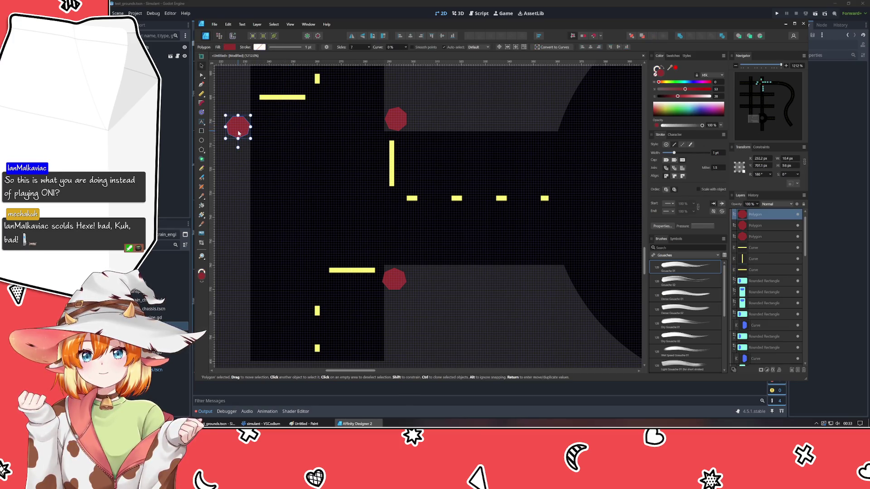
{"action": "left_click_drag", "start_coordinate": [249, 129], "coordinate": [249, 114]}
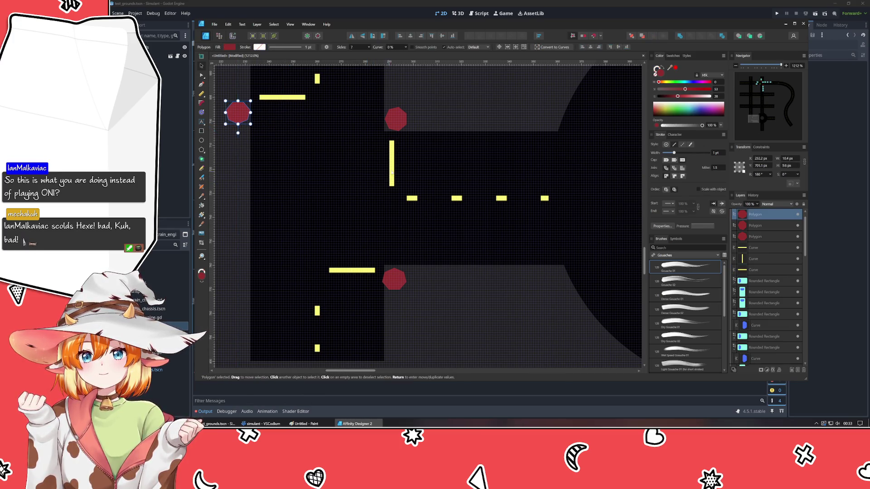
{"action": "left_click", "coordinate": [392, 164]}
{"action": "key", "text": "Right"}
{"action": "key", "text": "Right"}
{"action": "key", "text": "Right"}
{"action": "key", "text": "Left"}
{"action": "key", "text": "Left"}
{"action": "key", "text": "Left"}
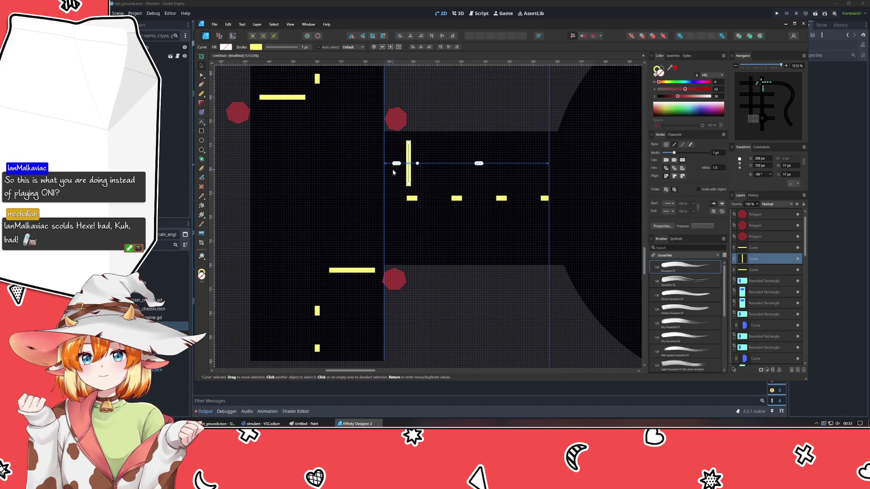
{"action": "key", "text": "Right"}
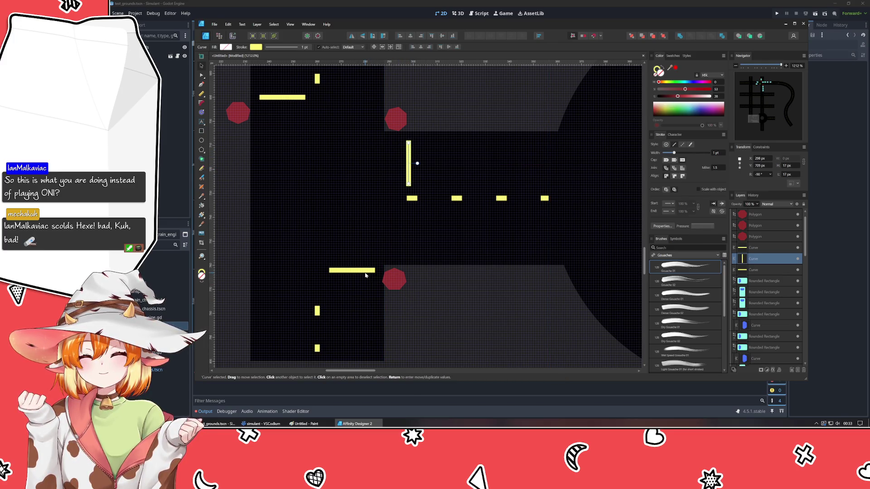
- Move the lower yellow stop line down and reposition the lower stop sign
{"action": "left_click", "coordinate": [365, 275]}
{"action": "left_click", "coordinate": [338, 272]}
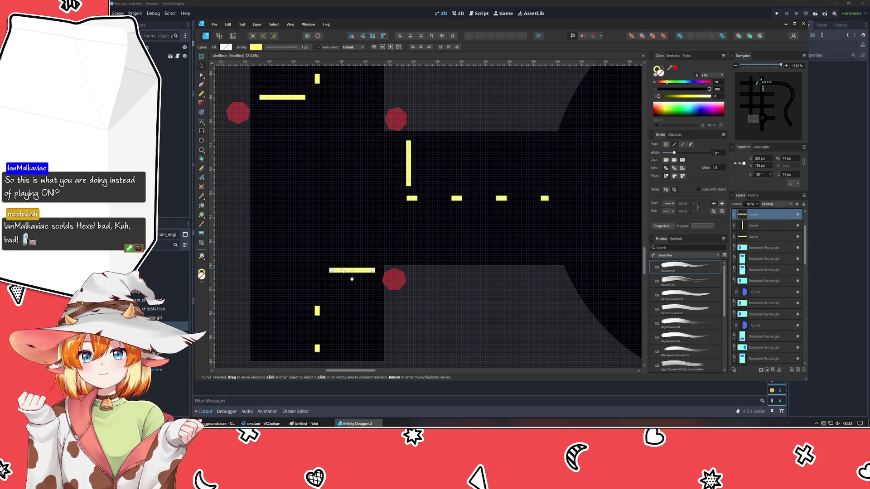
{"action": "key", "text": "Down"}
{"action": "key", "text": "Down"}
{"action": "key", "text": "Down"}
{"action": "key", "text": "Escape"}
{"action": "mouse_move", "coordinate": [394, 284]}
{"action": "left_mouse_down"}
{"action": "mouse_move", "coordinate": [396, 121]}
{"action": "mouse_move", "coordinate": [241, 115]}
{"action": "left_mouse_up"}
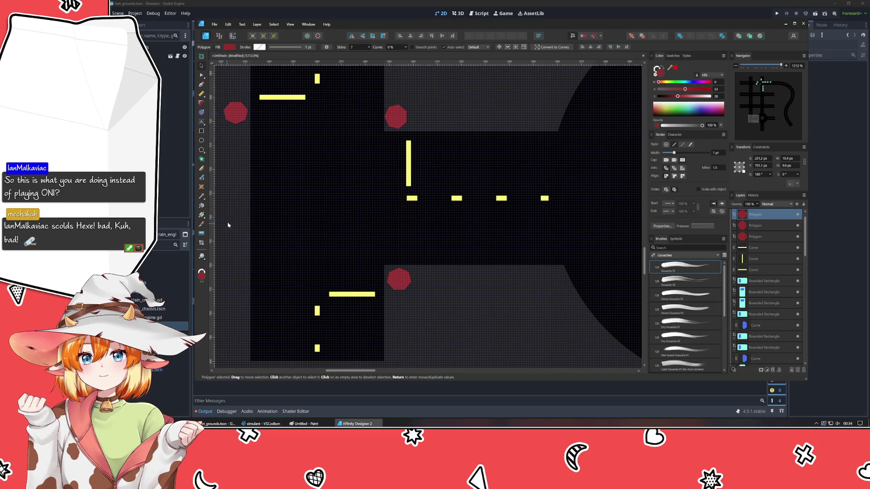
{"action": "left_click", "coordinate": [228, 225]}
{"action": "scroll", "coordinate": [227, 225], "scroll_direction": "down", "scroll_amount": 5}
{"action": "mouse_move", "coordinate": [228, 225]}
{"action": "left_mouse_down"}
{"action": "mouse_move", "coordinate": [247, 221]}
{"action": "mouse_move", "coordinate": [357, 274]}
{"action": "mouse_move", "coordinate": [350, 285]}
{"action": "mouse_move", "coordinate": [335, 253]}
{"action": "left_mouse_up"}
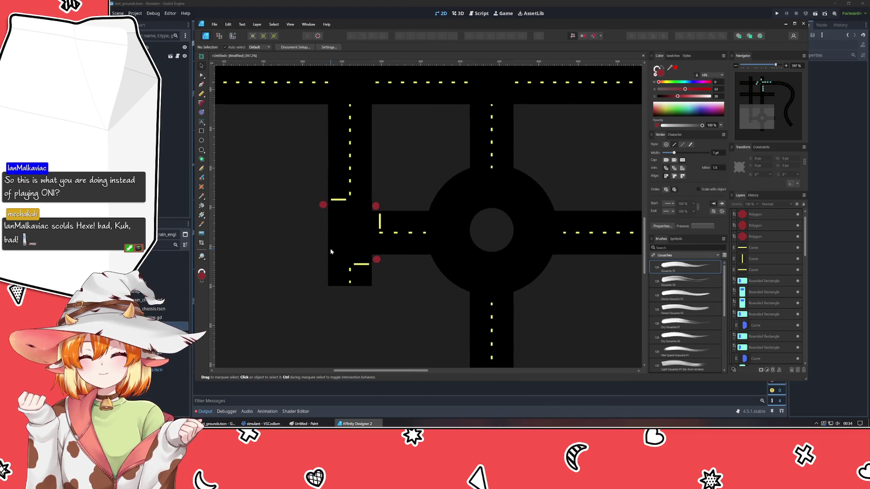
{"action": "scroll", "coordinate": [317, 249], "scroll_direction": "up", "scroll_amount": 4}
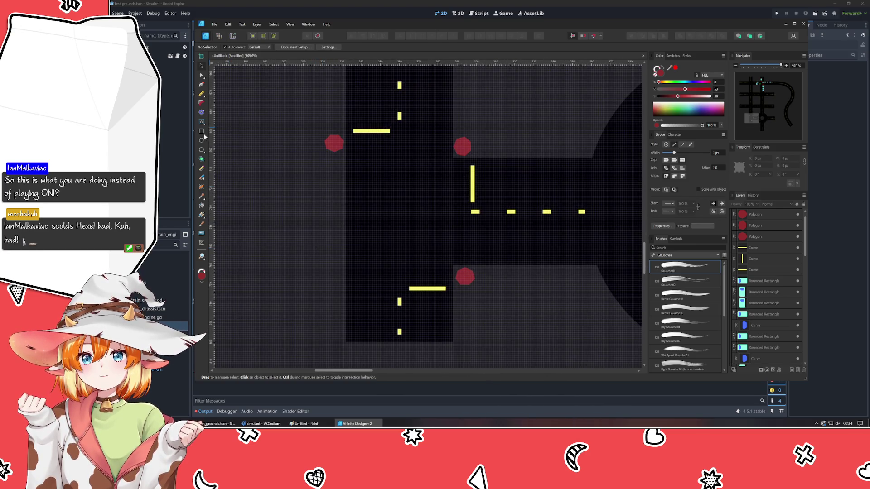
{"action": "left_click", "coordinate": [201, 122]}
{"action": "left_click", "coordinate": [274, 223]}
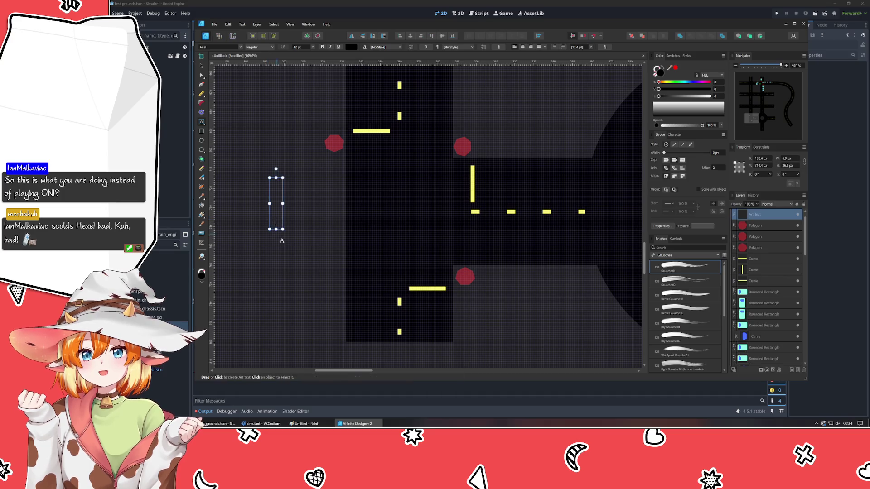
{"action": "type", "text": "S"}
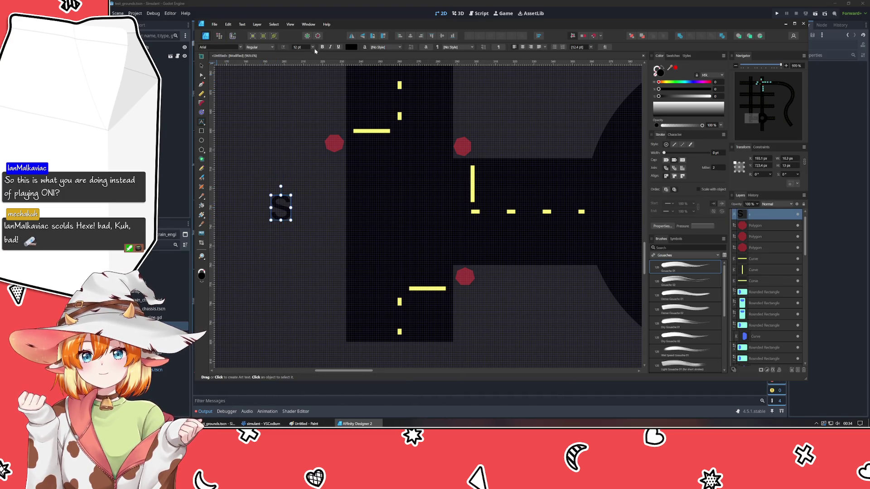
{"action": "left_click", "coordinate": [203, 66]}
{"action": "left_click", "coordinate": [710, 96]}
{"action": "left_click_drag", "start_coordinate": [697, 96], "coordinate": [701, 96]}
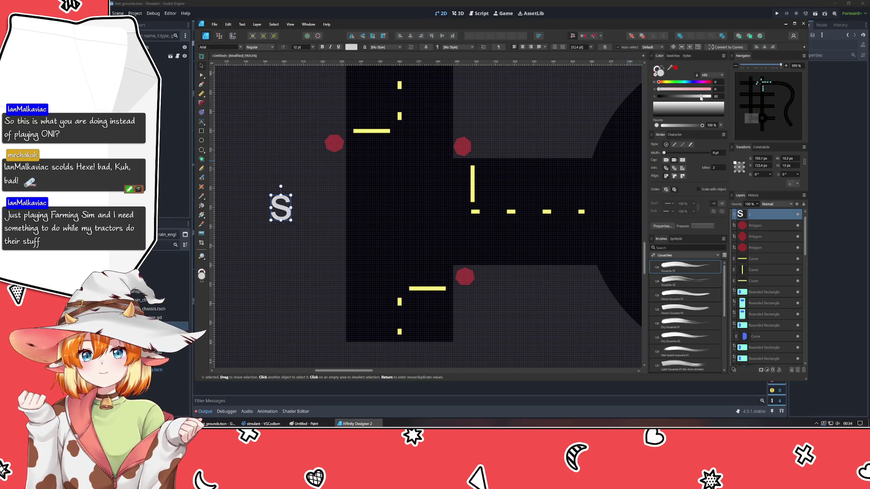
{"action": "left_click", "coordinate": [240, 47]}
{"action": "scroll", "coordinate": [234, 65], "scroll_direction": "down", "scroll_amount": 15}
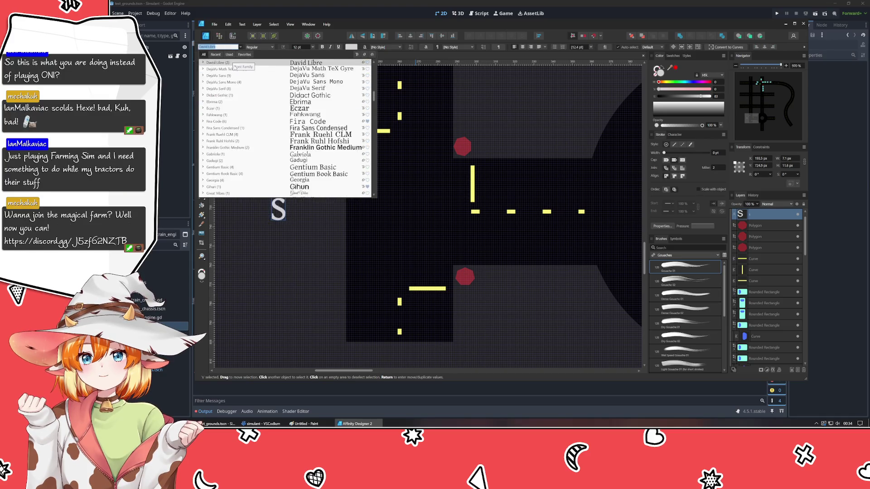
{"action": "scroll", "coordinate": [234, 65], "scroll_direction": "down", "scroll_amount": 15}
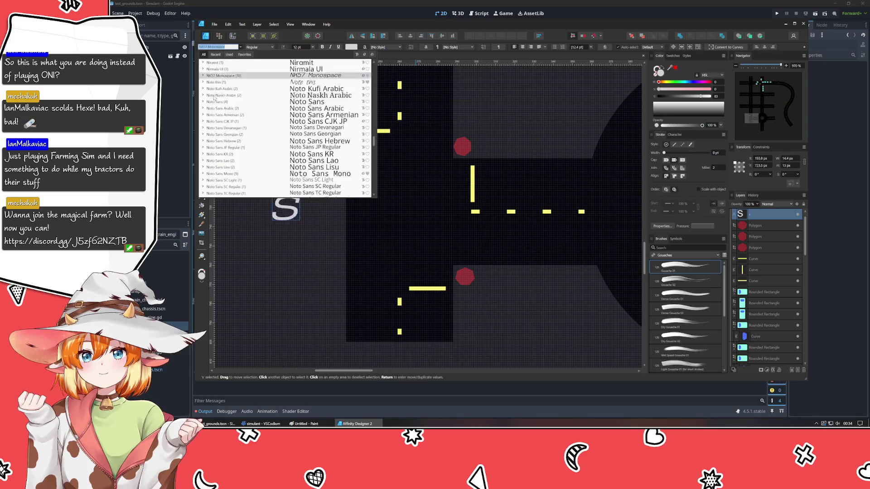
{"action": "scroll", "coordinate": [214, 97], "scroll_direction": "up", "scroll_amount": 5}
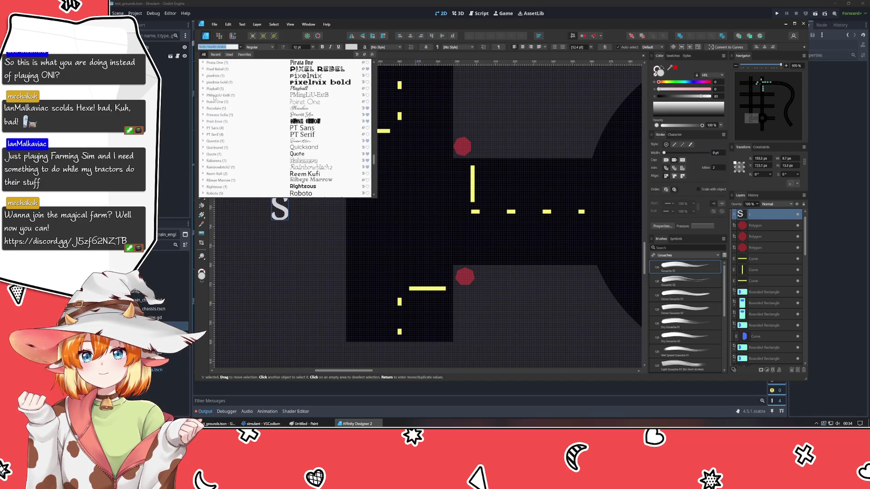
{"action": "scroll", "coordinate": [214, 99], "scroll_direction": "up", "scroll_amount": 3}
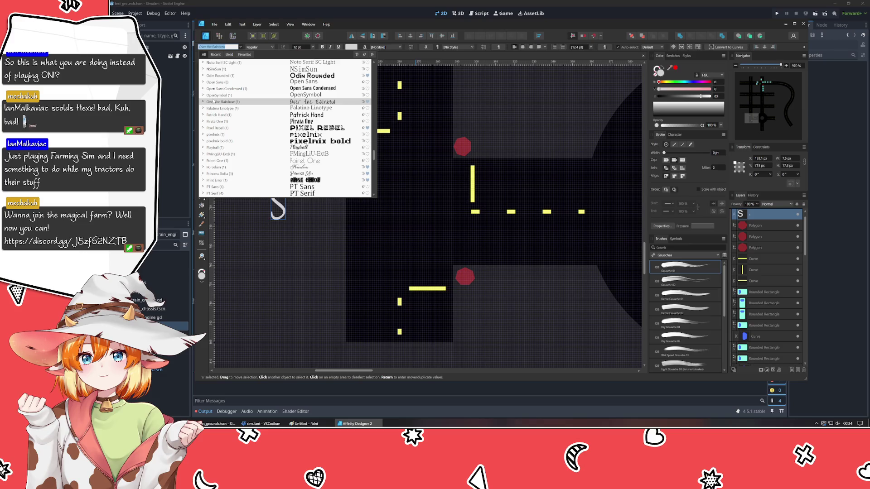
{"action": "scroll", "coordinate": [214, 101], "scroll_direction": "down", "scroll_amount": 1}
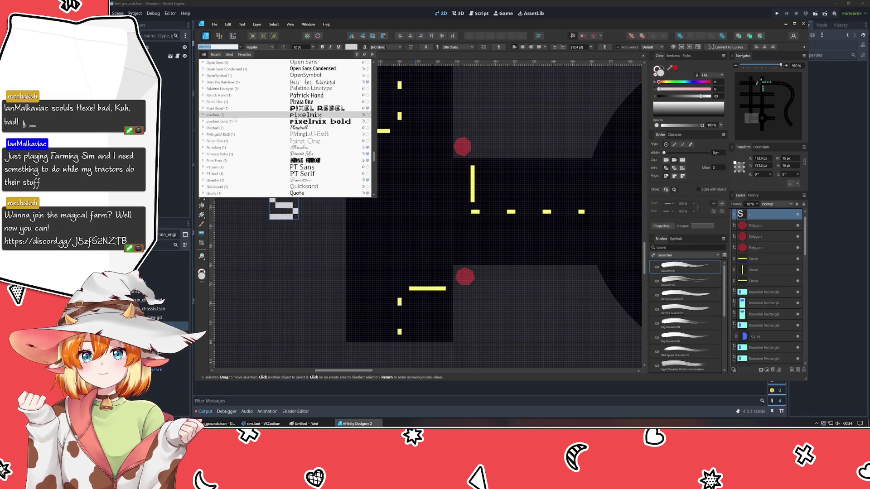
{"action": "left_click", "coordinate": [235, 118]}
{"action": "left_click", "coordinate": [301, 48]}
{"action": "type", "text": "2"}
{"action": "key", "text": "Return"}
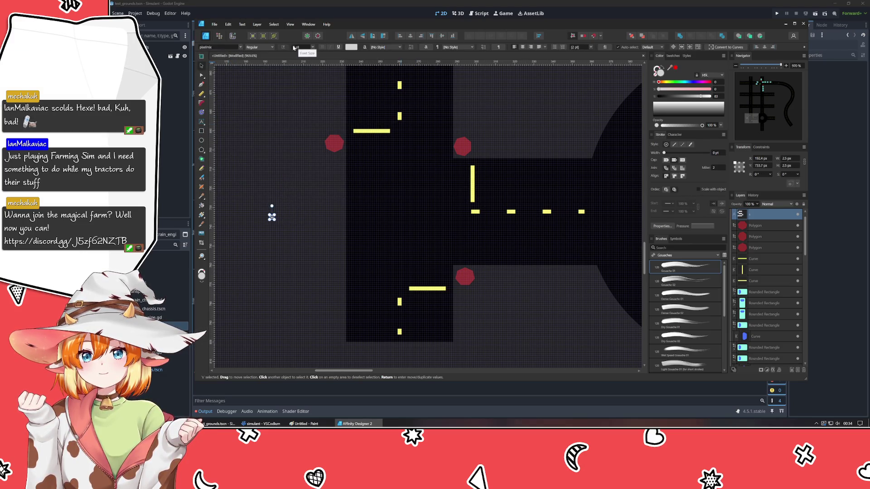
{"action": "mouse_move", "coordinate": [271, 217]}
{"action": "left_mouse_down"}
{"action": "mouse_move", "coordinate": [372, 237]}
{"action": "mouse_move", "coordinate": [471, 275]}
{"action": "left_mouse_up"}
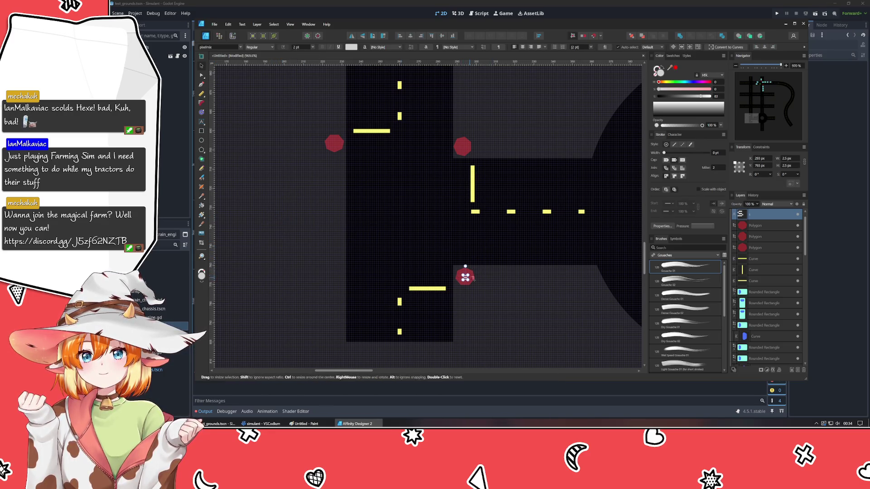
{"action": "left_click", "coordinate": [474, 280]}
{"action": "left_click", "coordinate": [464, 279]}
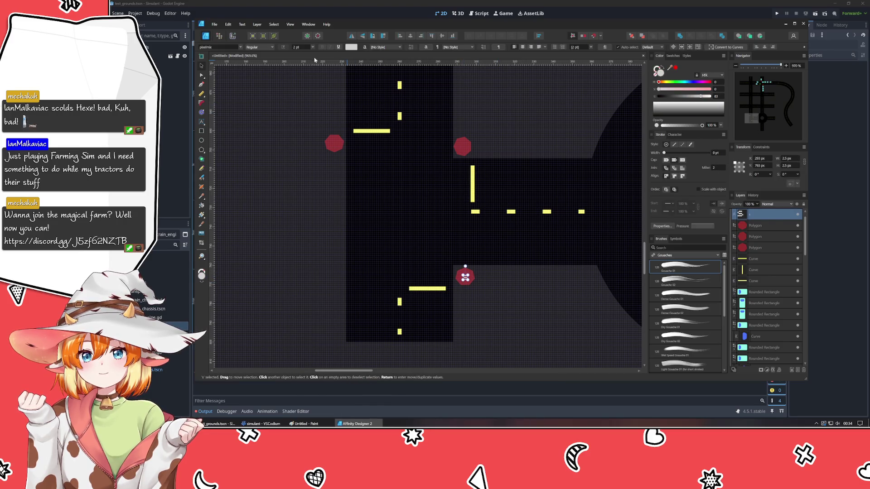
{"action": "scroll", "coordinate": [495, 290], "scroll_direction": "up", "scroll_amount": 4}
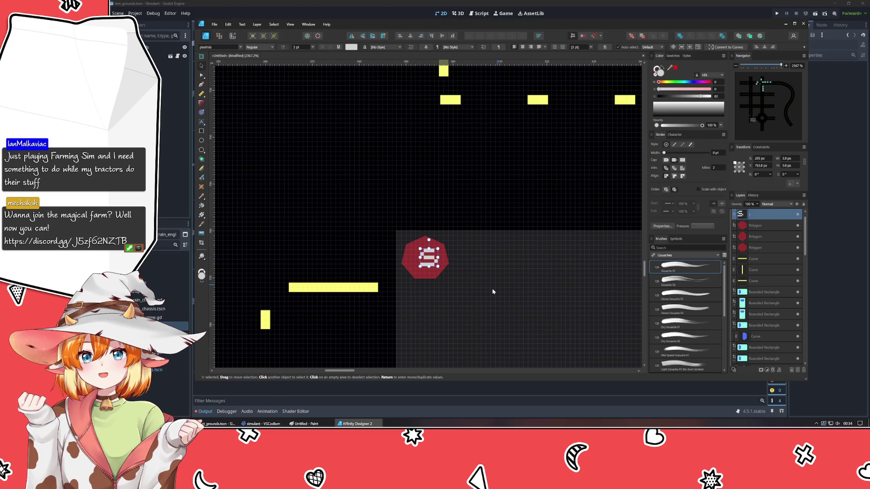
{"action": "left_click", "coordinate": [761, 248]}
{"action": "mouse_move", "coordinate": [768, 217]}
{"action": "left_mouse_down"}
{"action": "mouse_move", "coordinate": [765, 260]}
{"action": "mouse_move", "coordinate": [765, 249]}
{"action": "left_mouse_up"}
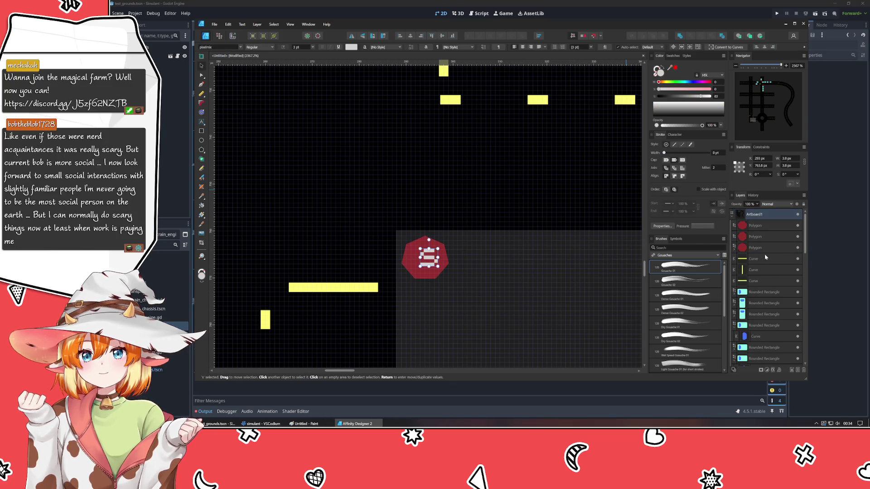
{"action": "left_click", "coordinate": [734, 250]}
{"action": "left_click", "coordinate": [442, 265]}
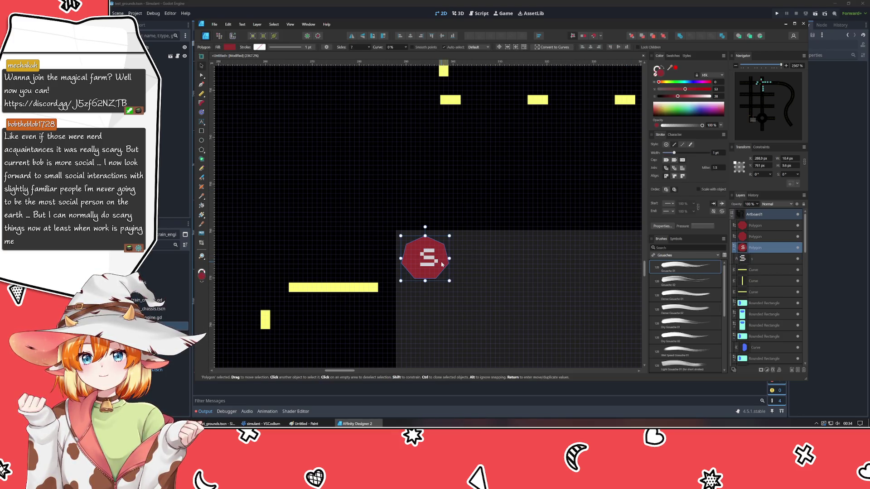
{"action": "key", "text": "Escape"}
{"action": "left_click", "coordinate": [429, 260]}
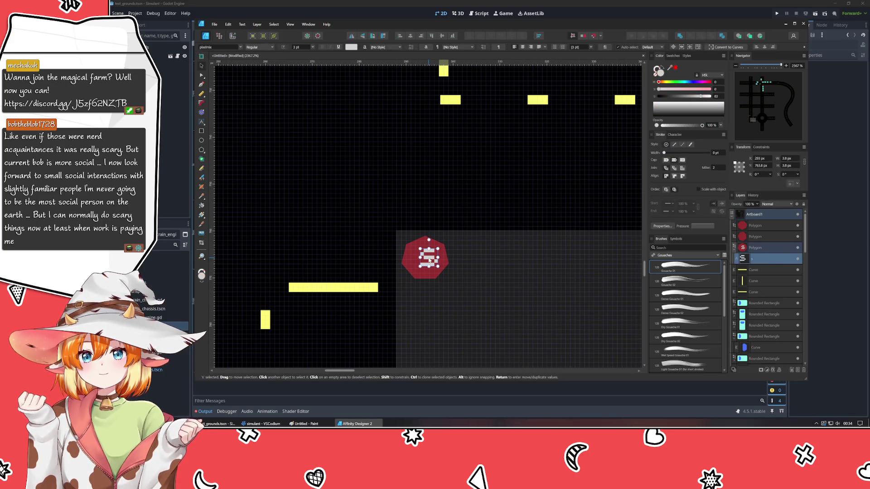
{"action": "left_click", "coordinate": [410, 37]}
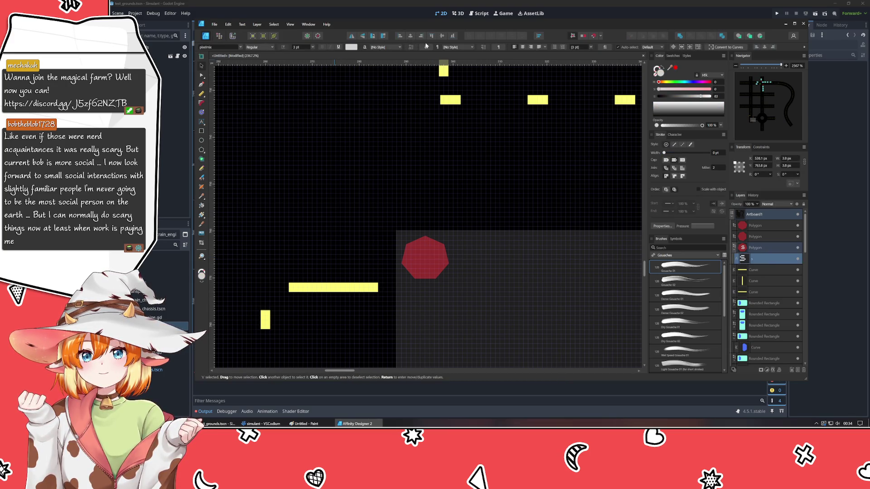
{"action": "key", "text": "ctrl+z"}
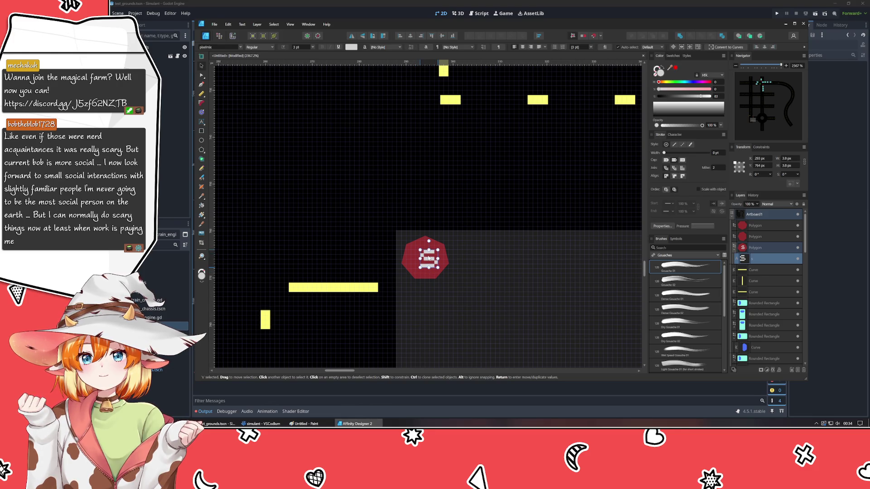
{"action": "left_click", "coordinate": [485, 260]}
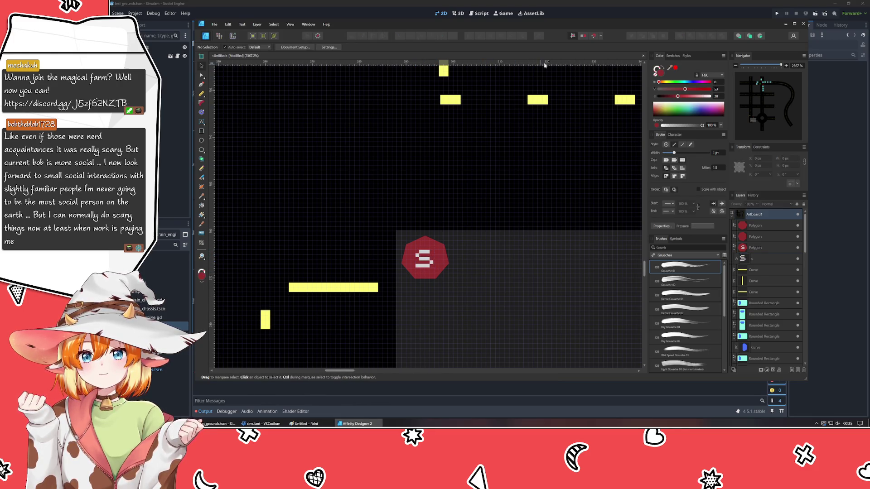
{"action": "scroll", "coordinate": [528, 270], "scroll_direction": "down", "scroll_amount": 2}
{"action": "left_click_drag", "start_coordinate": [526, 267], "coordinate": [493, 339]}
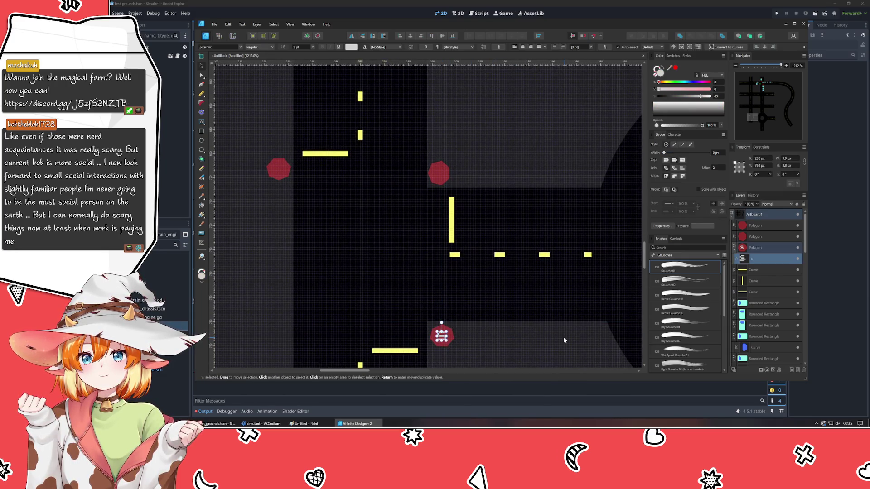
- Delete the two blank red octagons
{"action": "left_click", "coordinate": [756, 236]}
{"action": "left_click", "coordinate": [763, 228], "text": "shift"}
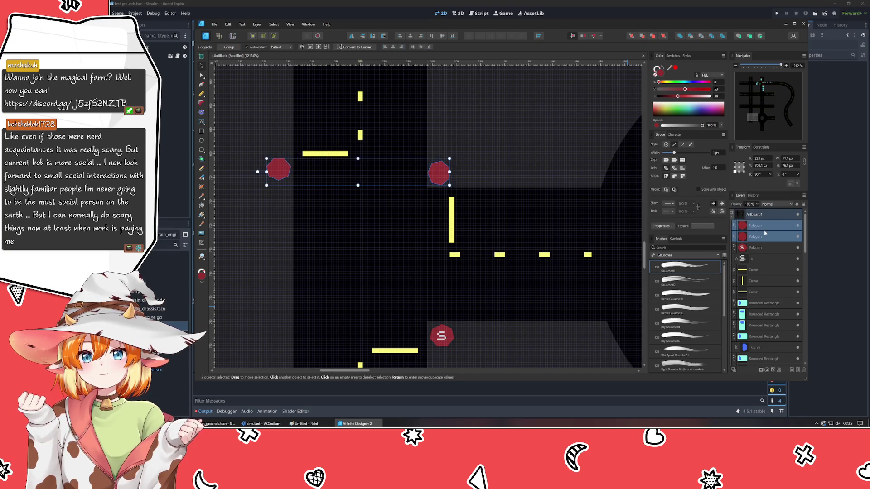
{"action": "key", "text": "Delete"}
{"action": "left_click", "coordinate": [761, 236]}
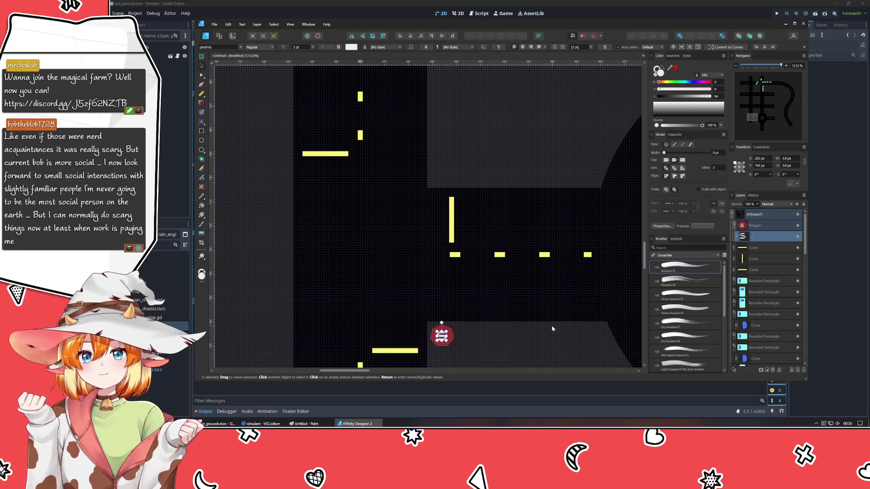
{"action": "left_click", "coordinate": [570, 330]}
- Duplicate the S stop sign to the upper right and left corners, rotating the copies
{"action": "left_click", "coordinate": [761, 226]}
{"action": "key", "text": "ctrl+j"}
{"action": "mouse_move", "coordinate": [442, 337]}
{"action": "left_mouse_down"}
{"action": "mouse_move", "coordinate": [426, 199]}
{"action": "mouse_move", "coordinate": [444, 167]}
{"action": "mouse_move", "coordinate": [444, 178]}
{"action": "mouse_move", "coordinate": [406, 176]}
{"action": "mouse_move", "coordinate": [442, 177]}
{"action": "left_mouse_up"}
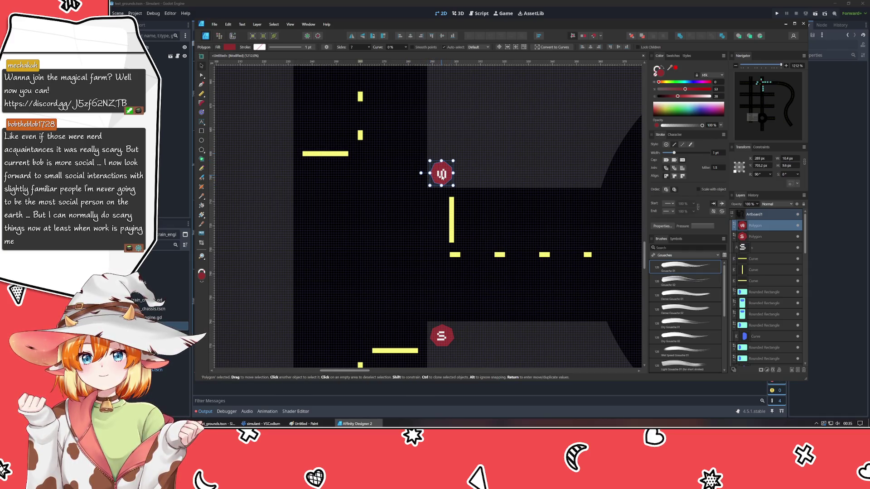
{"action": "key", "text": "ctrl+j"}
{"action": "left_click", "coordinate": [273, 231]}
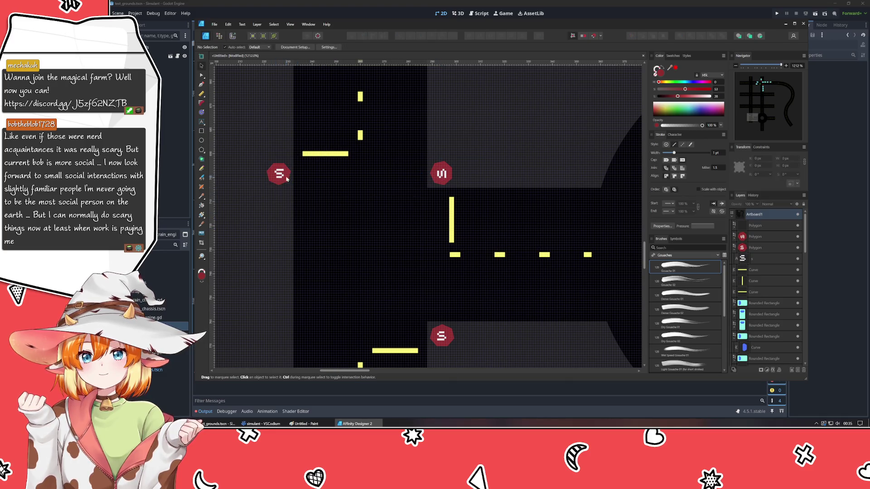
{"action": "scroll", "coordinate": [273, 233], "scroll_direction": "down", "scroll_amount": 3}
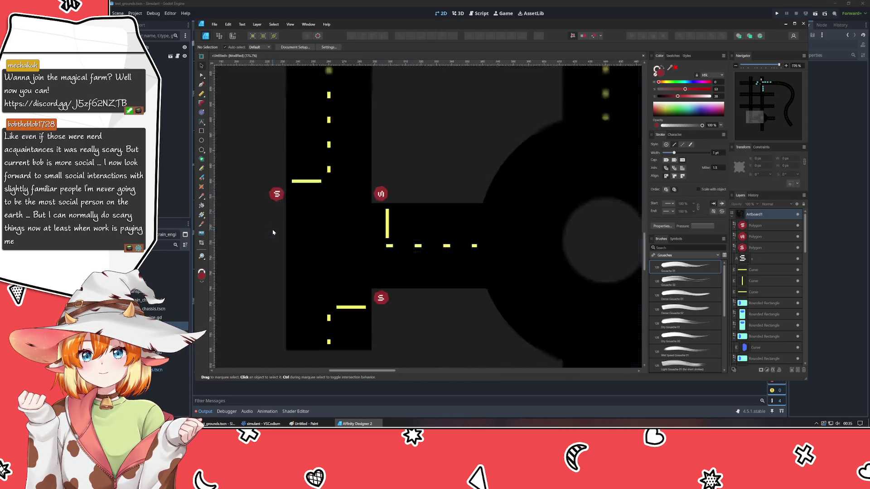
- Pan and zoom to the upper intersection and select its top cyan car
{"action": "mouse_move", "coordinate": [273, 231]}
{"action": "left_mouse_down"}
{"action": "mouse_move", "coordinate": [278, 194]}
{"action": "mouse_move", "coordinate": [281, 216]}
{"action": "left_mouse_up"}
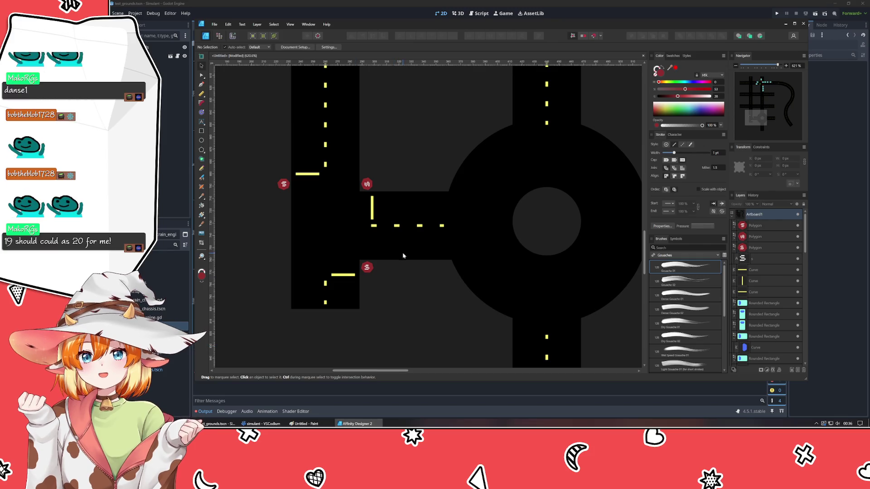
{"action": "scroll", "coordinate": [409, 153], "scroll_direction": "up", "scroll_amount": 1}
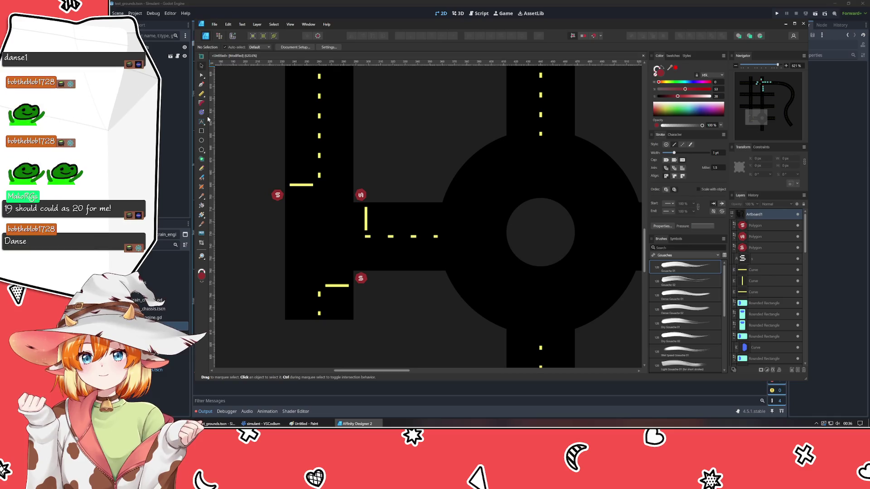
{"action": "scroll", "coordinate": [386, 322], "scroll_direction": "up", "scroll_amount": 5}
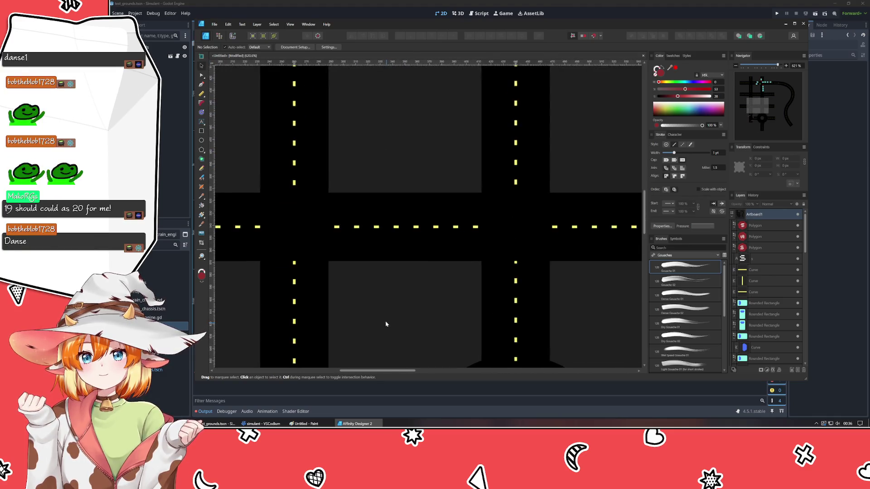
{"action": "scroll", "coordinate": [374, 222], "scroll_direction": "down", "scroll_amount": 3}
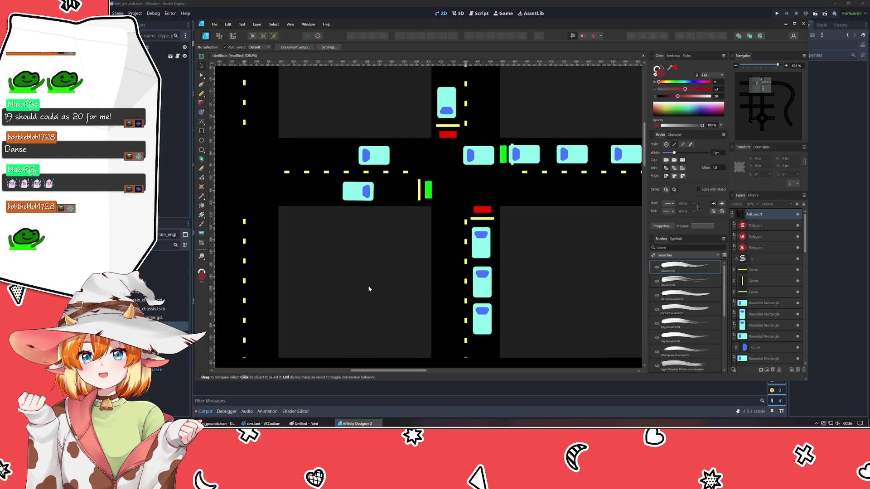
{"action": "left_click", "coordinate": [449, 120]}
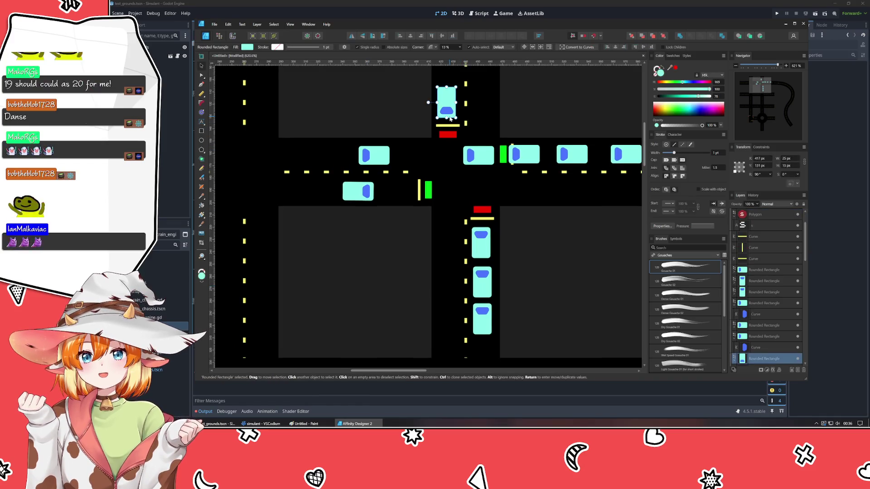
- Paste a cyan car onto the left road above its stop line
{"action": "scroll", "coordinate": [361, 266], "scroll_direction": "down", "scroll_amount": 5}
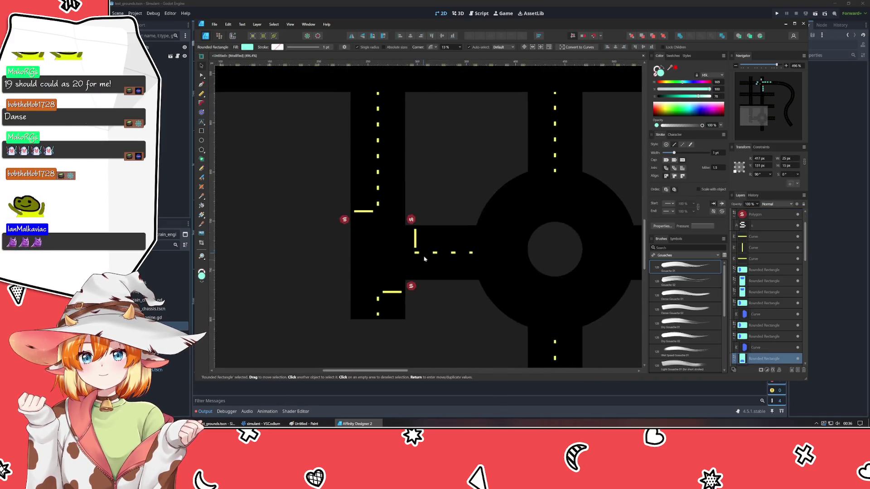
{"action": "key", "text": "ctrl+v"}
{"action": "mouse_move", "coordinate": [543, 216]}
{"action": "left_mouse_down"}
{"action": "mouse_move", "coordinate": [363, 154]}
{"action": "mouse_move", "coordinate": [368, 238]}
{"action": "mouse_move", "coordinate": [378, 212]}
{"action": "mouse_move", "coordinate": [416, 243]}
{"action": "mouse_move", "coordinate": [393, 274]}
{"action": "mouse_move", "coordinate": [392, 257]}
{"action": "left_mouse_up"}
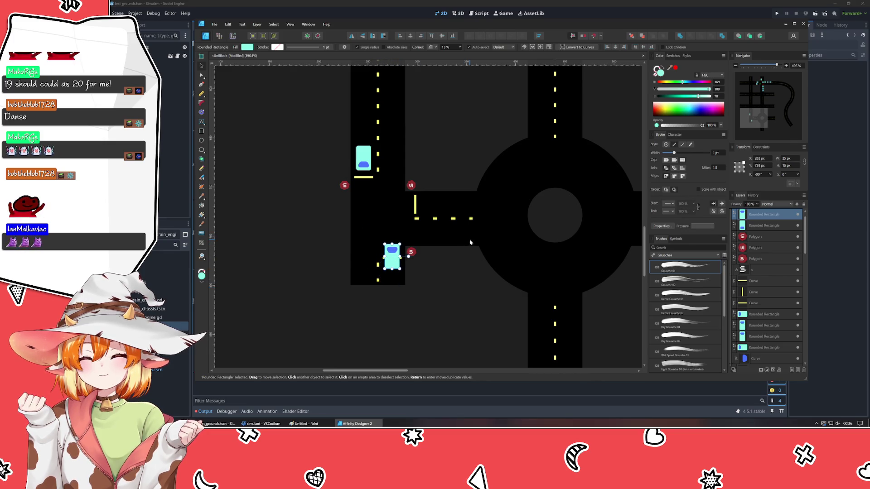
- Paste another car horizontally on the side road and copy it into the roundabout
{"action": "key", "text": "ctrl+v"}
{"action": "mouse_move", "coordinate": [420, 197]}
{"action": "left_mouse_down"}
{"action": "mouse_move", "coordinate": [435, 179]}
{"action": "mouse_move", "coordinate": [436, 207]}
{"action": "left_mouse_up"}
{"action": "left_click_drag", "start_coordinate": [506, 229], "coordinate": [433, 246]}
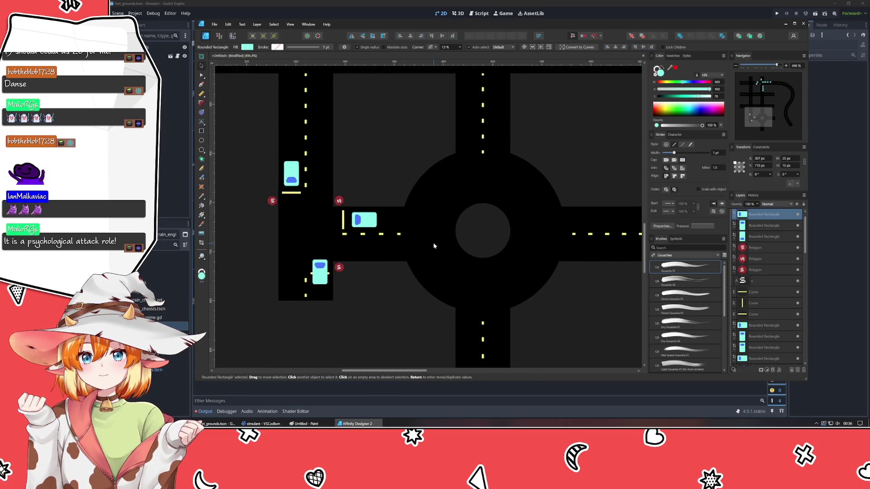
{"action": "left_click", "coordinate": [335, 321]}
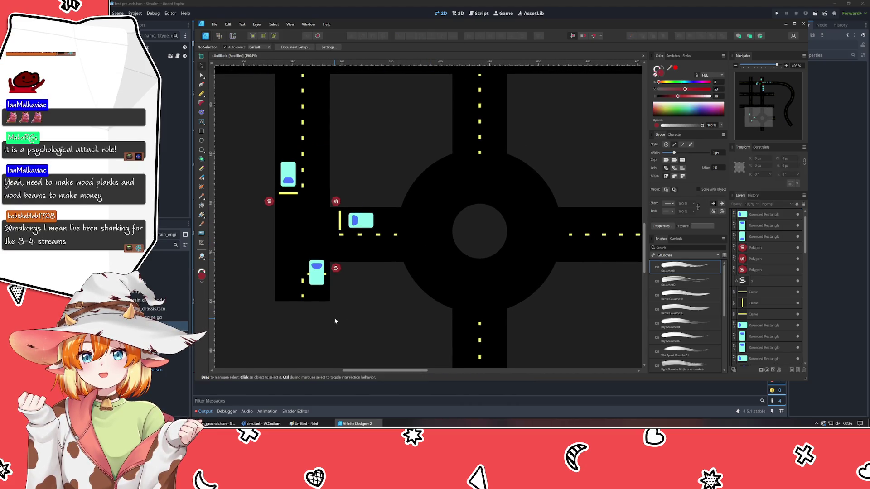
{"action": "left_click", "coordinate": [370, 222]}
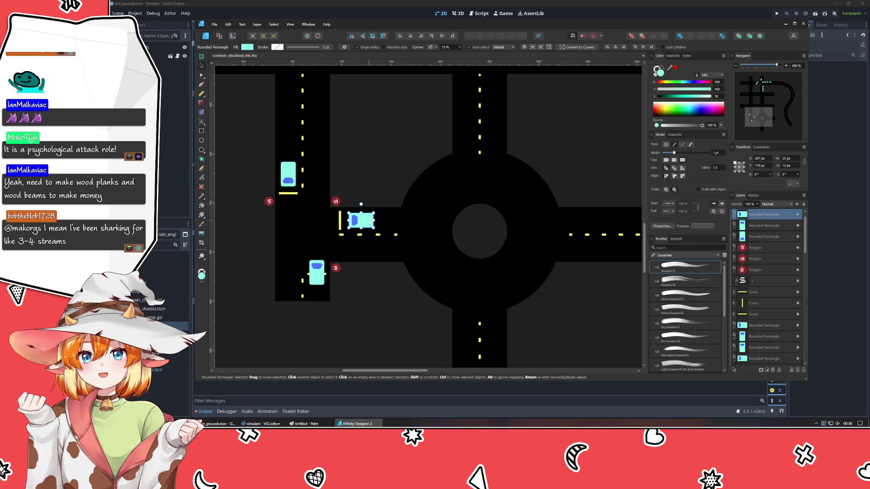
{"action": "mouse_move", "coordinate": [370, 222]}
{"action": "left_mouse_down", "text": "ctrl"}
{"action": "mouse_move", "coordinate": [513, 172]}
{"action": "mouse_move", "coordinate": [460, 182]}
{"action": "mouse_move", "coordinate": [445, 161]}
{"action": "mouse_move", "coordinate": [448, 185]}
{"action": "mouse_move", "coordinate": [439, 185]}
{"action": "left_mouse_up", "text": "ctrl"}
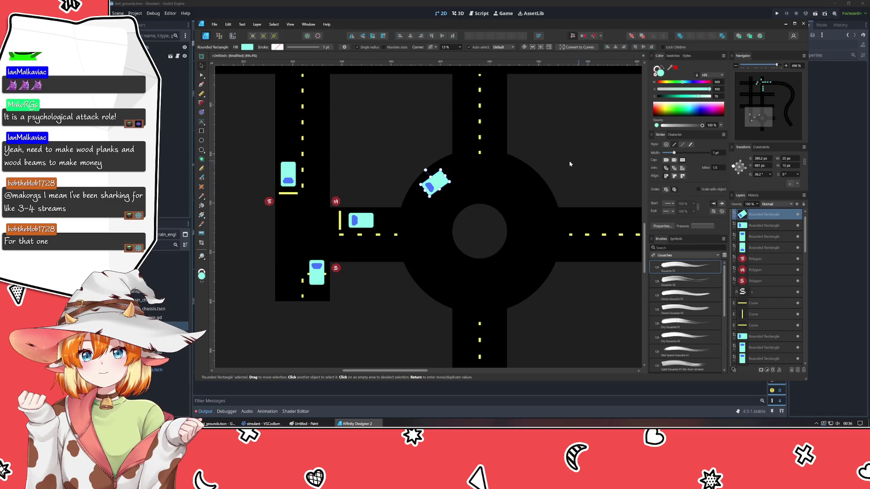
- Nudge the roundabout car and copy the side-road car onto the ring's lower left
{"action": "scroll", "coordinate": [519, 211], "scroll_direction": "up", "scroll_amount": 2}
{"action": "scroll", "coordinate": [520, 212], "scroll_direction": "down", "scroll_amount": 2}
{"action": "left_click_drag", "start_coordinate": [426, 159], "coordinate": [434, 169]}
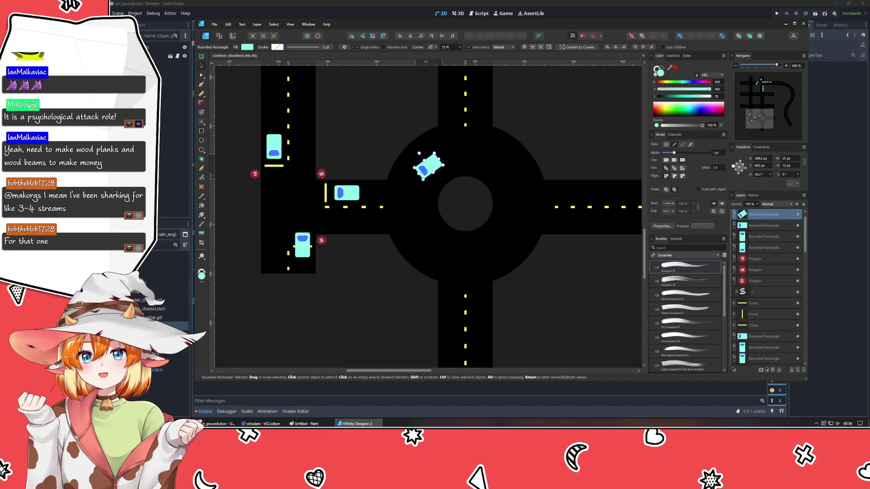
{"action": "left_click", "coordinate": [357, 198]}
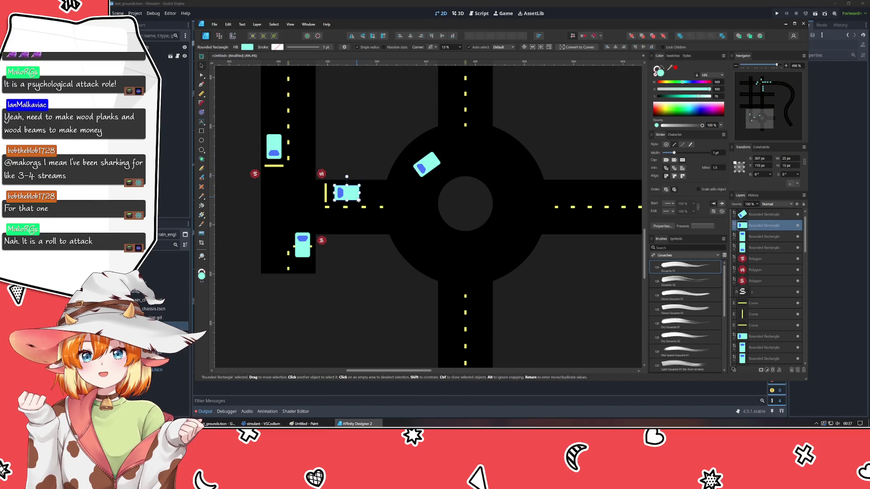
{"action": "mouse_move", "coordinate": [358, 199]}
{"action": "left_mouse_down"}
{"action": "mouse_move", "coordinate": [438, 233]}
{"action": "mouse_move", "coordinate": [425, 236]}
{"action": "mouse_move", "coordinate": [405, 218]}
{"action": "mouse_move", "coordinate": [420, 217]}
{"action": "mouse_move", "coordinate": [426, 229]}
{"action": "left_mouse_up"}
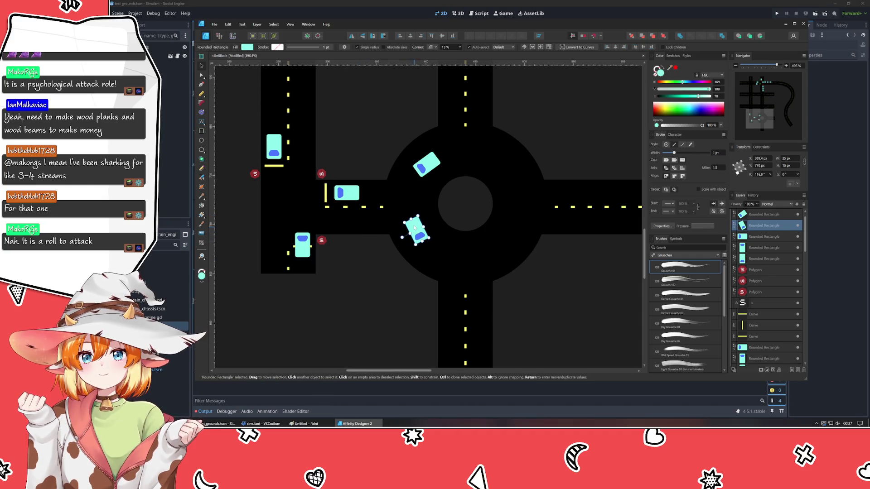
- Clone a car onto the side road and rotate and shift the ring cars along the curve
{"action": "left_click", "coordinate": [432, 165]}
{"action": "mouse_move", "coordinate": [432, 164]}
{"action": "left_mouse_down", "text": "ctrl"}
{"action": "mouse_move", "coordinate": [359, 227]}
{"action": "mouse_move", "coordinate": [346, 273]}
{"action": "mouse_move", "coordinate": [353, 279]}
{"action": "left_mouse_up", "text": "ctrl"}
{"action": "mouse_move", "coordinate": [353, 226]}
{"action": "left_mouse_down"}
{"action": "mouse_move", "coordinate": [368, 220]}
{"action": "mouse_move", "coordinate": [418, 235]}
{"action": "left_mouse_up"}
{"action": "left_click", "coordinate": [413, 222]}
{"action": "left_click_drag", "start_coordinate": [409, 248], "coordinate": [408, 257]}
{"action": "left_click_drag", "start_coordinate": [376, 220], "coordinate": [381, 221]}
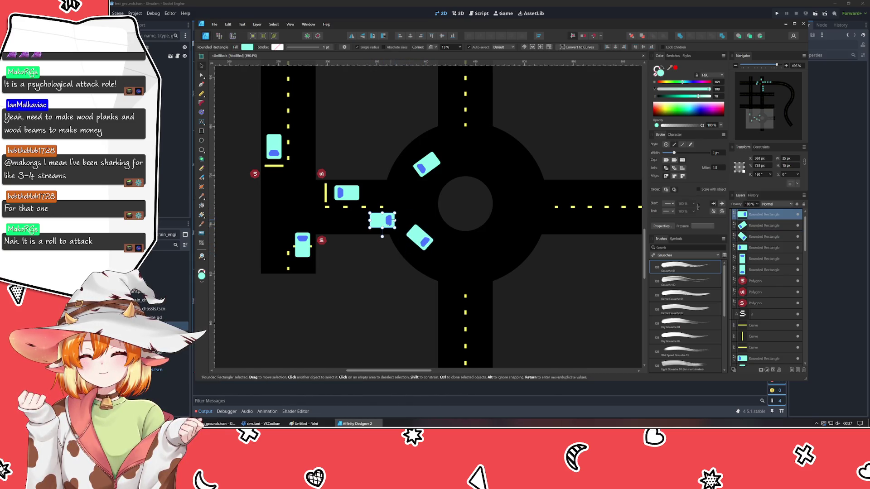
{"action": "left_click_drag", "start_coordinate": [426, 165], "coordinate": [433, 164]}
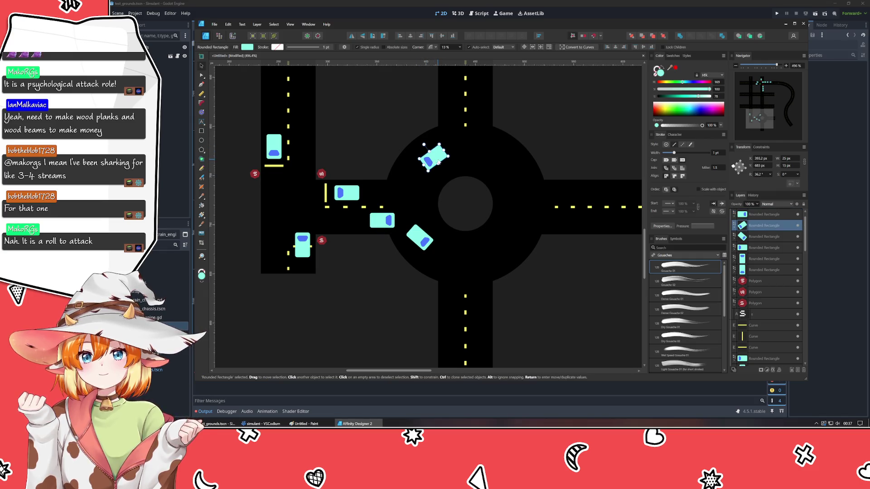
{"action": "left_click", "coordinate": [337, 310]}
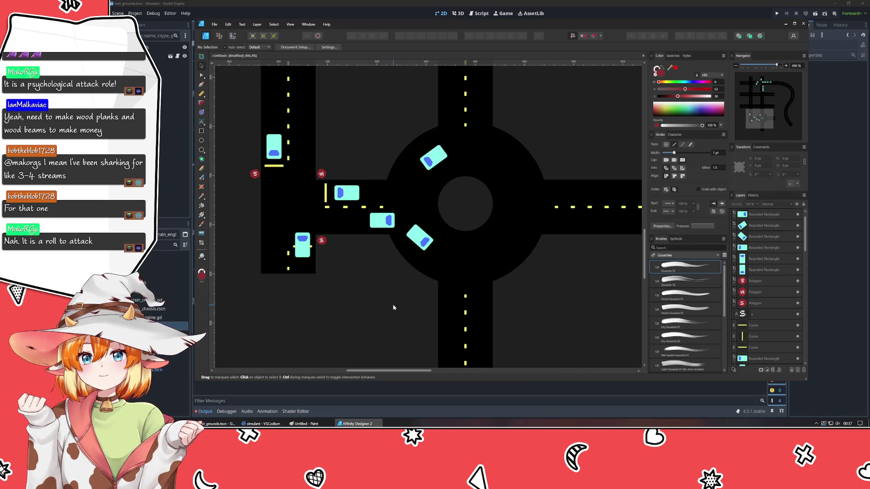
{"action": "scroll", "coordinate": [495, 225], "scroll_direction": "down", "scroll_amount": 3}
{"action": "scroll", "coordinate": [404, 252], "scroll_direction": "up", "scroll_amount": 3}
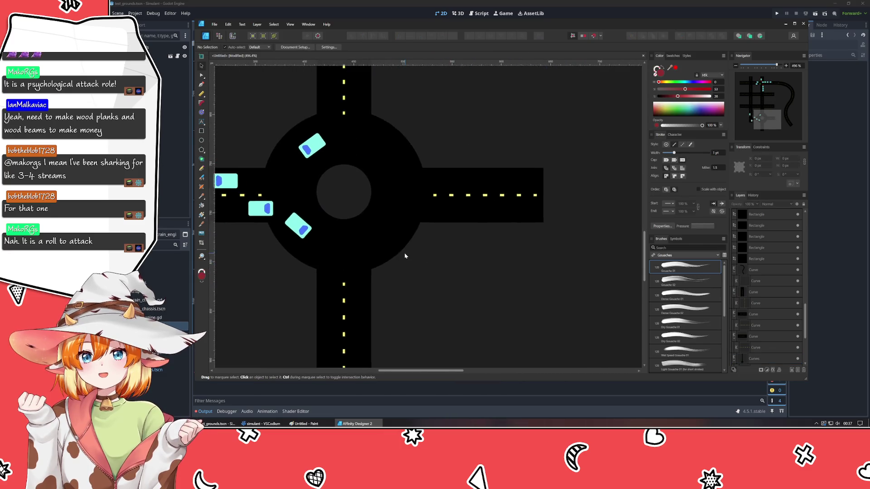
{"action": "mouse_move", "coordinate": [484, 322]}
{"action": "left_mouse_down"}
{"action": "mouse_move", "coordinate": [520, 298]}
{"action": "mouse_move", "coordinate": [534, 259]}
{"action": "mouse_move", "coordinate": [468, 286]}
{"action": "mouse_move", "coordinate": [464, 279]}
{"action": "mouse_move", "coordinate": [493, 262]}
{"action": "left_mouse_up"}
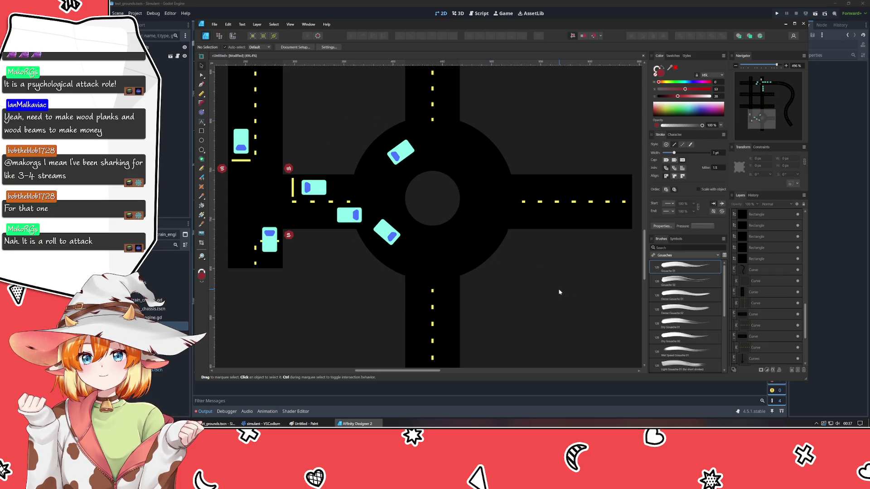
- Draw a circle at the roundabout centre and make its fill grey with 0 saturation
{"action": "left_click_drag", "start_coordinate": [559, 292], "coordinate": [522, 283]}
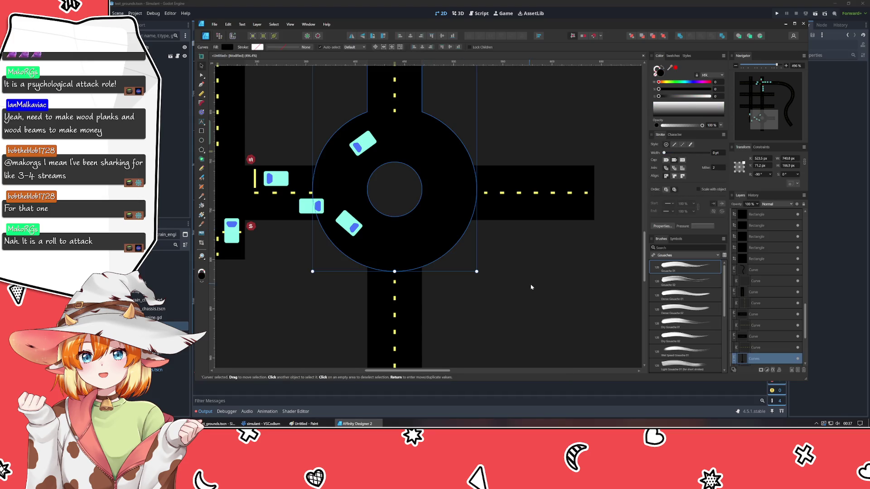
{"action": "left_click", "coordinate": [201, 140]}
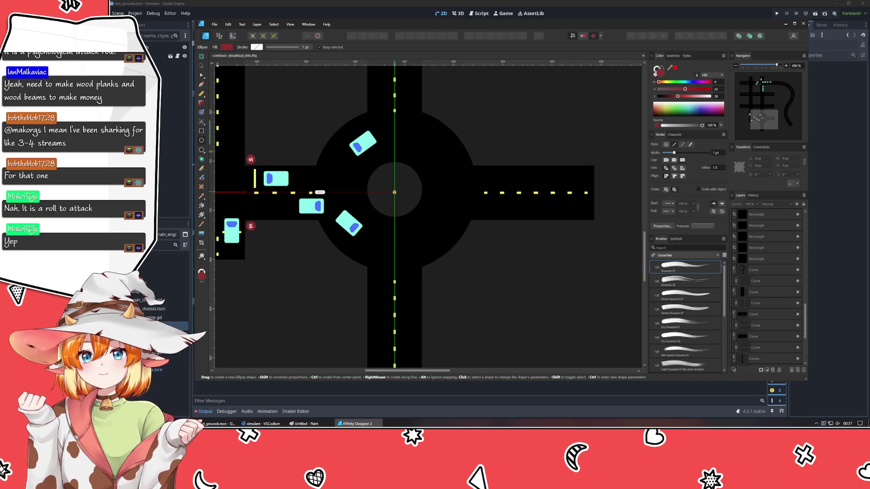
{"action": "mouse_move", "coordinate": [394, 192]}
{"action": "left_mouse_down"}
{"action": "mouse_move", "coordinate": [407, 209]}
{"action": "mouse_move", "coordinate": [432, 219]}
{"action": "mouse_move", "coordinate": [441, 239]}
{"action": "left_mouse_up"}
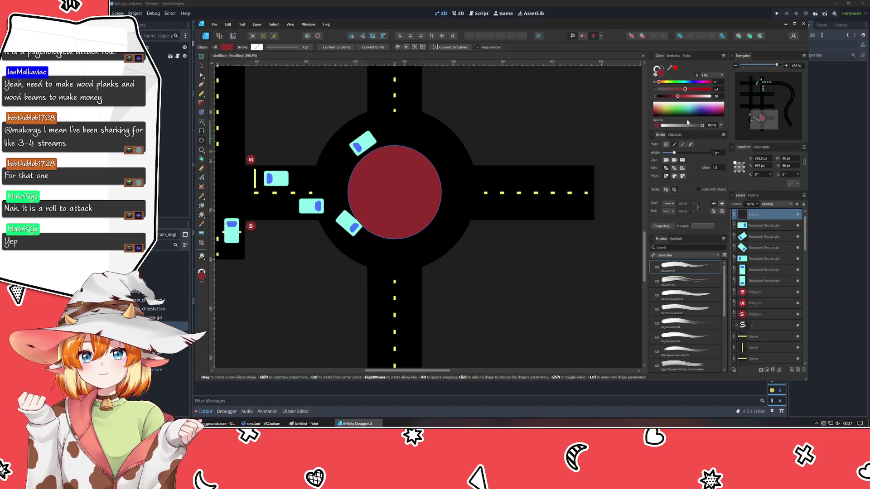
{"action": "mouse_move", "coordinate": [685, 88]}
{"action": "left_mouse_down"}
{"action": "mouse_move", "coordinate": [654, 94]}
{"action": "mouse_move", "coordinate": [665, 96]}
{"action": "left_mouse_up"}
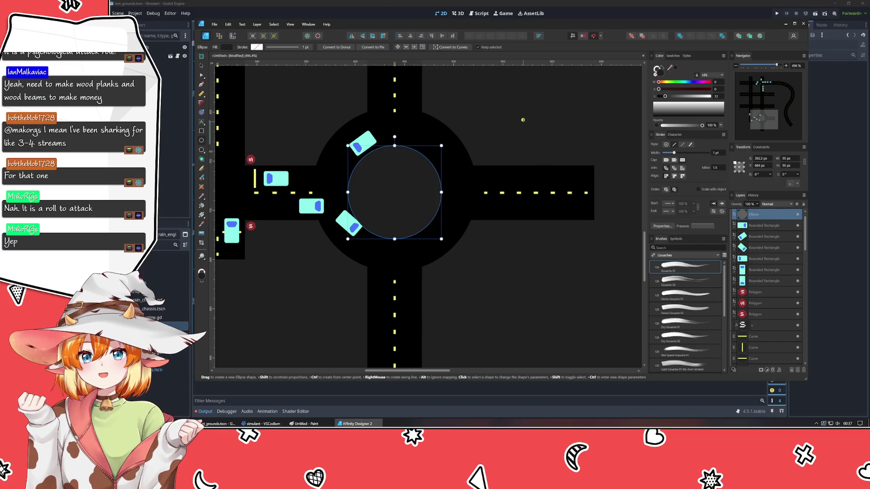
- Move and rotate the lower-left and top cars to follow the ring
{"action": "left_click", "coordinate": [202, 65]}
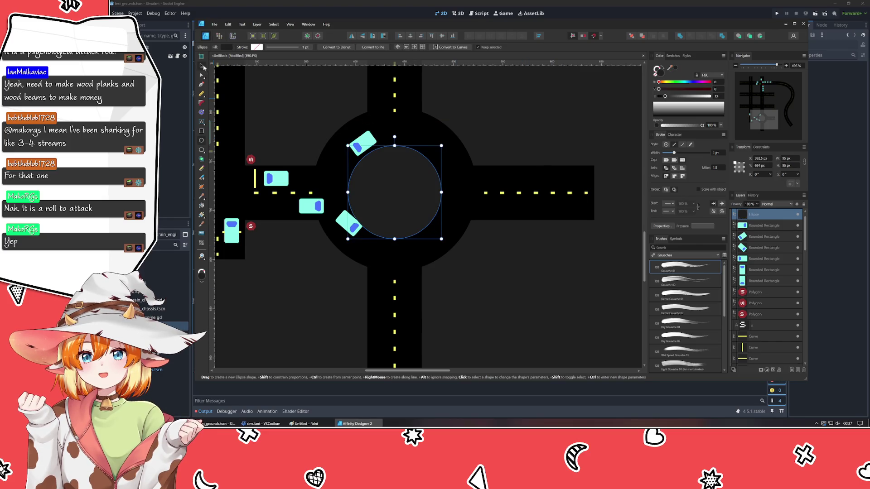
{"action": "left_click", "coordinate": [294, 272]}
{"action": "left_click", "coordinate": [357, 226]}
{"action": "left_click_drag", "start_coordinate": [357, 226], "coordinate": [351, 233]}
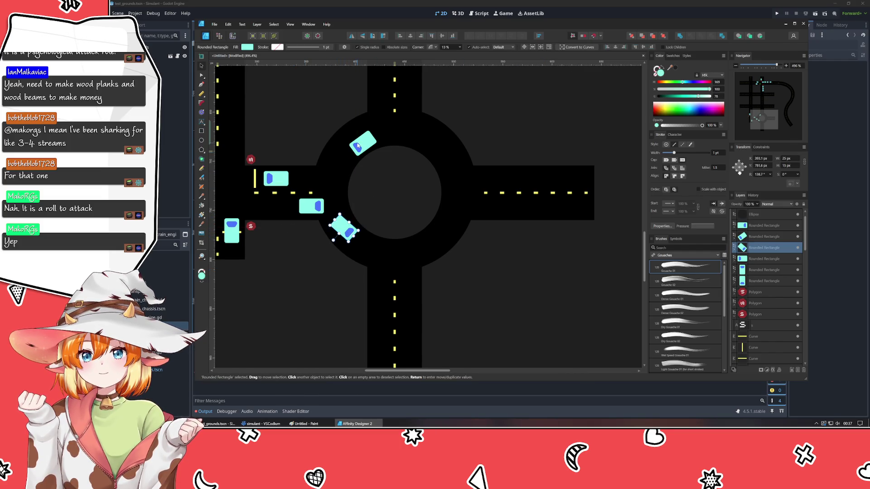
{"action": "left_click_drag", "start_coordinate": [358, 146], "coordinate": [360, 142]}
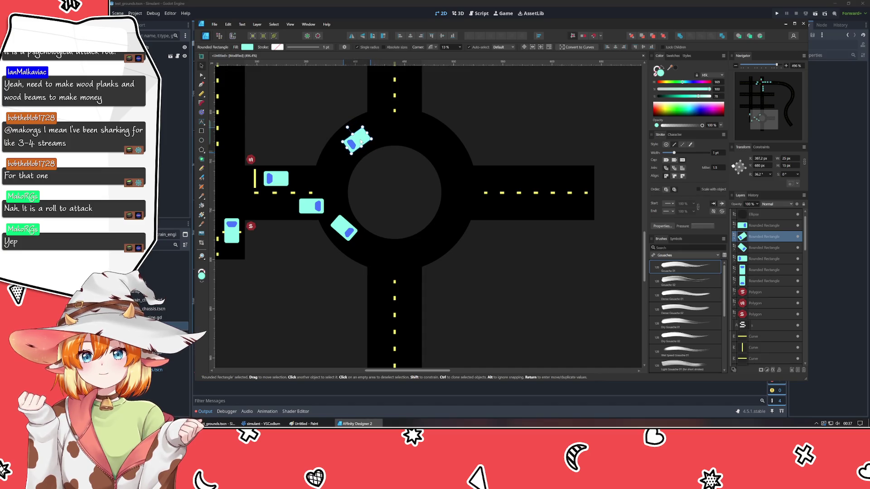
{"action": "mouse_move", "coordinate": [343, 229]}
{"action": "left_mouse_down"}
{"action": "mouse_move", "coordinate": [336, 246]}
{"action": "mouse_move", "coordinate": [340, 239]}
{"action": "left_mouse_up"}
{"action": "left_click", "coordinate": [337, 246]}
{"action": "left_click", "coordinate": [318, 269]}
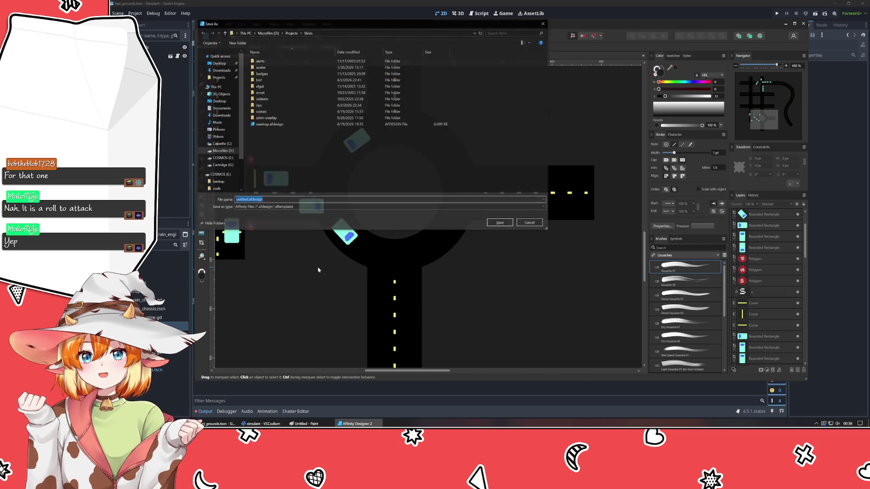
{"action": "key", "text": "ctrl+s"}
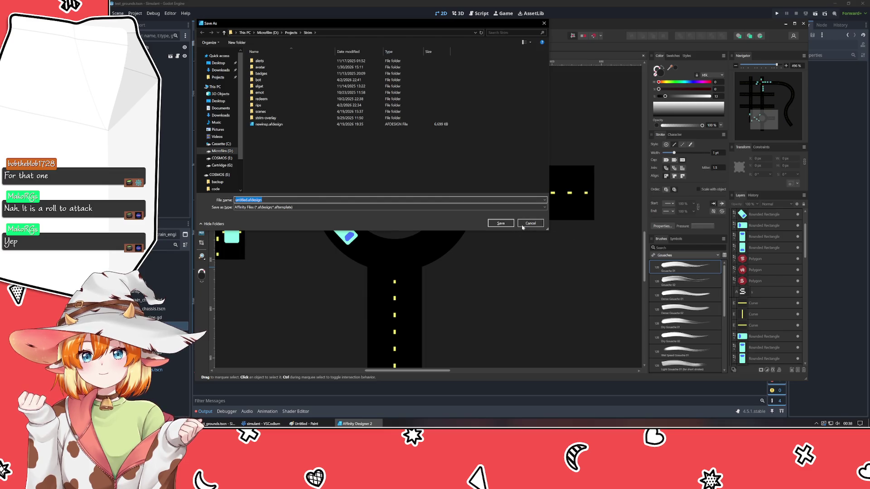
{"action": "left_click", "coordinate": [529, 223]}
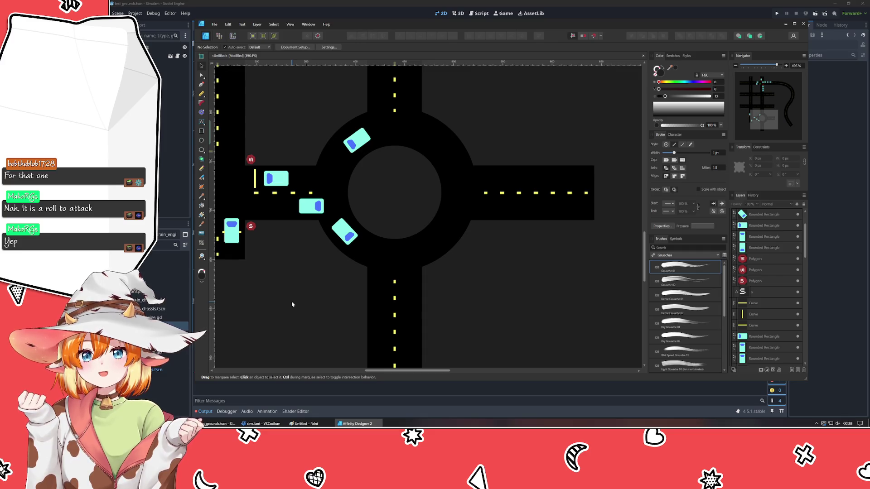
{"action": "mouse_move", "coordinate": [292, 305]}
{"action": "left_mouse_down"}
{"action": "mouse_move", "coordinate": [368, 270]}
{"action": "mouse_move", "coordinate": [360, 271]}
{"action": "left_mouse_up"}
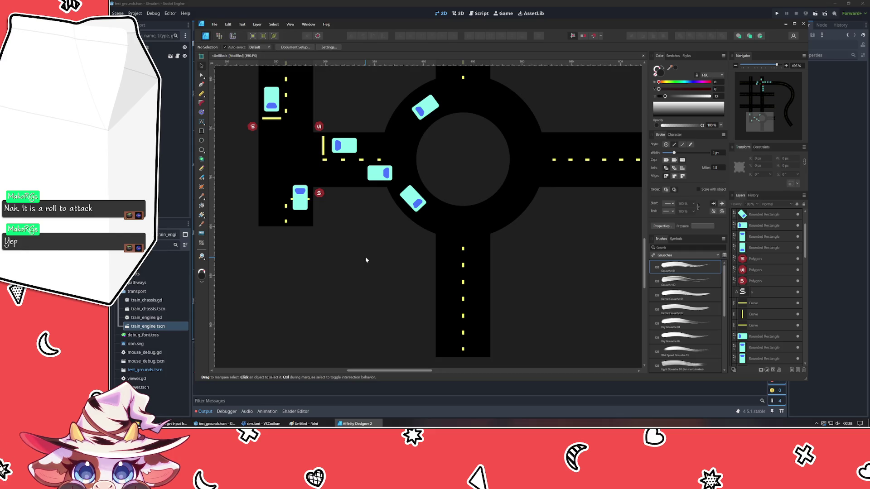
- Save the drawing as roadconcept and copy the tilted car further down the ring
{"action": "key", "text": "ctrl+s"}
{"action": "key", "text": "Escape"}
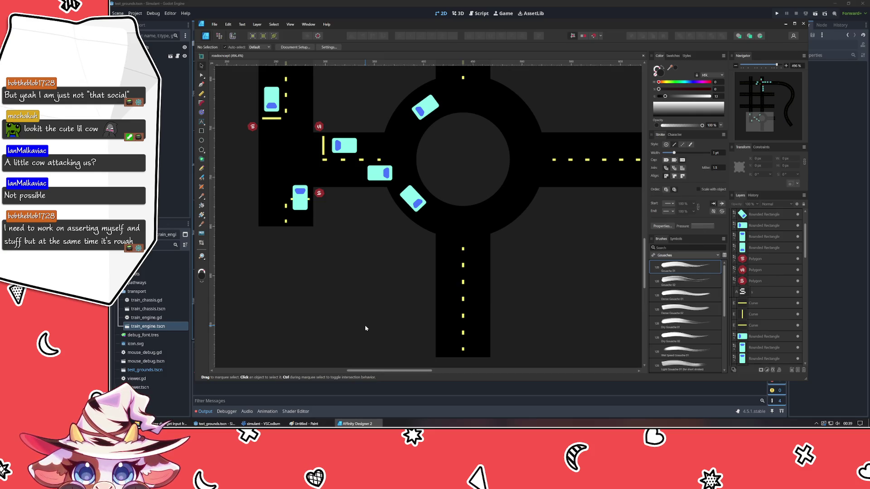
{"action": "left_click", "coordinate": [405, 202]}
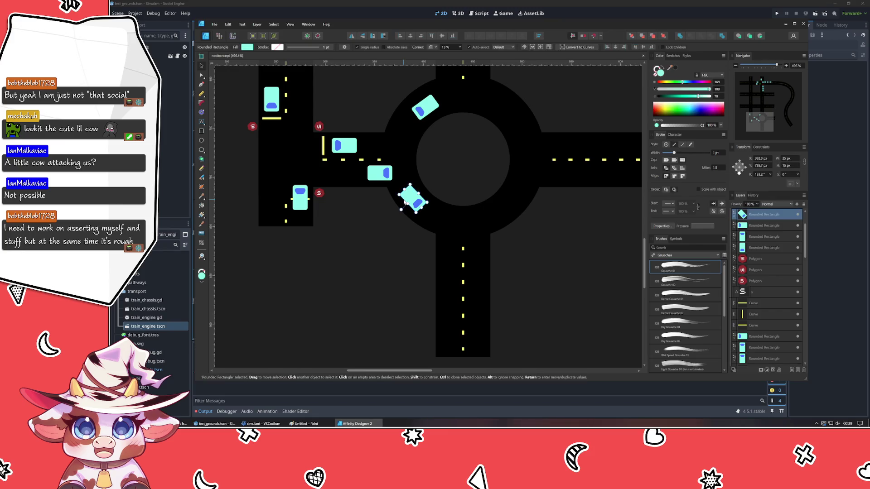
{"action": "mouse_move", "coordinate": [404, 202]}
{"action": "left_mouse_down"}
{"action": "mouse_move", "coordinate": [441, 229]}
{"action": "mouse_move", "coordinate": [443, 240]}
{"action": "mouse_move", "coordinate": [451, 222]}
{"action": "left_mouse_up"}
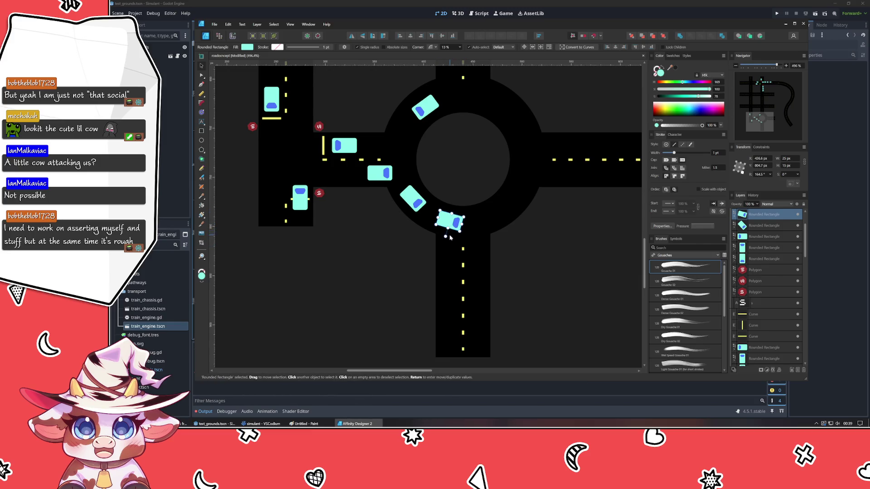
- Duplicate a car onto the lower-right ring, tilted slightly to follow the curve
{"action": "left_click_drag", "start_coordinate": [449, 222], "coordinate": [490, 220]}
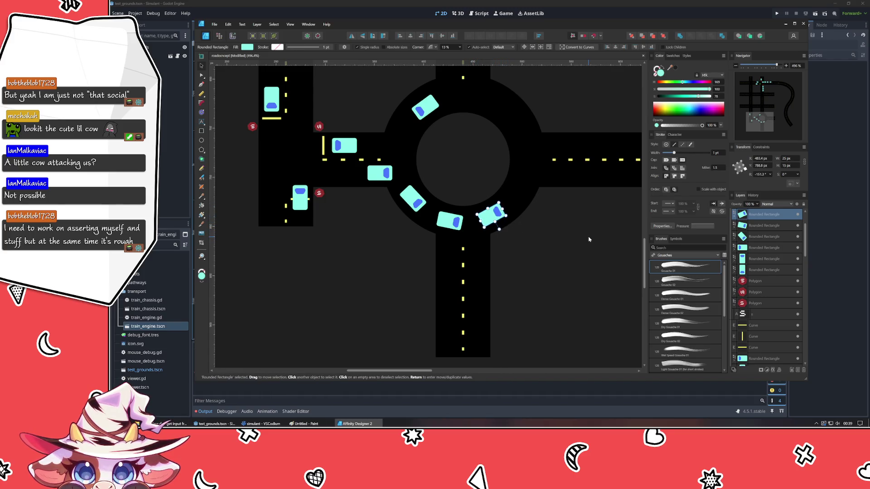
{"action": "left_click", "coordinate": [579, 228]}
{"action": "scroll", "coordinate": [579, 229], "scroll_direction": "down", "scroll_amount": 5}
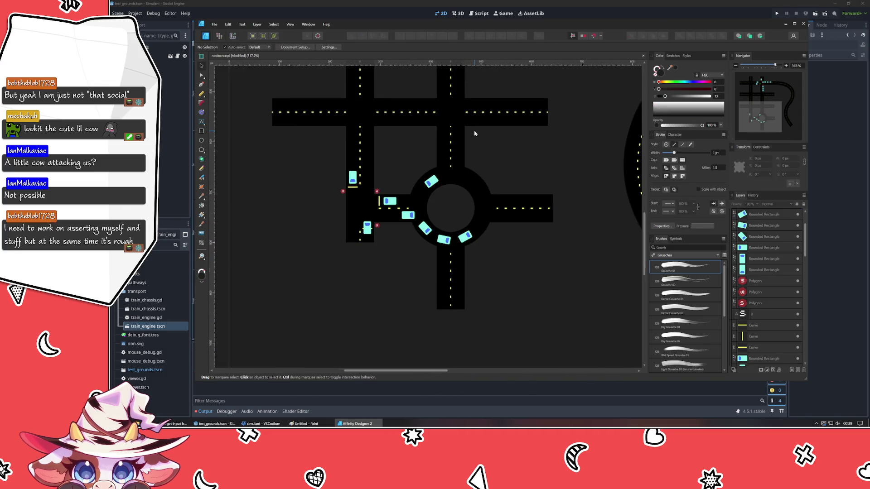
{"action": "scroll", "coordinate": [472, 131], "scroll_direction": "up", "scroll_amount": 4}
{"action": "key", "text": "p"}
{"action": "scroll", "coordinate": [430, 224], "scroll_direction": "up", "scroll_amount": 1}
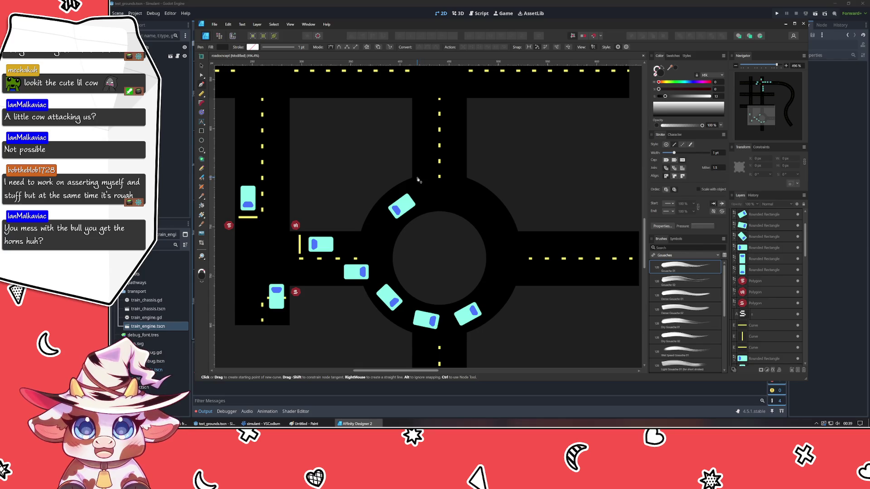
- Draw a short yellow stop line across the roundabout's top entrance
{"action": "left_click_drag", "start_coordinate": [418, 178], "coordinate": [434, 179]}
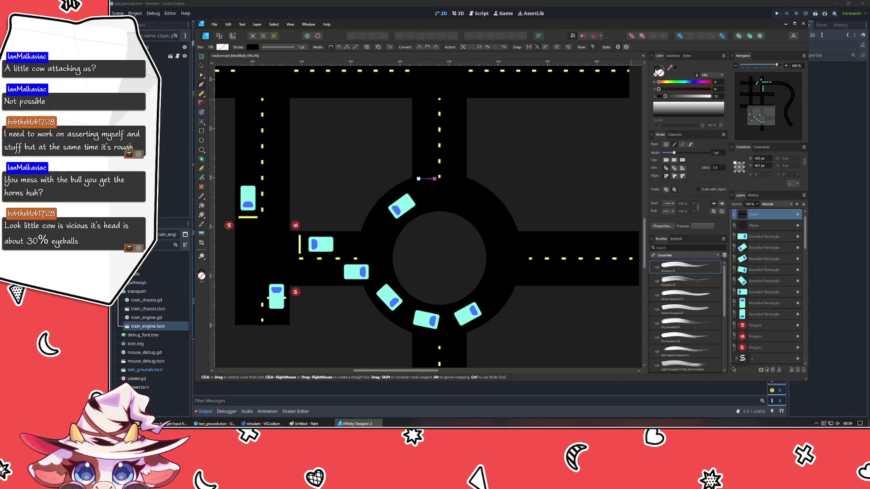
{"action": "left_click", "coordinate": [673, 55]}
{"action": "left_click", "coordinate": [700, 83]}
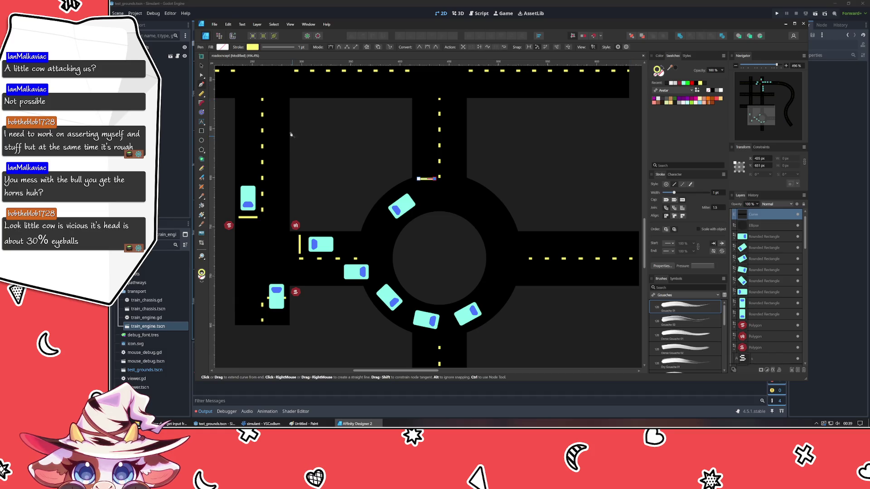
{"action": "left_click", "coordinate": [203, 65]}
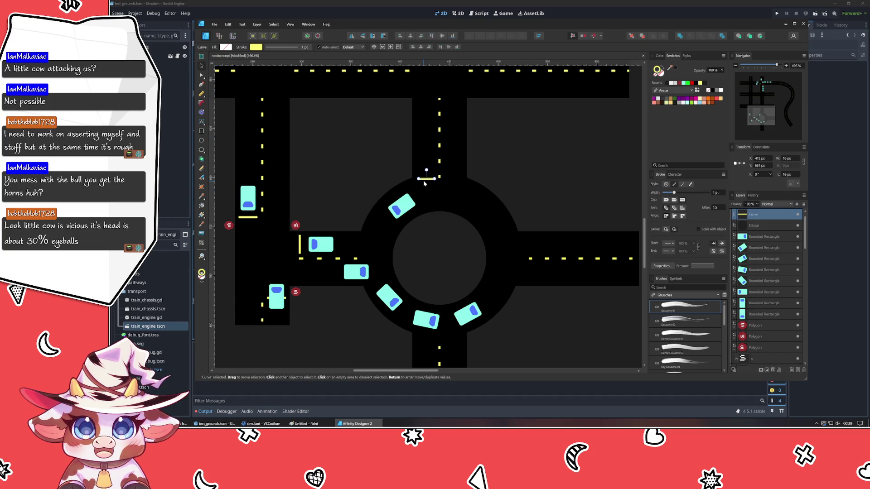
{"action": "key", "text": "Up"}
{"action": "key", "text": "Up"}
{"action": "key", "text": "Up"}
{"action": "key", "text": "Left"}
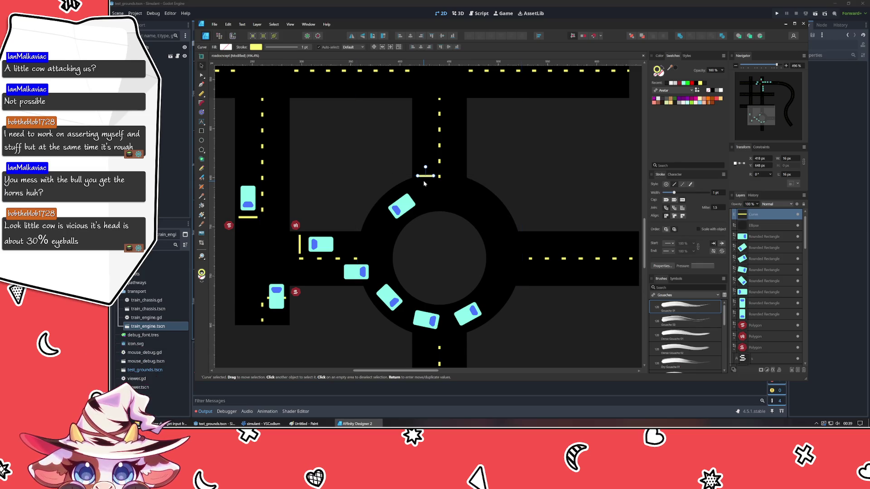
- Duplicate the yellow stop line across the left, bottom and right entrances
{"action": "key", "text": "ctrl+j"}
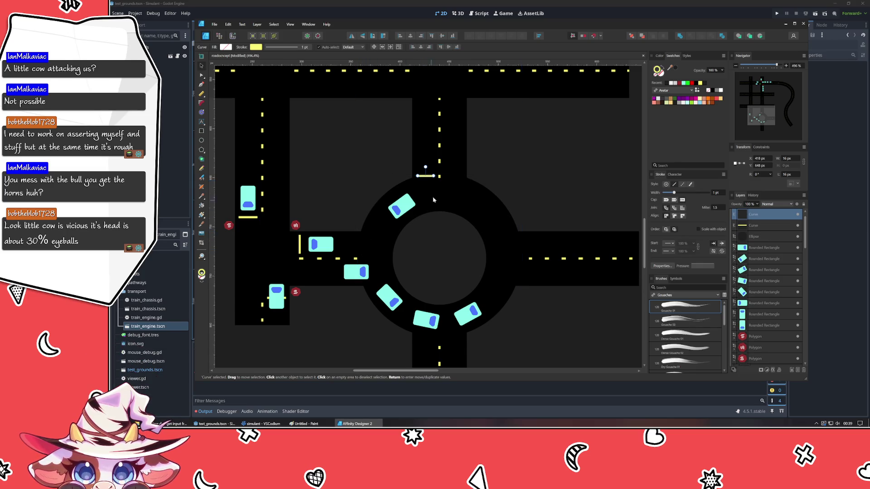
{"action": "mouse_move", "coordinate": [425, 176]}
{"action": "left_mouse_down"}
{"action": "mouse_move", "coordinate": [362, 268]}
{"action": "mouse_move", "coordinate": [344, 271]}
{"action": "mouse_move", "coordinate": [460, 280]}
{"action": "mouse_move", "coordinate": [455, 324]}
{"action": "mouse_move", "coordinate": [521, 247]}
{"action": "left_mouse_up"}
{"action": "key", "text": "ctrl+j"}
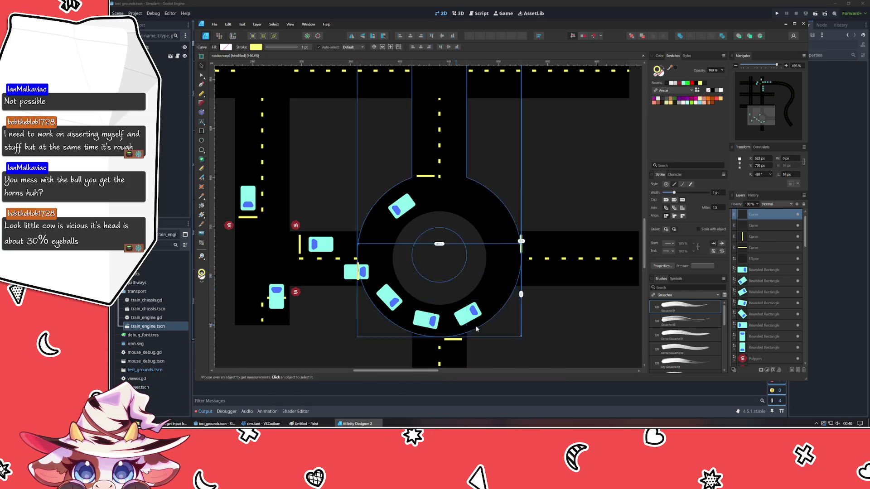
{"action": "left_click", "coordinate": [516, 335]}
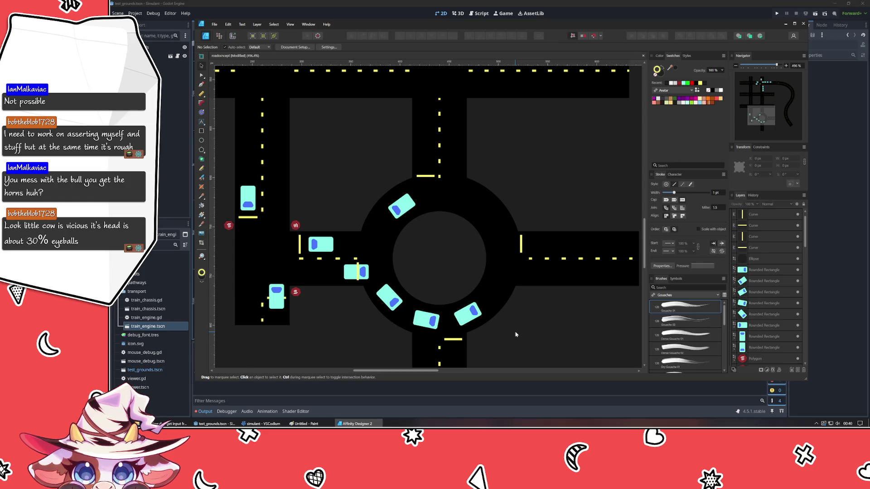
- Bring all eight car shapes to the front, above the stop lines
{"action": "left_click", "coordinate": [762, 270]}
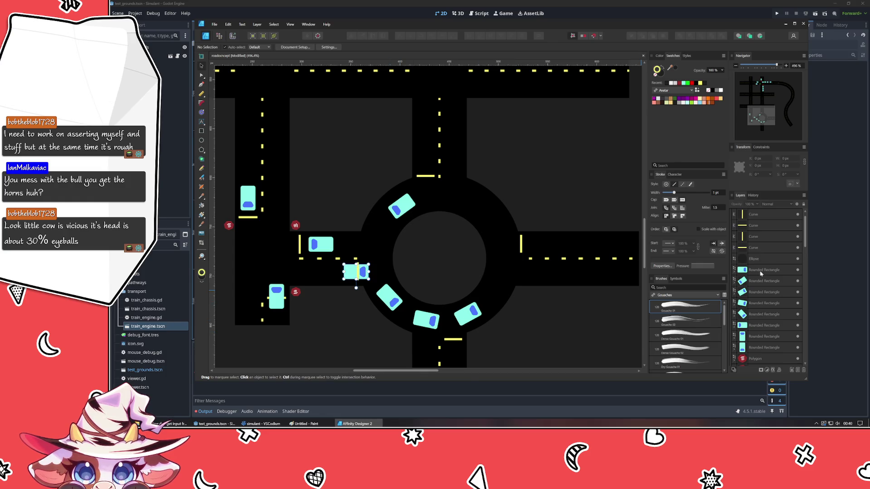
{"action": "left_click", "coordinate": [761, 349], "text": "shift"}
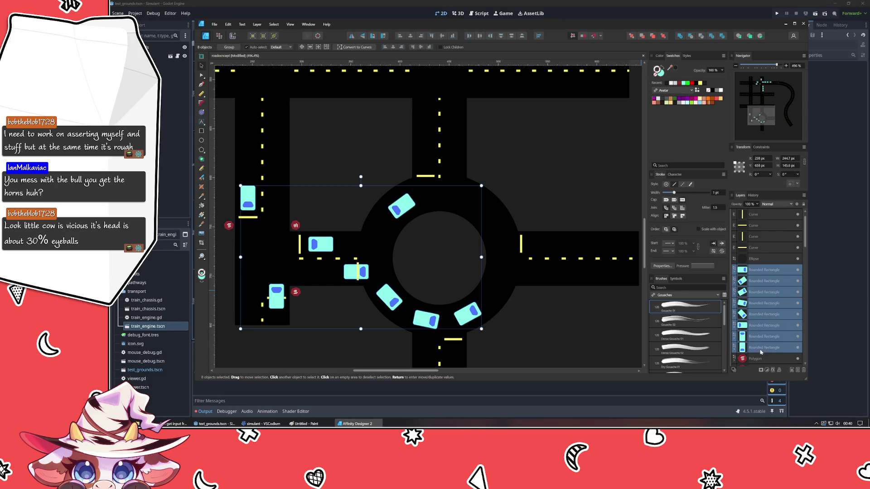
{"action": "left_click", "coordinate": [663, 36]}
{"action": "left_click", "coordinate": [613, 183]}
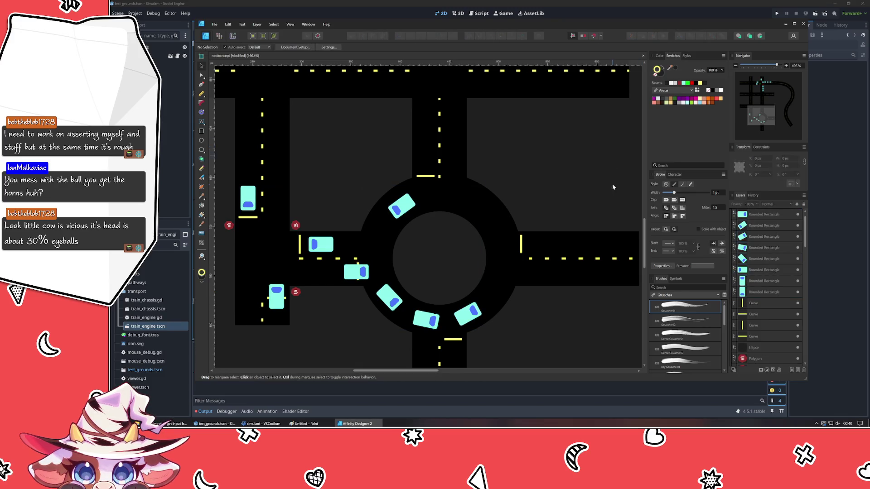
{"action": "scroll", "coordinate": [589, 208], "scroll_direction": "down", "scroll_amount": 3}
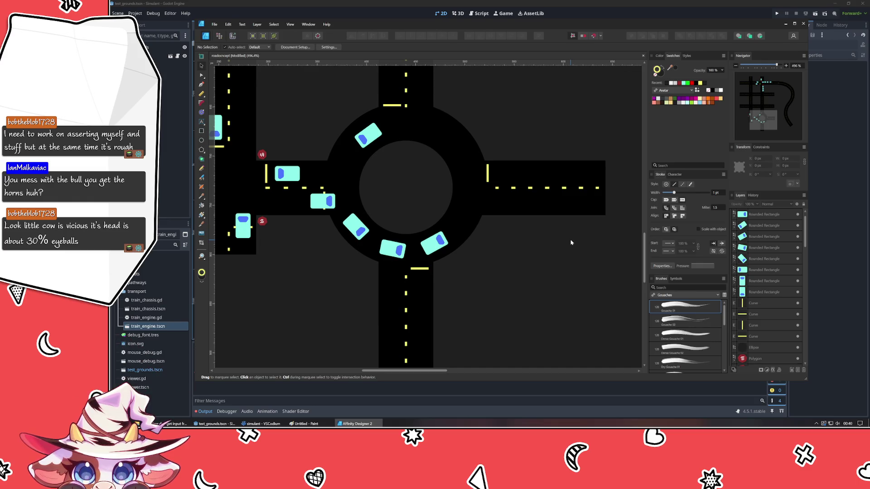
{"action": "scroll", "coordinate": [482, 293], "scroll_direction": "down", "scroll_amount": 2}
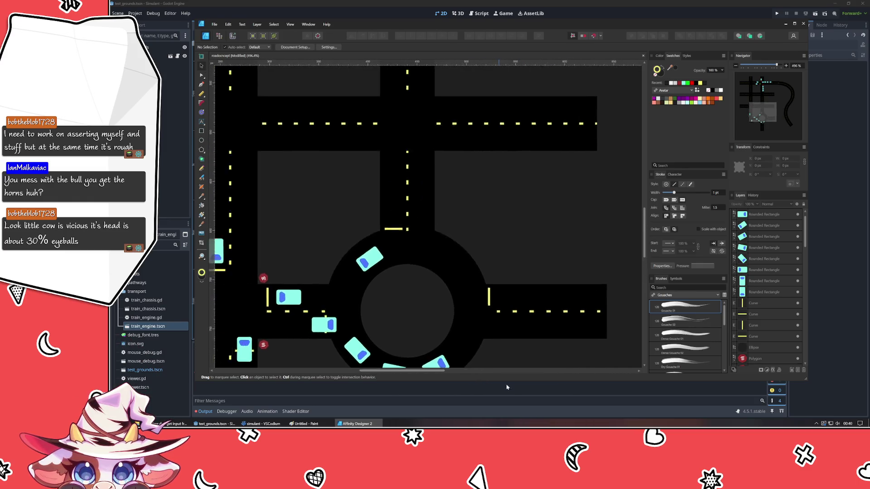
{"action": "scroll", "coordinate": [516, 299], "scroll_direction": "up", "scroll_amount": 2}
{"action": "left_click_drag", "start_coordinate": [513, 300], "coordinate": [484, 263]}
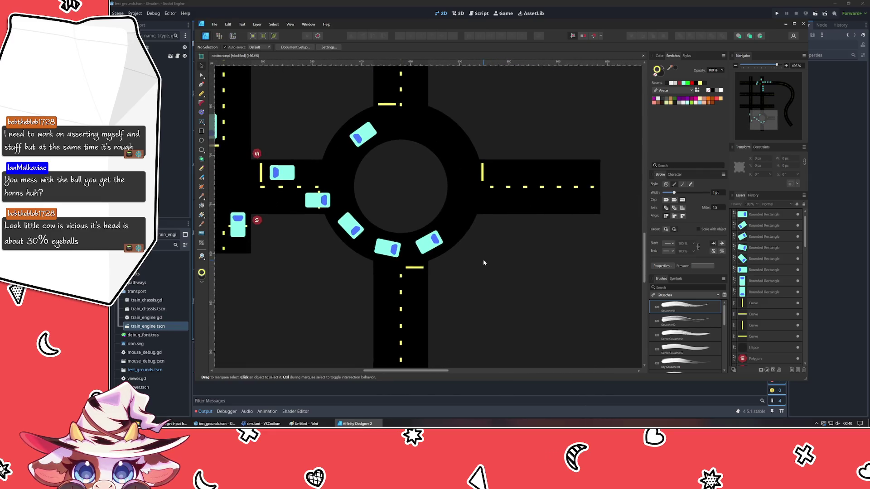
{"action": "left_click", "coordinate": [203, 150]}
- Draw a small triangle below the roundabout beside the bottom stop line
{"action": "left_click", "coordinate": [226, 166]}
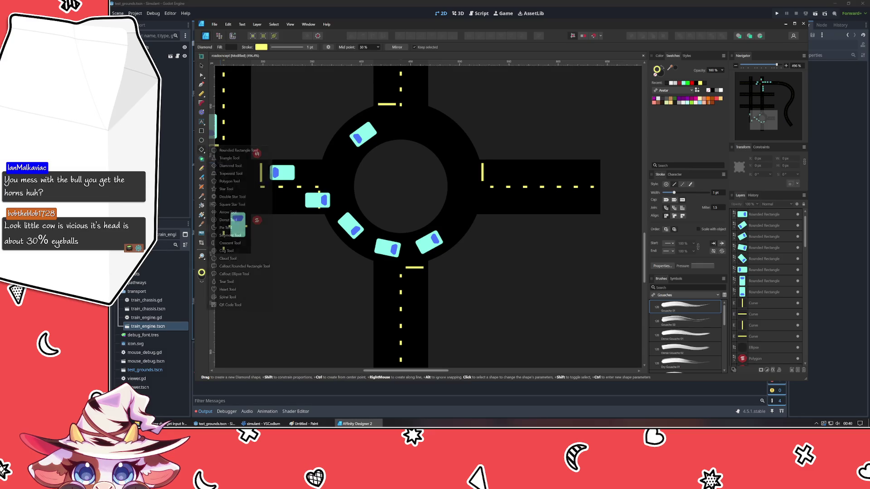
{"action": "left_click", "coordinate": [201, 150]}
{"action": "left_click", "coordinate": [226, 158]}
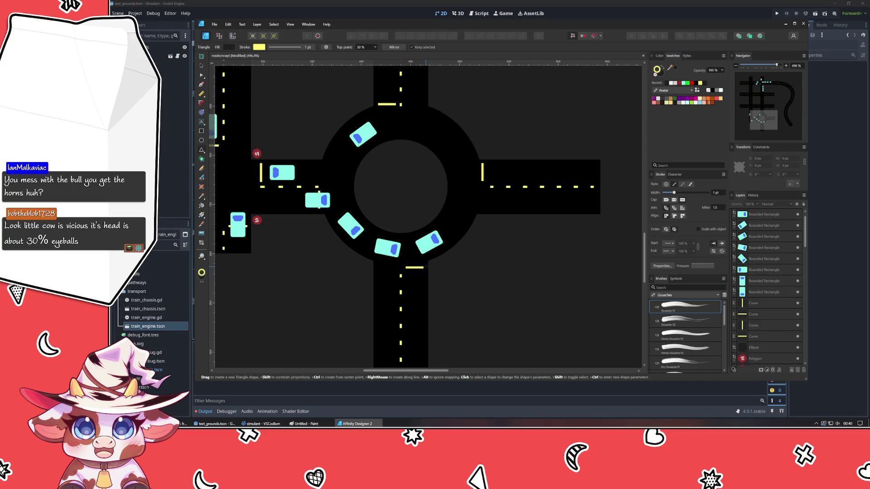
{"action": "mouse_move", "coordinate": [428, 265]}
{"action": "left_mouse_down"}
{"action": "mouse_move", "coordinate": [452, 291]}
{"action": "mouse_move", "coordinate": [444, 283]}
{"action": "left_mouse_up"}
{"action": "left_click", "coordinate": [201, 66]}
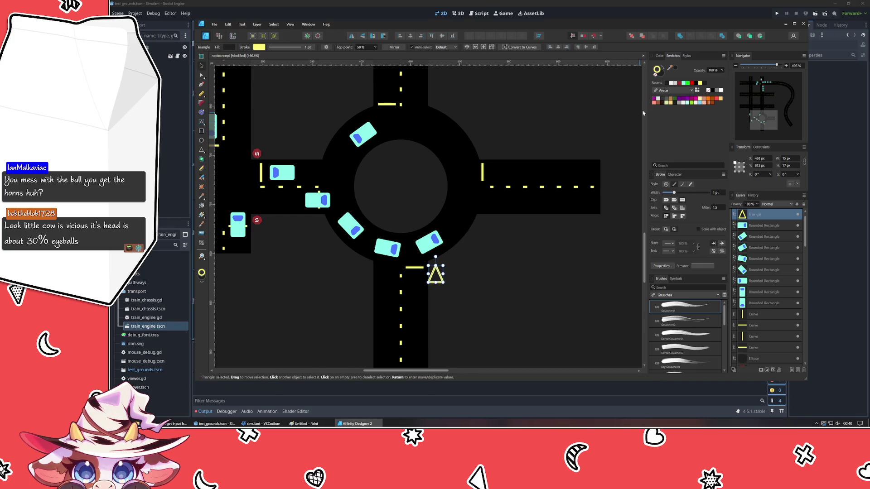
- Remove the triangle's outline, fill it dark red, and nudge it into place
{"action": "left_click", "coordinate": [657, 75]}
{"action": "left_click", "coordinate": [659, 56]}
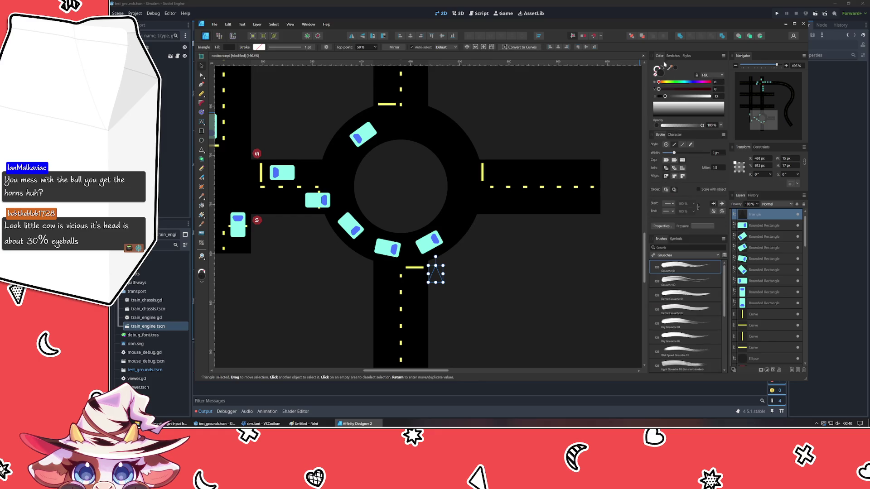
{"action": "left_click_drag", "start_coordinate": [664, 97], "coordinate": [658, 97]}
{"action": "left_click_drag", "start_coordinate": [436, 275], "coordinate": [448, 272]}
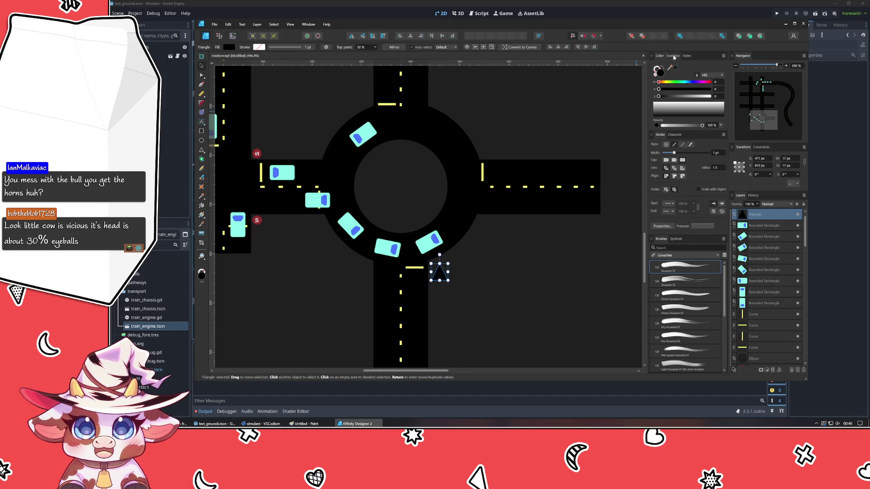
{"action": "left_click", "coordinate": [672, 56]}
{"action": "left_click", "coordinate": [692, 83]}
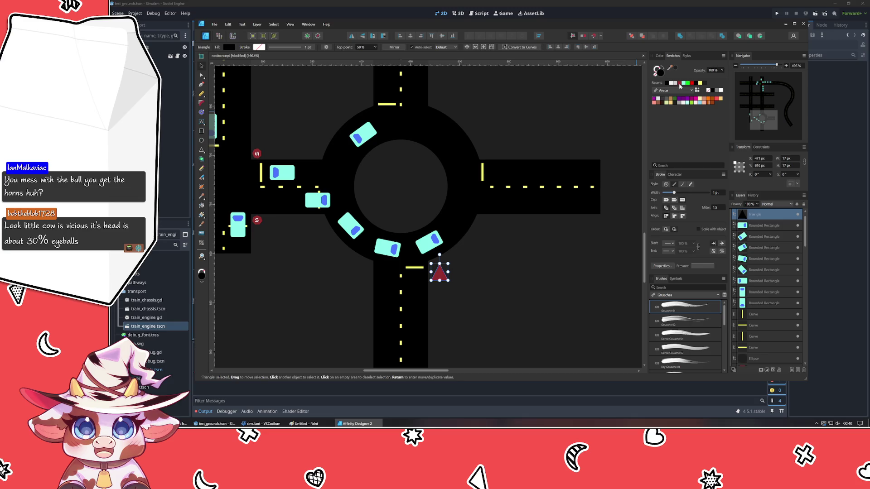
{"action": "left_click", "coordinate": [659, 56]}
- Give the triangle a light outline and narrow it from 17 to 15 px wide
{"action": "left_click", "coordinate": [657, 68]}
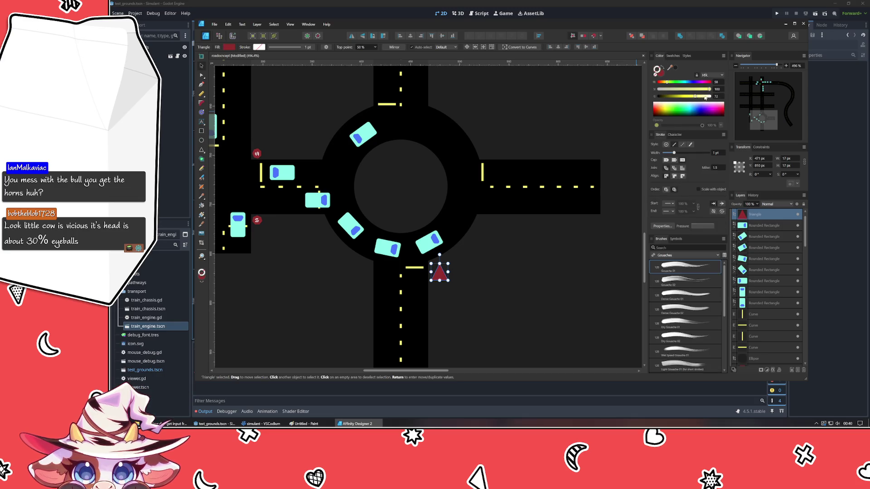
{"action": "left_click", "coordinate": [673, 56]}
{"action": "left_click", "coordinate": [671, 84]}
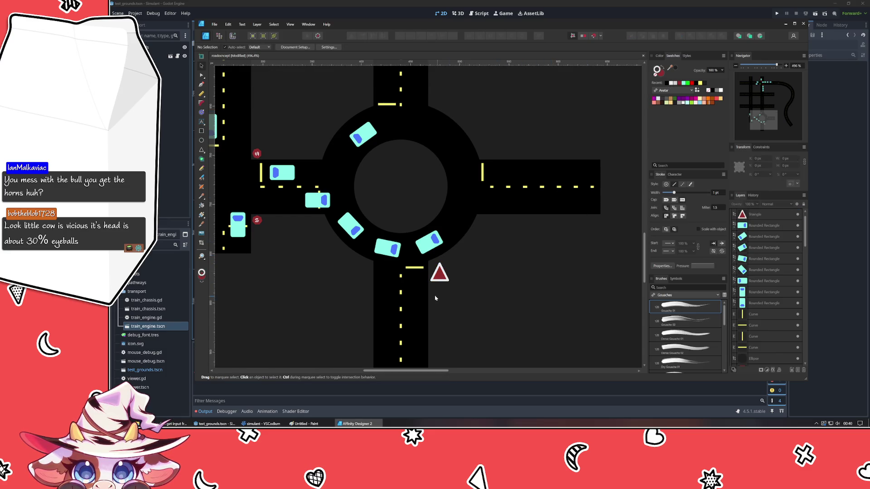
{"action": "scroll", "coordinate": [435, 291], "scroll_direction": "up", "scroll_amount": 2}
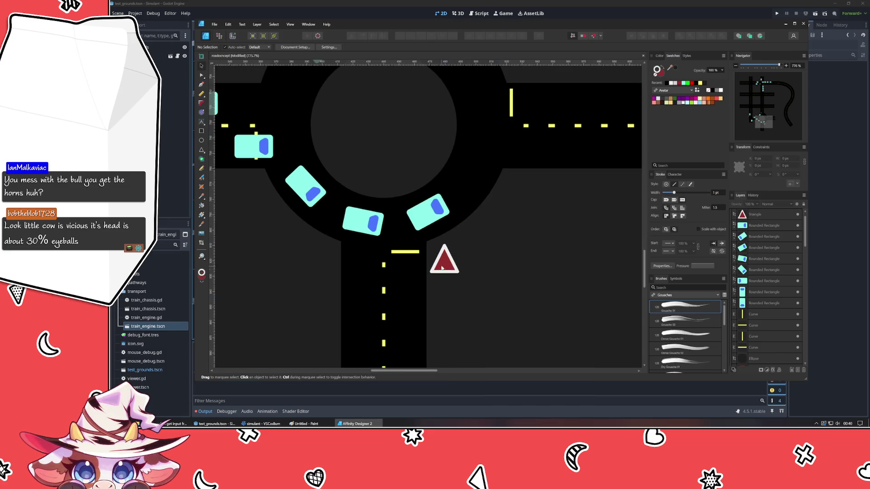
{"action": "left_click", "coordinate": [608, 177]}
{"action": "left_click", "coordinate": [455, 262]}
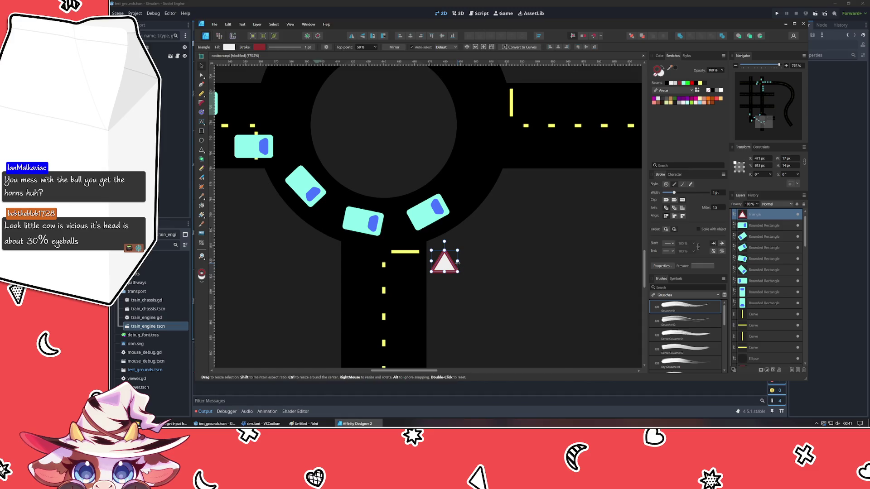
{"action": "left_click_drag", "start_coordinate": [455, 262], "coordinate": [452, 262]}
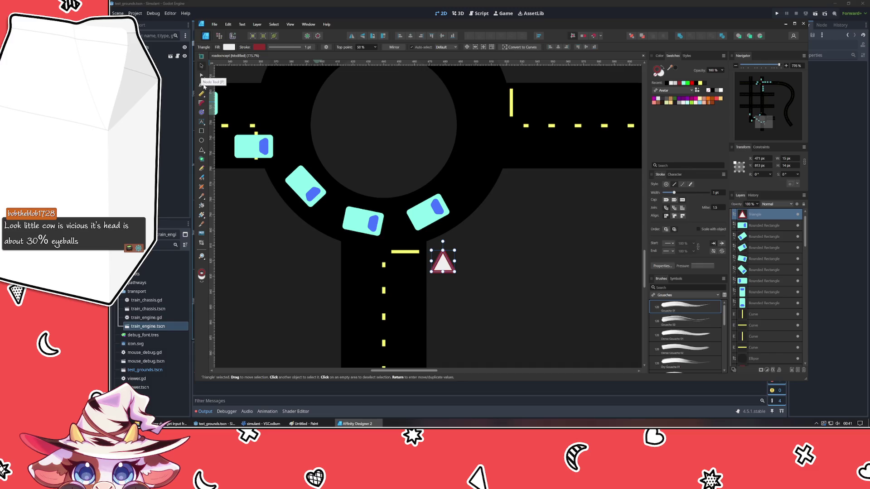
{"action": "left_click", "coordinate": [200, 104]}
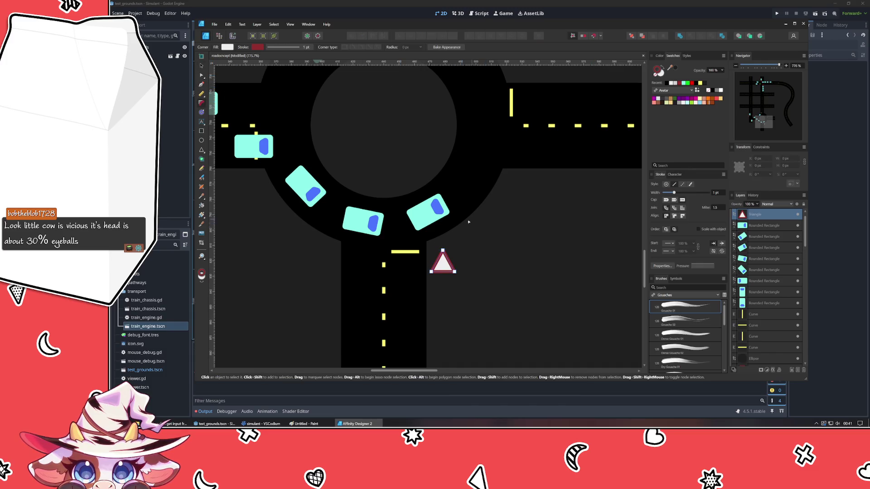
- Convert the yield triangle to curves and round its corners with the Corner tool
{"action": "key", "text": "ctrl+Return"}
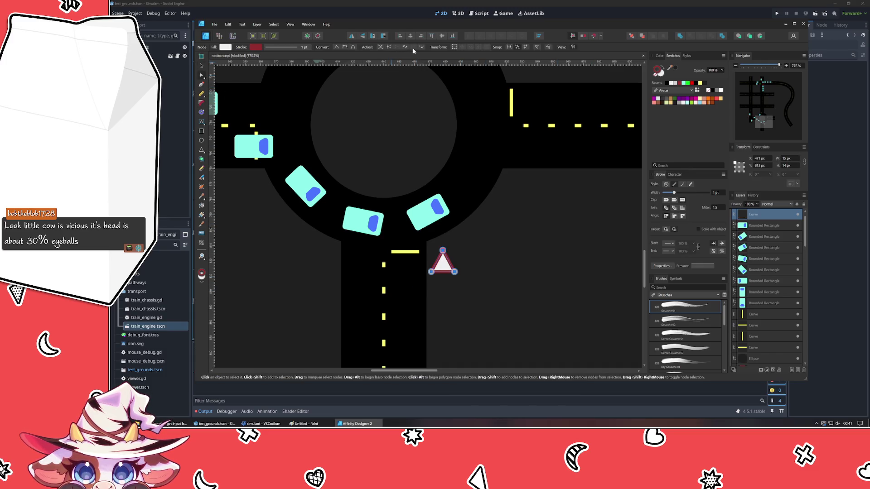
{"action": "key", "text": "c"}
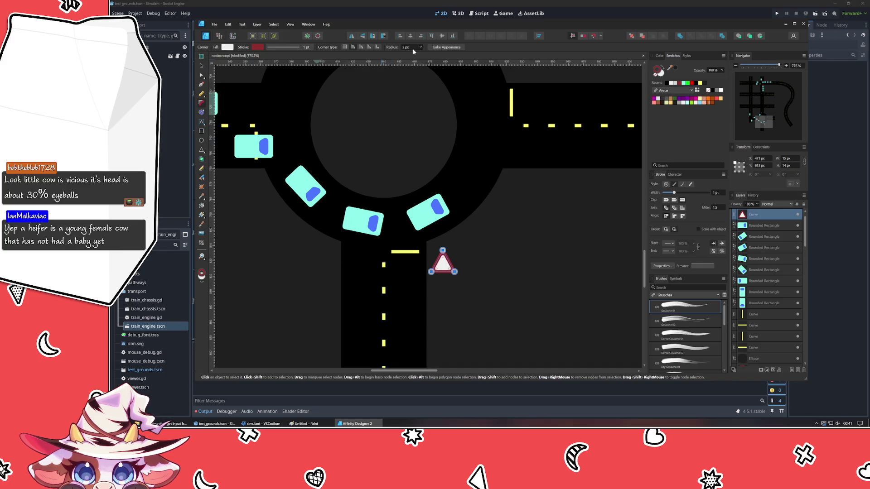
{"action": "left_click", "coordinate": [504, 250]}
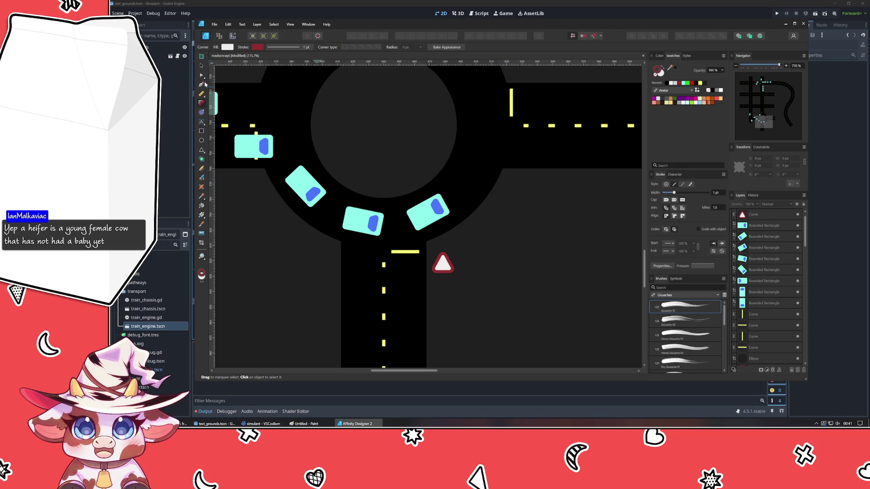
- Duplicate the rounded triangle to the left entrance, then add rotated copies for the top and right entrances
{"action": "key", "text": "v"}
{"action": "left_click", "coordinate": [448, 264]}
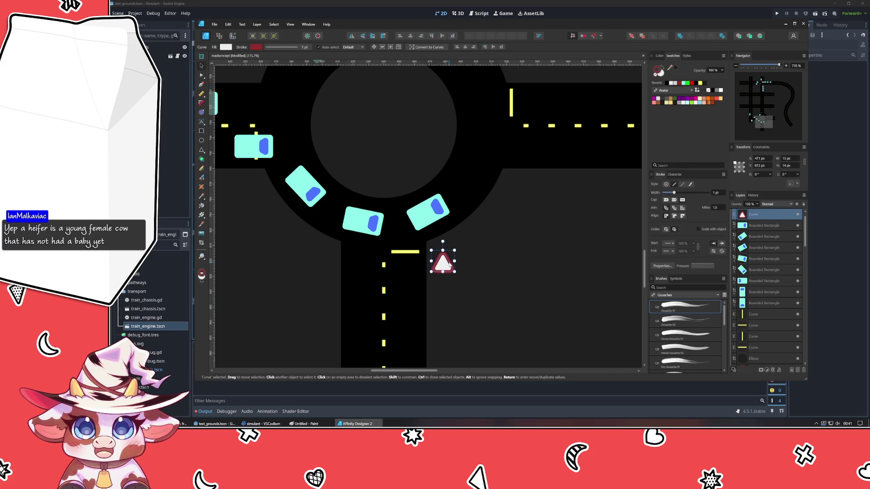
{"action": "mouse_move", "coordinate": [447, 264]}
{"action": "left_mouse_down"}
{"action": "mouse_move", "coordinate": [251, 183]}
{"action": "mouse_move", "coordinate": [284, 189]}
{"action": "left_mouse_up"}
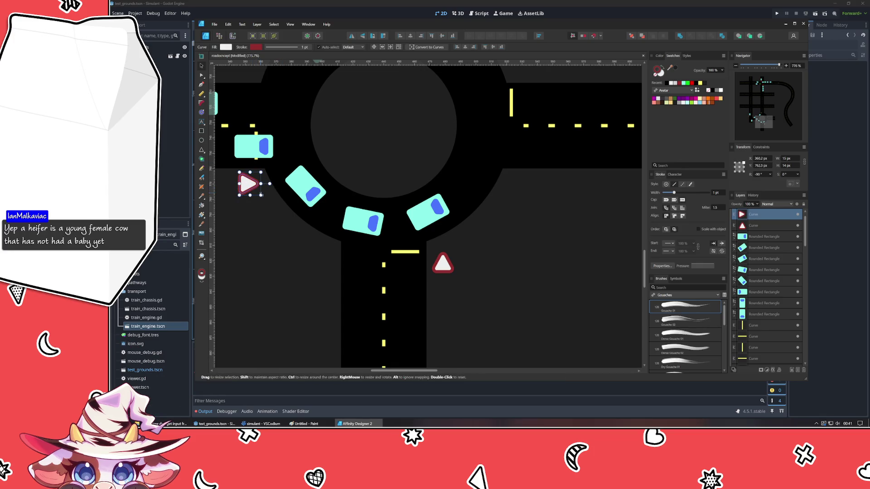
{"action": "left_click_drag", "start_coordinate": [335, 150], "coordinate": [369, 263]}
{"action": "key", "text": "ctrl+y"}
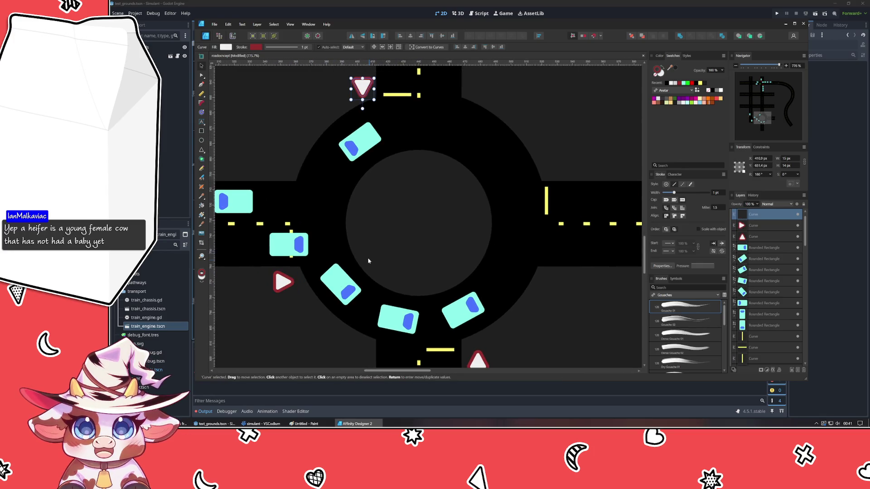
{"action": "key", "text": "ctrl+y"}
- Nudge the bottom triangle up-left and the left-entrance triangle slightly right into position
{"action": "left_click_drag", "start_coordinate": [577, 338], "coordinate": [560, 258]}
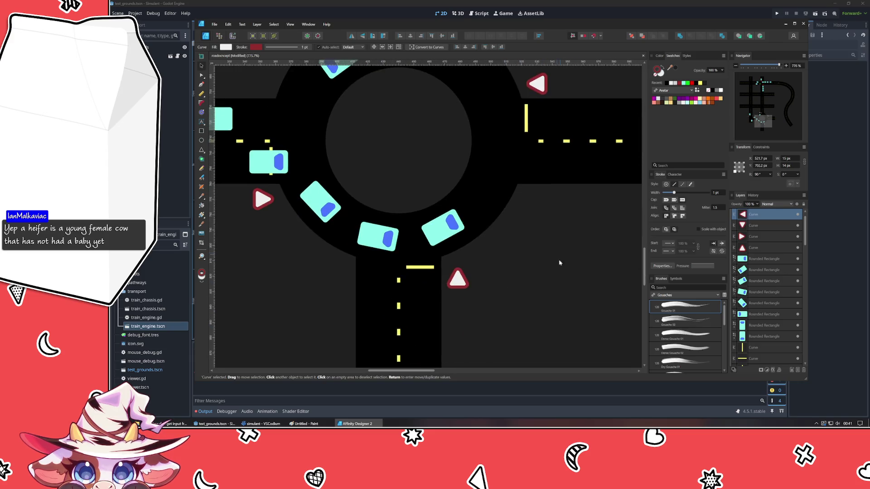
{"action": "left_click", "coordinate": [457, 280]}
{"action": "left_click_drag", "start_coordinate": [461, 279], "coordinate": [457, 275]}
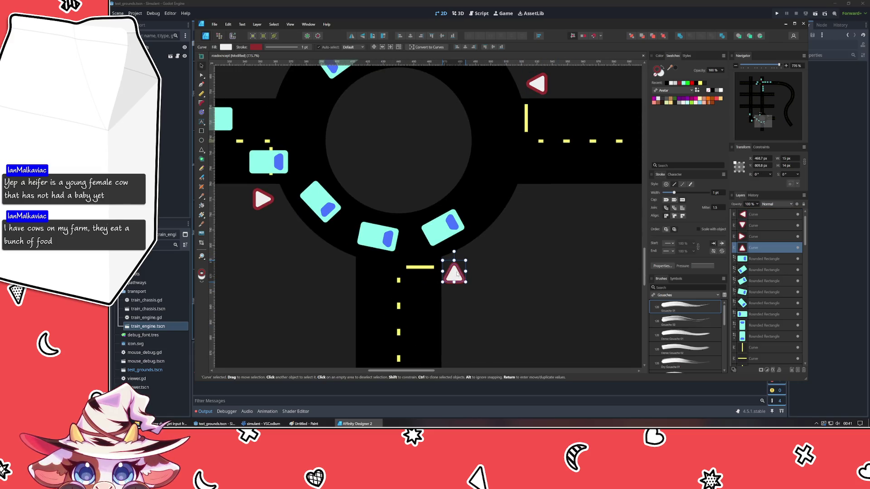
{"action": "left_click", "coordinate": [514, 269]}
{"action": "left_click", "coordinate": [266, 202]}
{"action": "left_click_drag", "start_coordinate": [266, 202], "coordinate": [270, 200]}
{"action": "left_click", "coordinate": [536, 243]}
- Check the placement of the right and top yield triangles around the roundabout
{"action": "scroll", "coordinate": [535, 272], "scroll_direction": "up", "scroll_amount": 2}
{"action": "scroll", "coordinate": [535, 275], "scroll_direction": "up", "scroll_amount": 1}
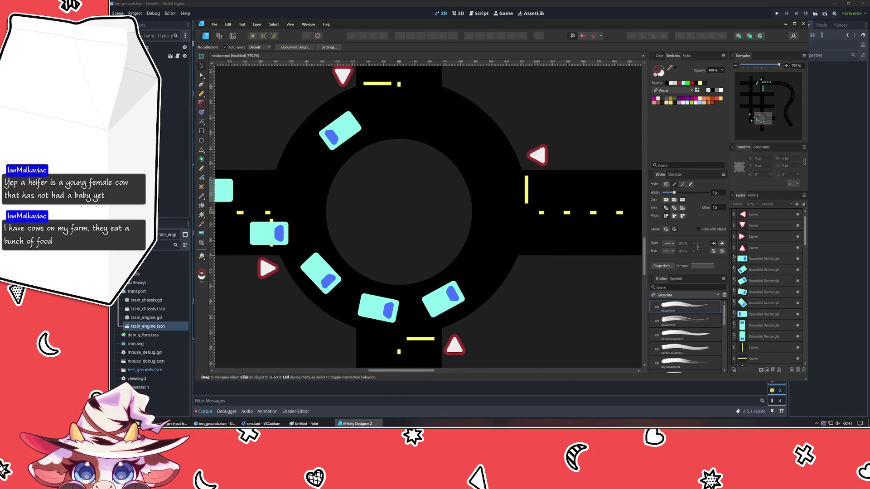
{"action": "left_click", "coordinate": [539, 156]}
{"action": "left_click", "coordinate": [476, 102]}
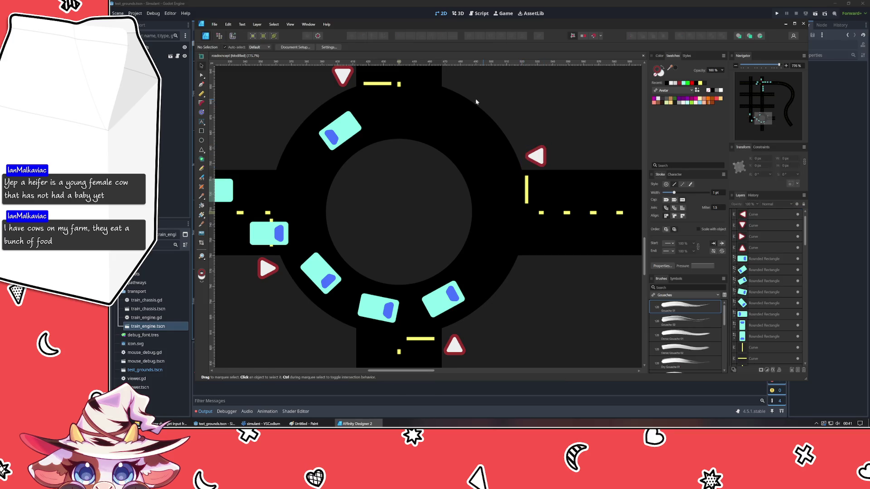
{"action": "scroll", "coordinate": [411, 230], "scroll_direction": "up", "scroll_amount": 4}
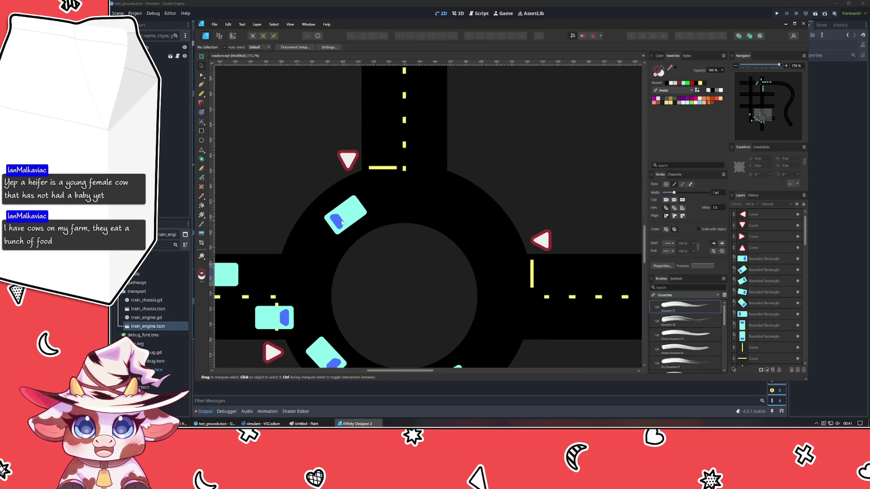
{"action": "left_click", "coordinate": [352, 163]}
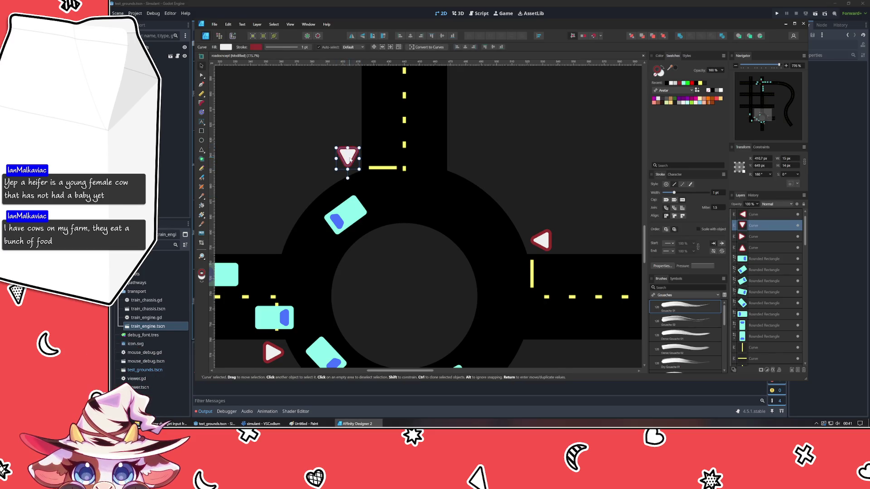
{"action": "left_click", "coordinate": [537, 135]}
{"action": "scroll", "coordinate": [536, 139], "scroll_direction": "down", "scroll_amount": 3}
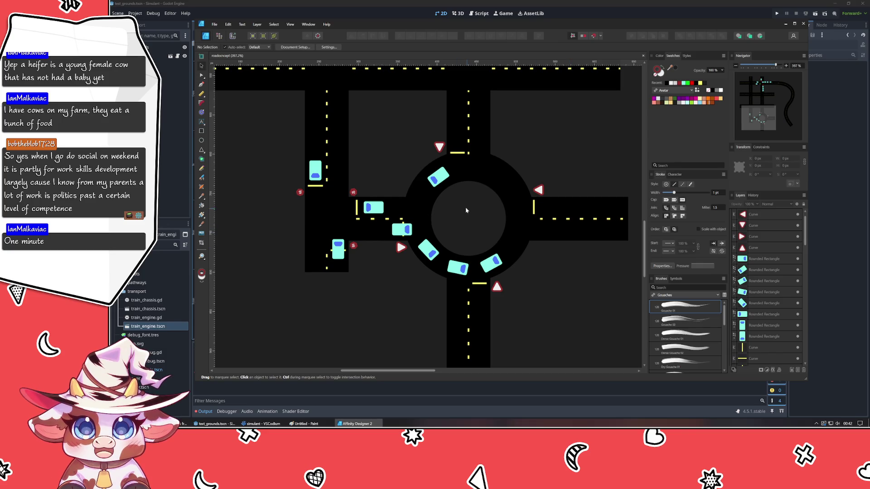
{"action": "left_click_drag", "start_coordinate": [460, 208], "coordinate": [384, 345]}
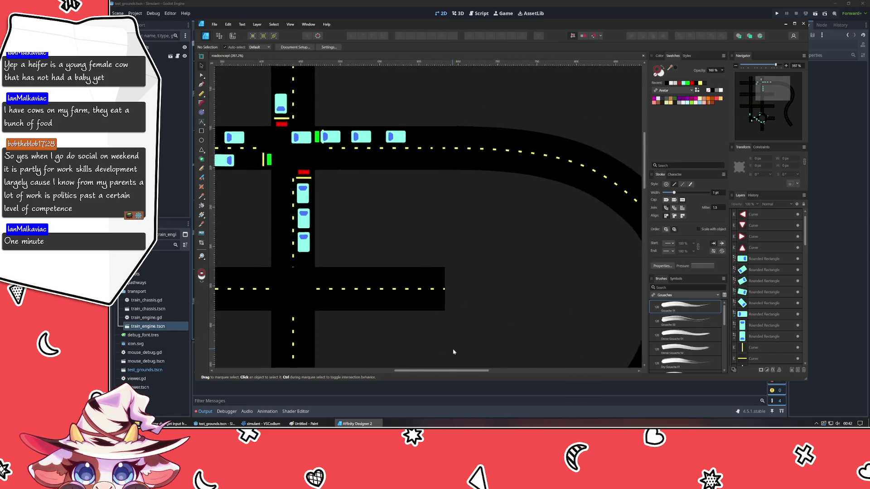